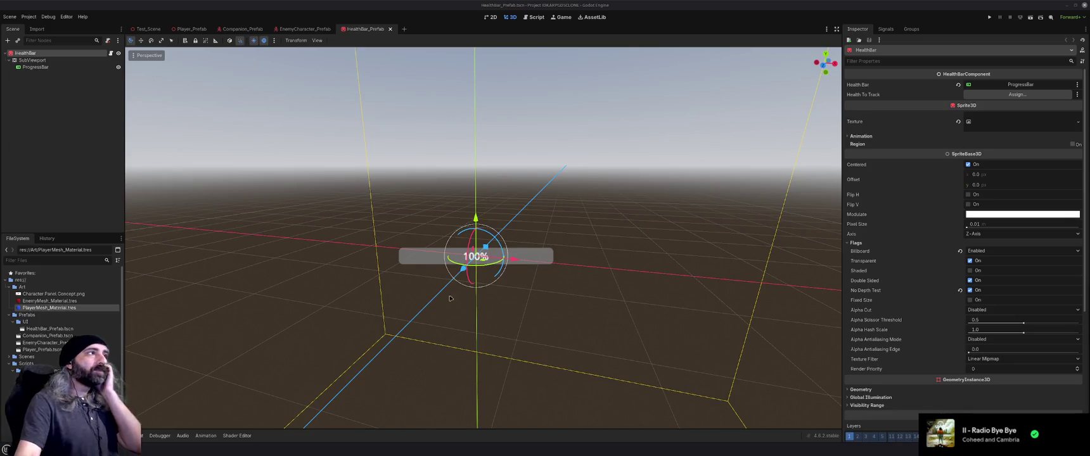
- Add a new Node3D to the HealthBar_Prefab scene
left_click(66, 122)
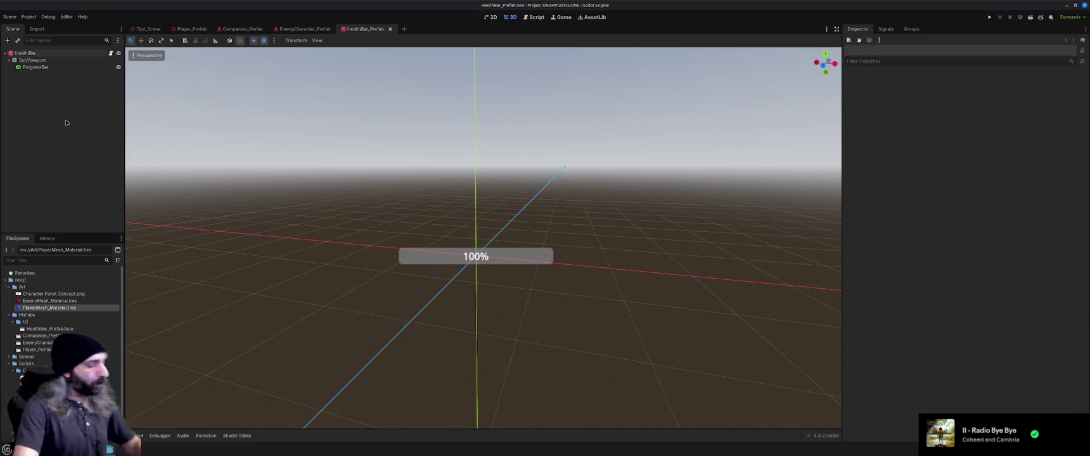
key("ctrl+a")
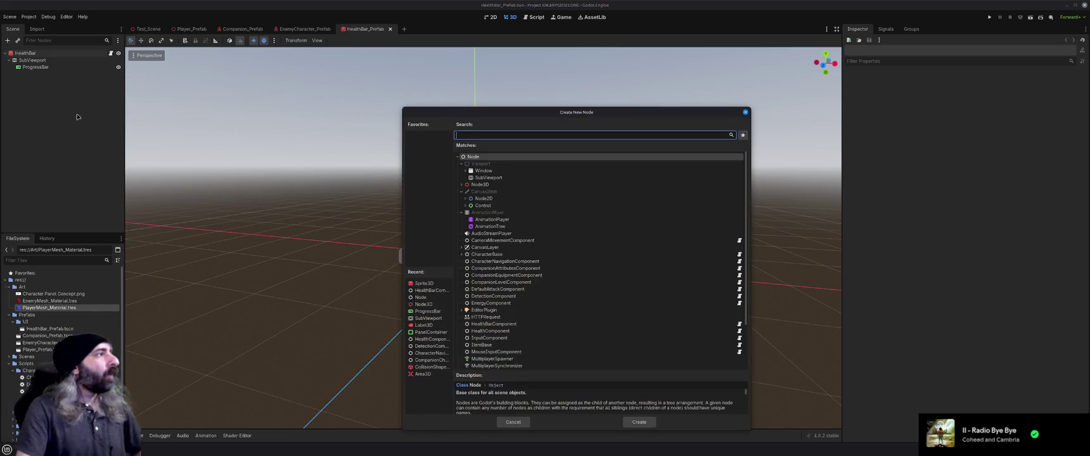
left_click(480, 185)
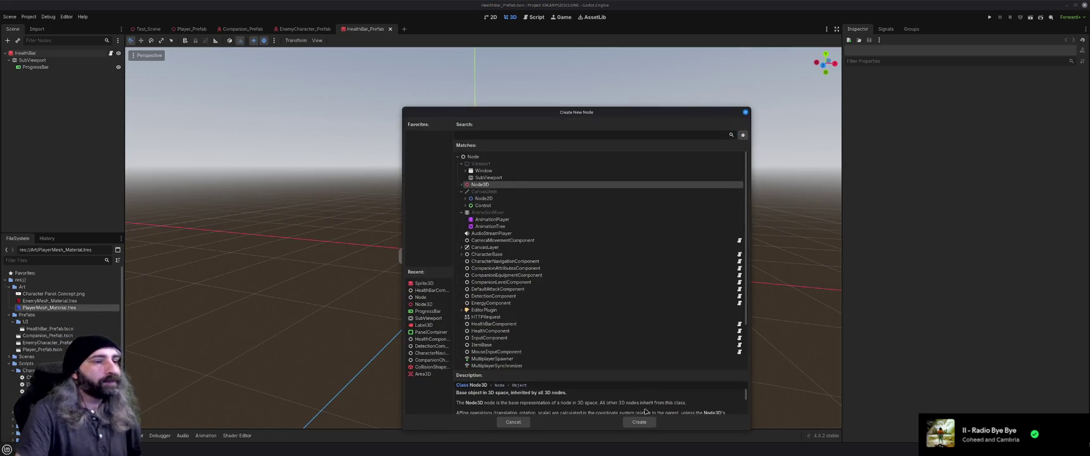
left_click(641, 422)
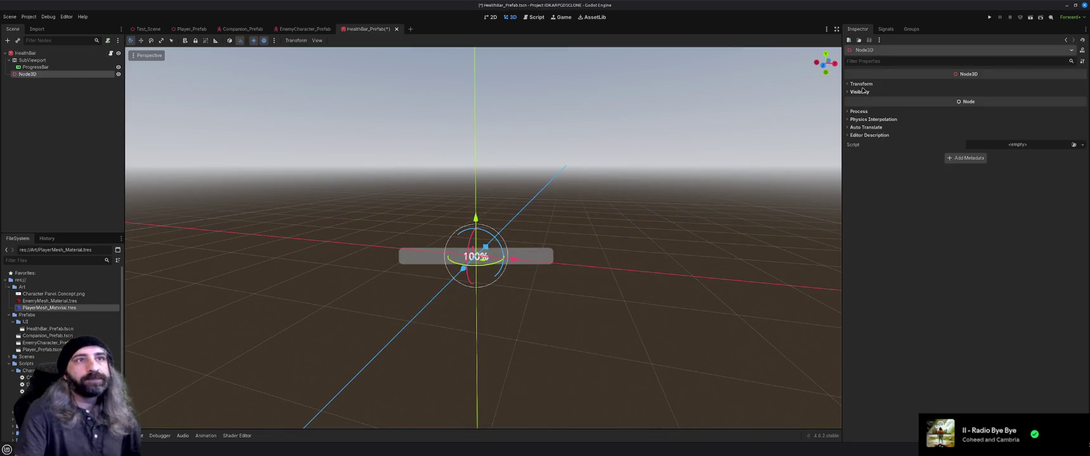
- Make the Node3D the scene root, with HealthBar nested beneath it
right_click(29, 75)
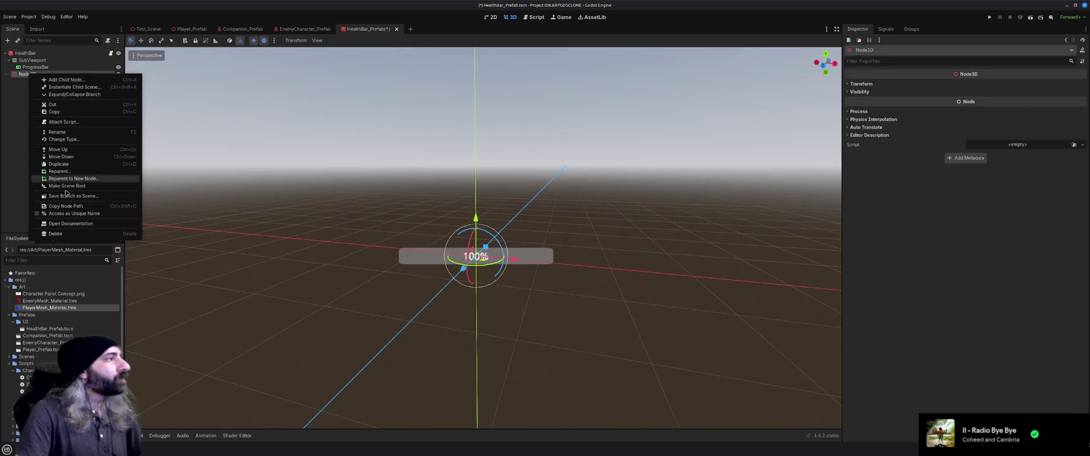
left_click(67, 186)
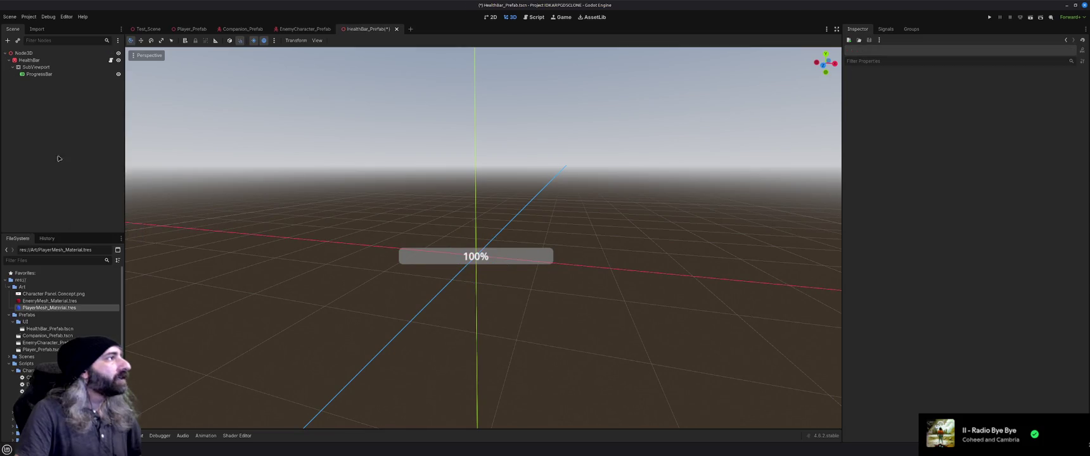
left_click(46, 53)
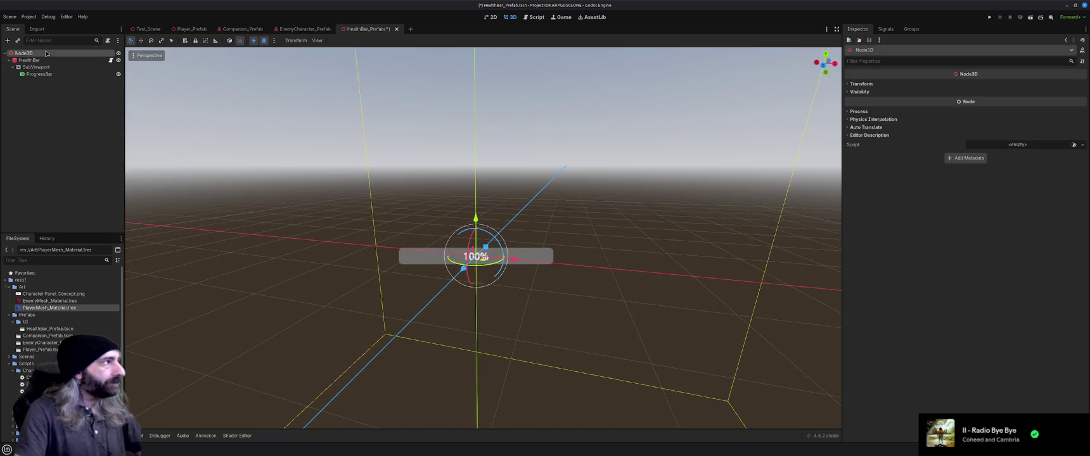
right_click(64, 63)
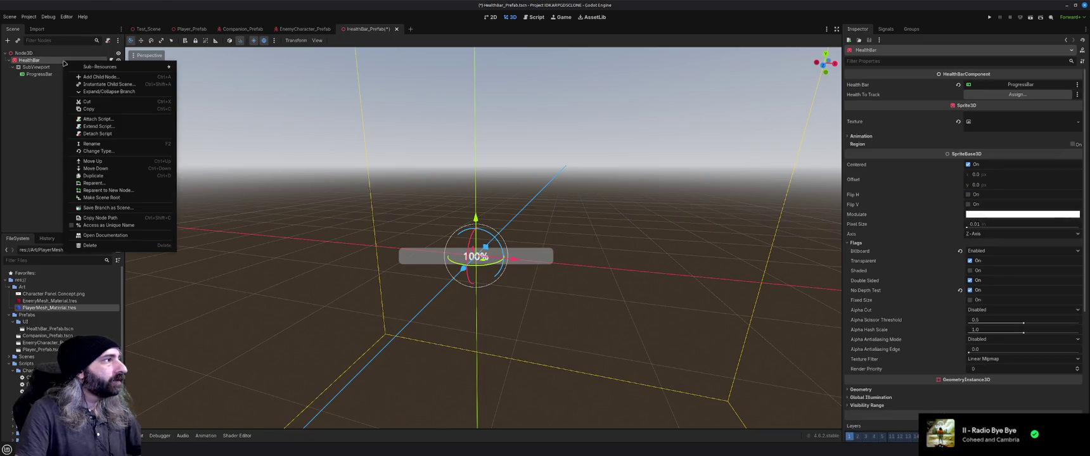
left_click(64, 104)
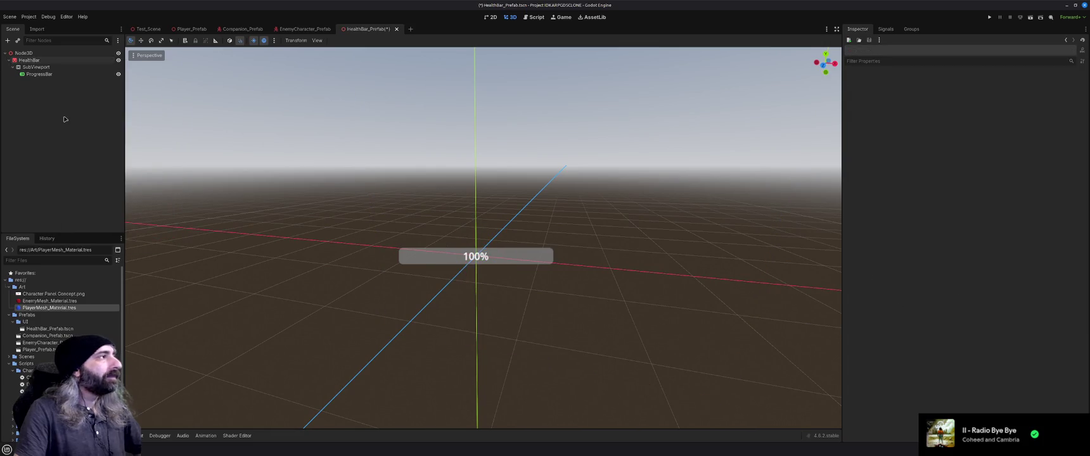
left_click(45, 55)
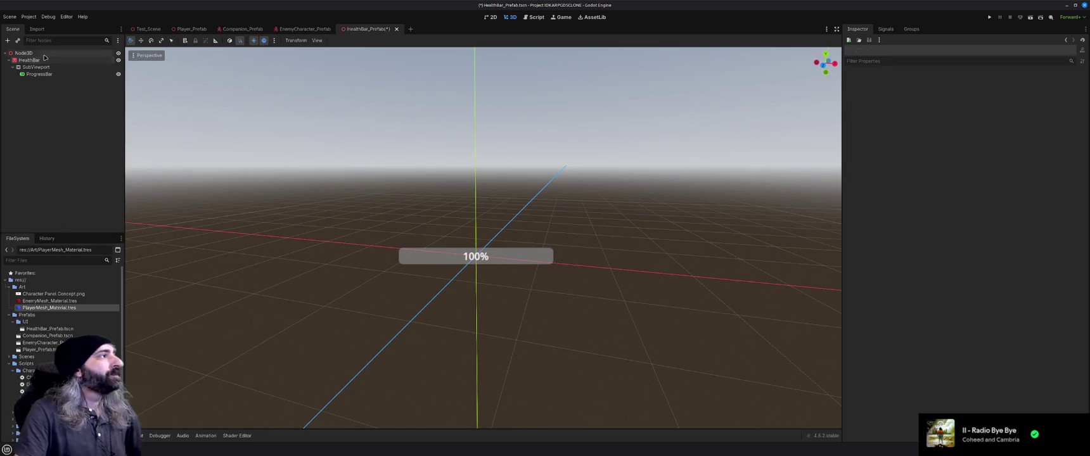
- Rename the Node3D root to HealthBar and its Sprite3D child to ViewportSprite
double_click(44, 53)
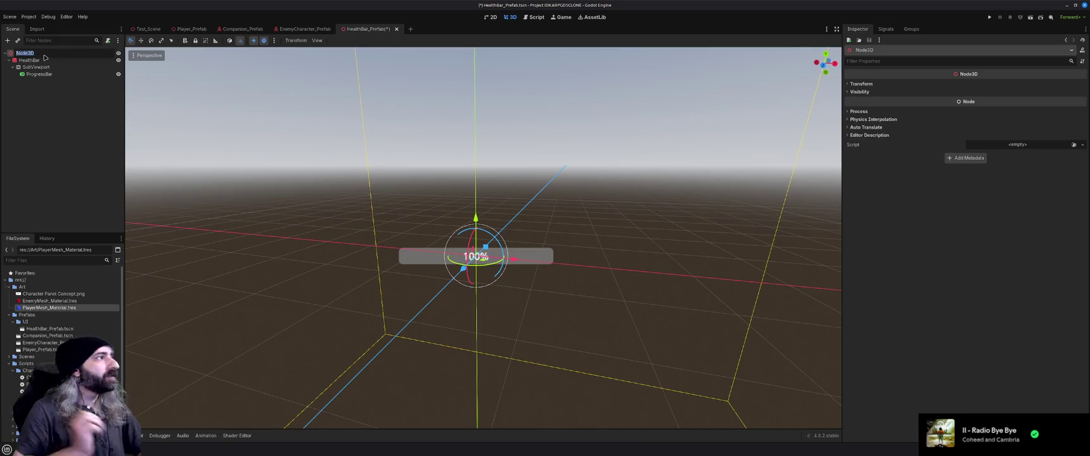
type("HealthBar")
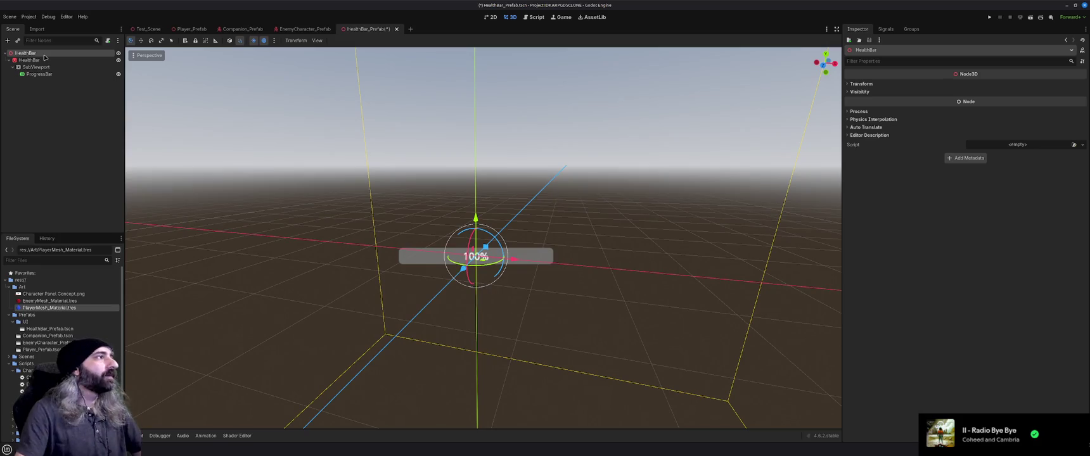
left_click(47, 60)
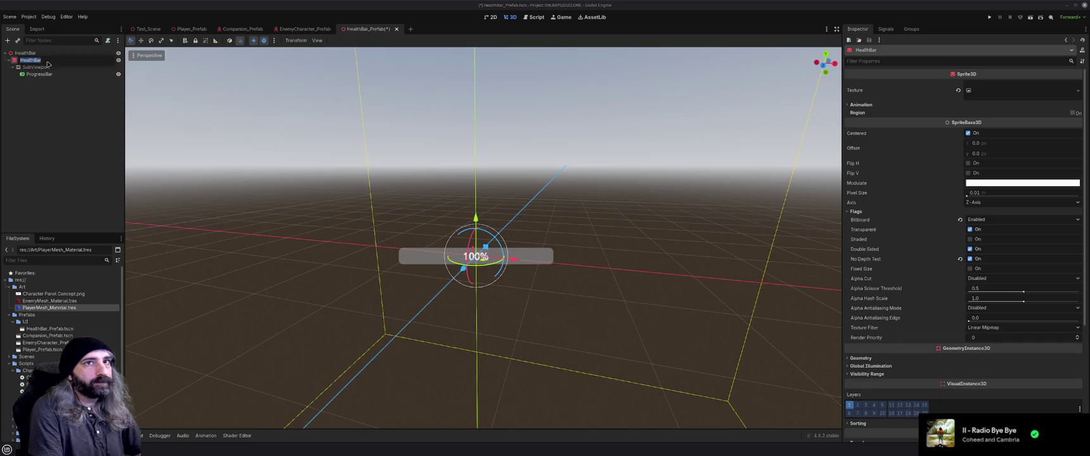
type("ViewportSprite")
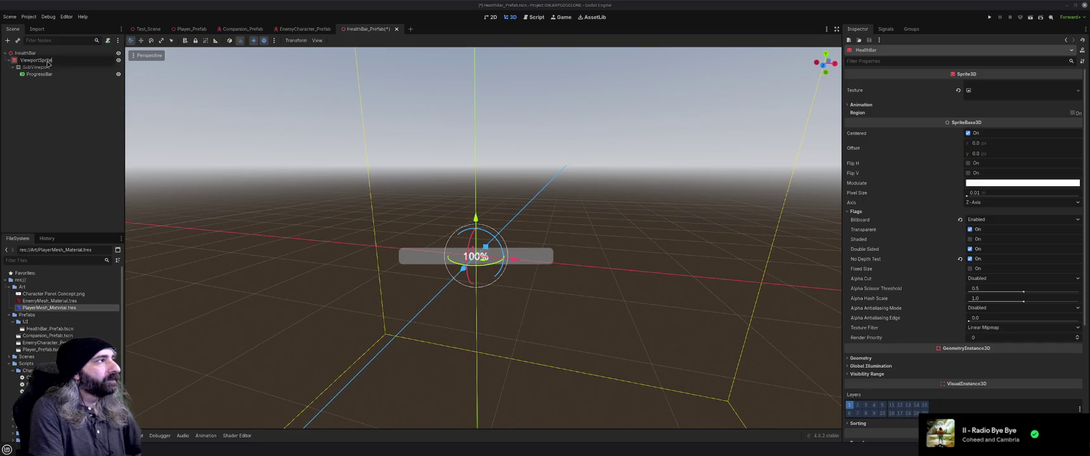
key("Return")
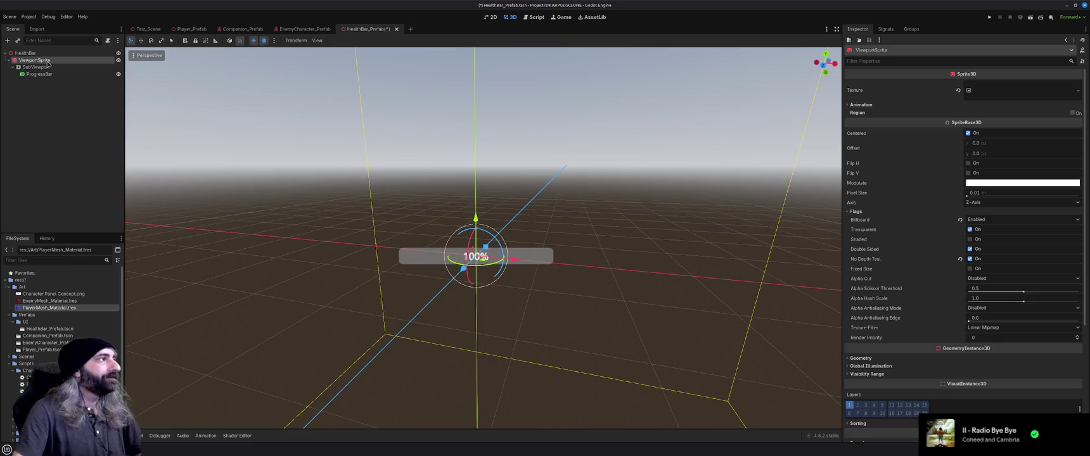
left_click(39, 67)
left_click(53, 74)
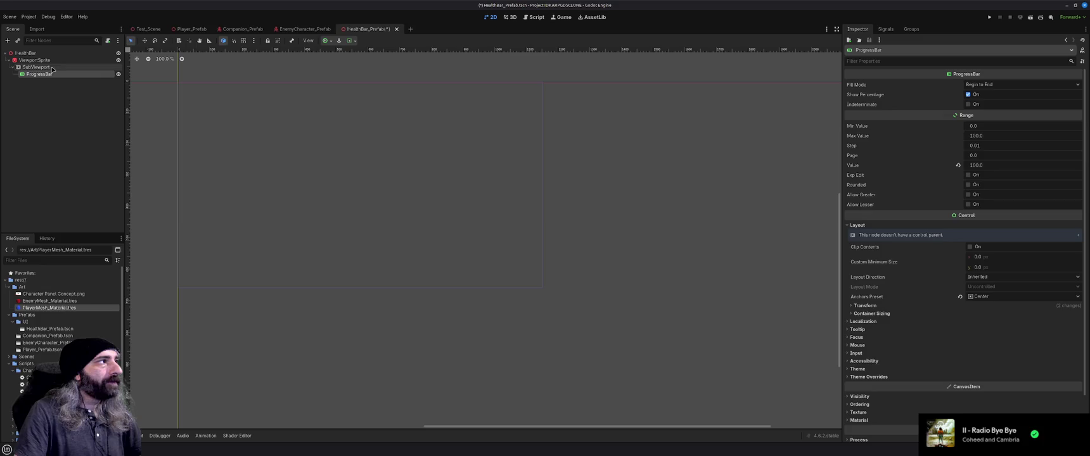
right_click(255, 170)
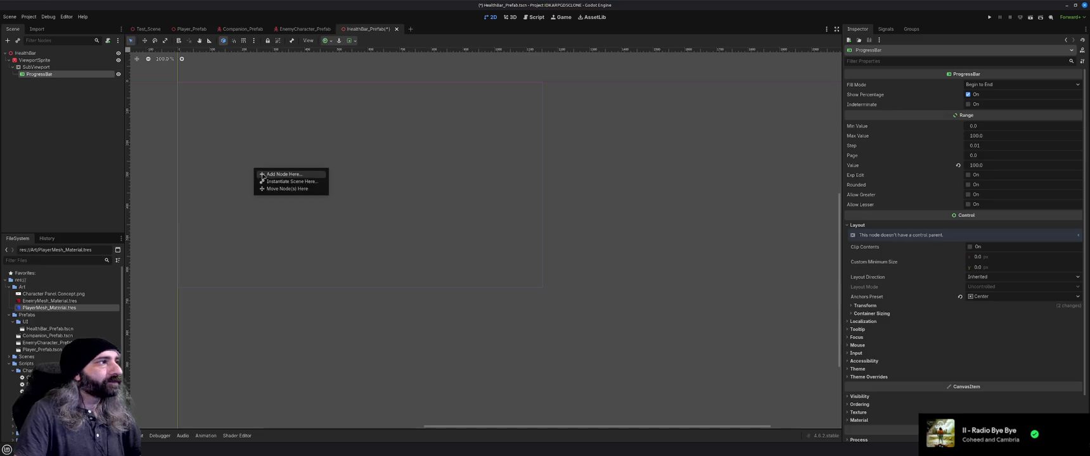
left_click(284, 174)
left_click(664, 120)
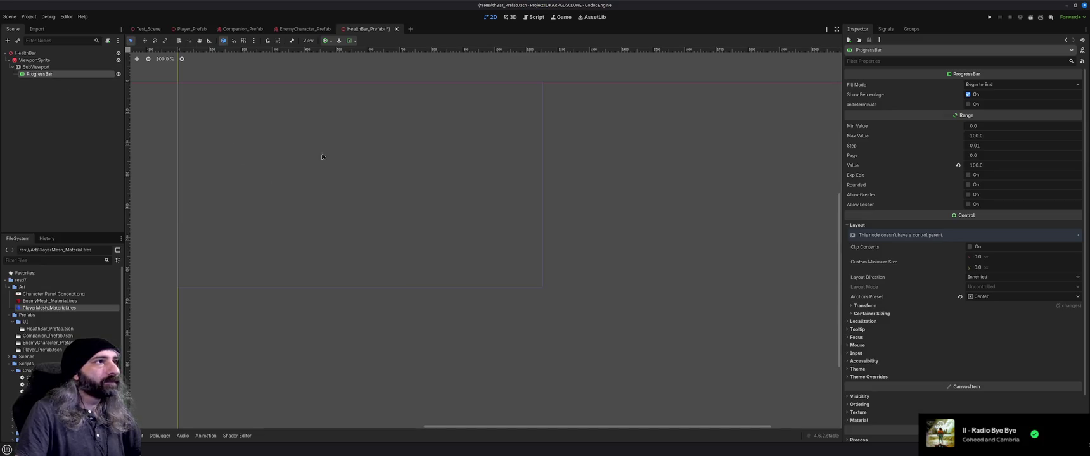
left_click_drag(322, 157, 429, 214)
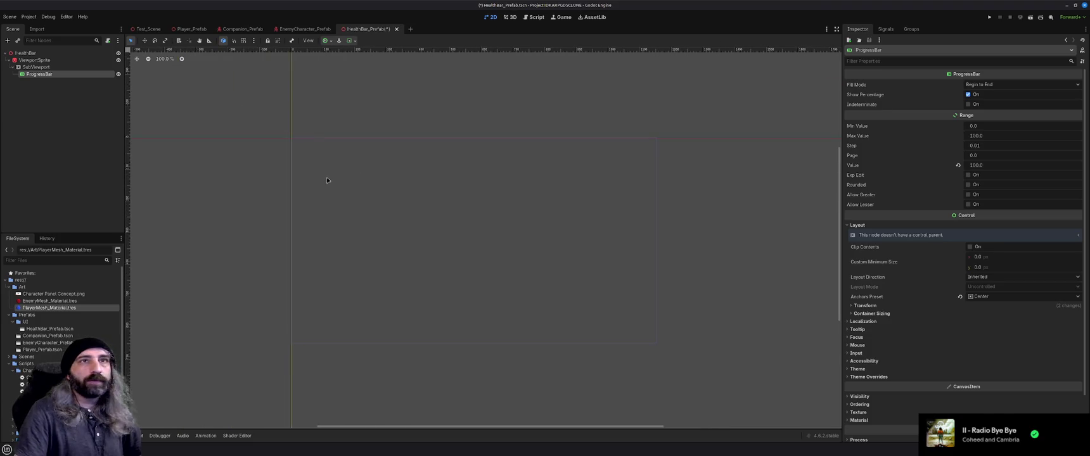
scroll(362, 203, "down", 3)
scroll(362, 203, "right", 4)
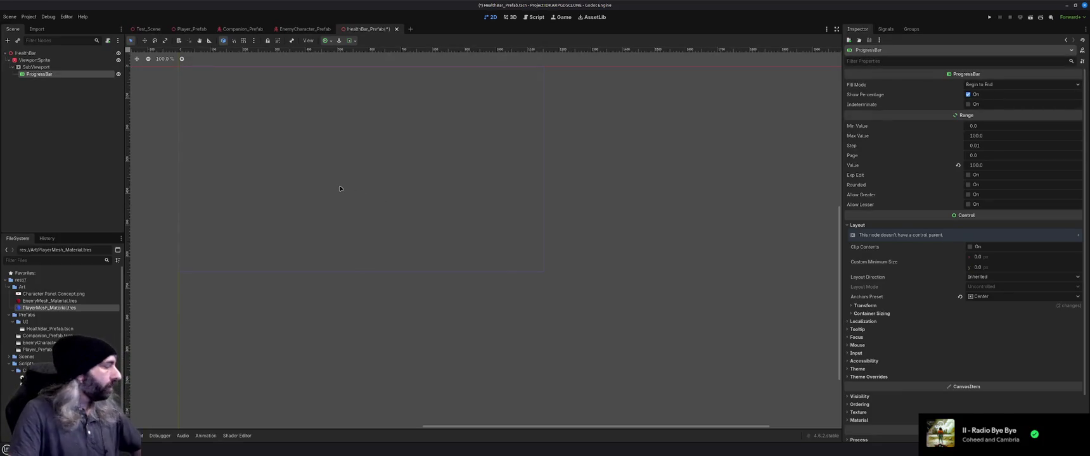
left_click(59, 68)
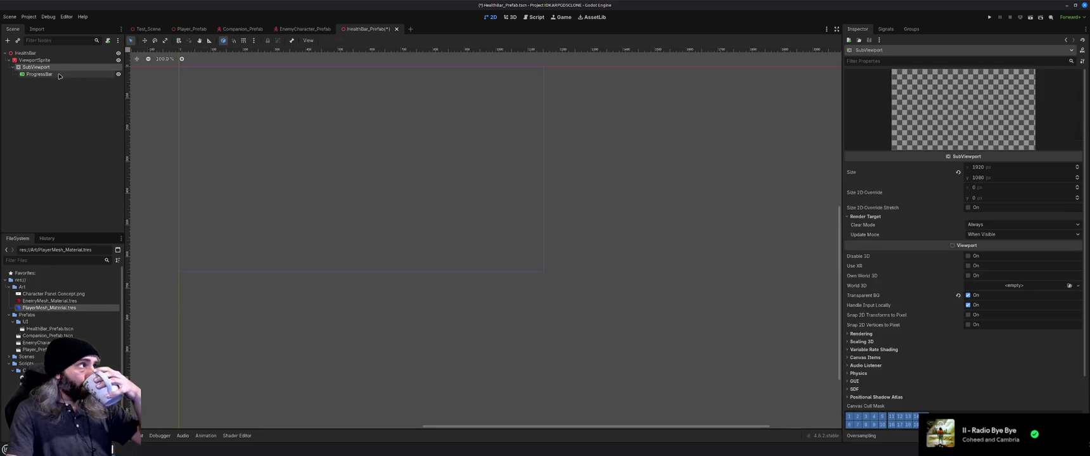
left_click(59, 75)
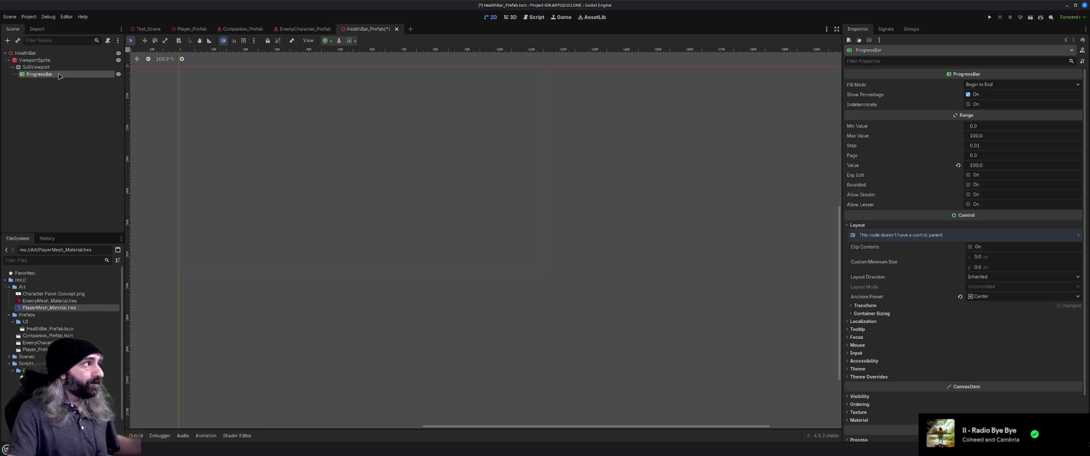
left_click(64, 123)
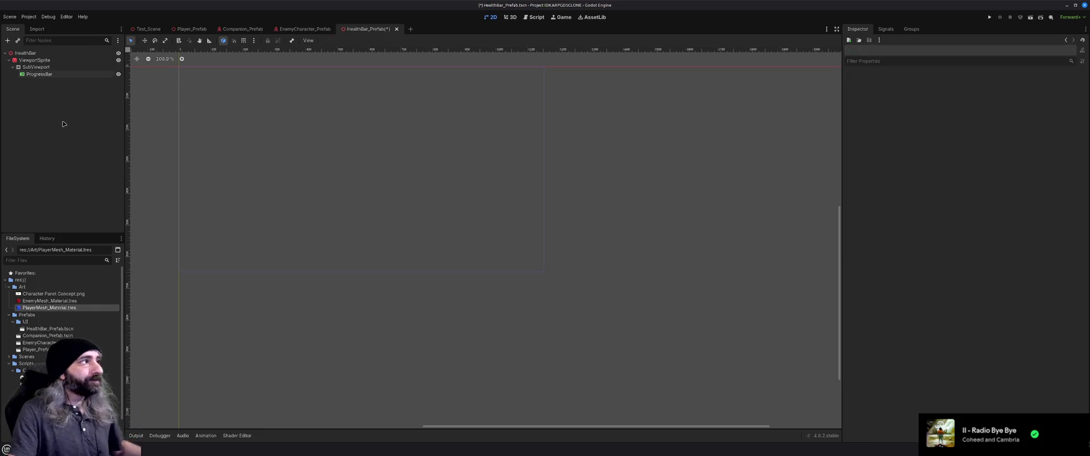
left_click(61, 76)
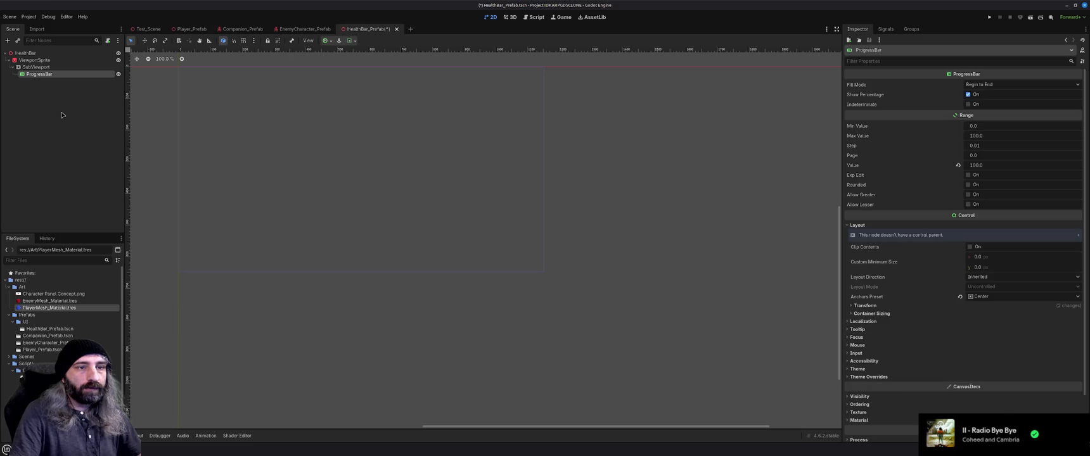
left_click(38, 67)
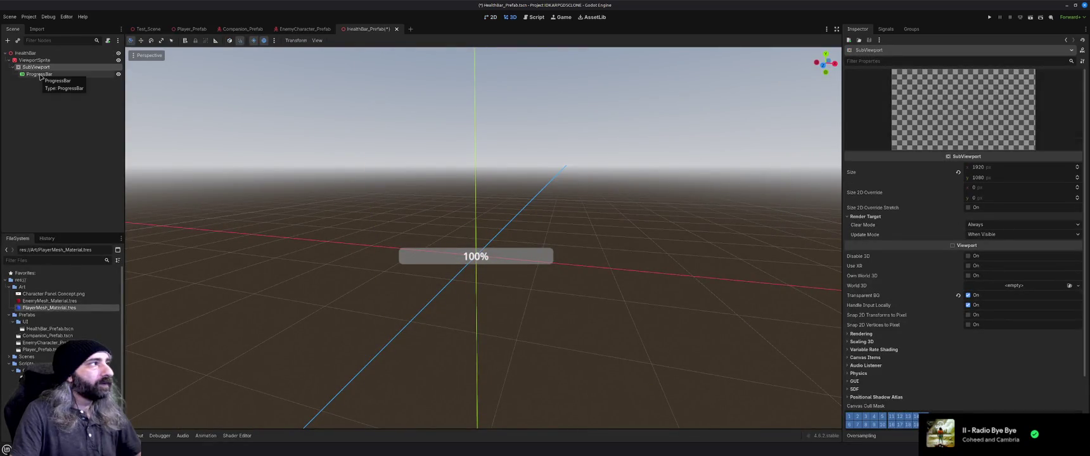
- Review the HealthBar nodes, then delete the HealthBar_Prefab.tscn file
left_click(40, 75)
left_click(38, 60)
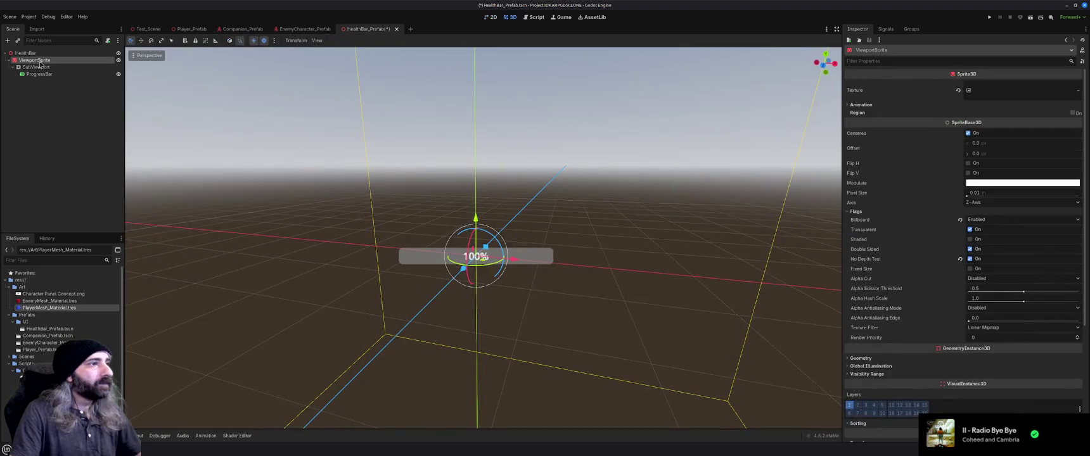
left_click(26, 53)
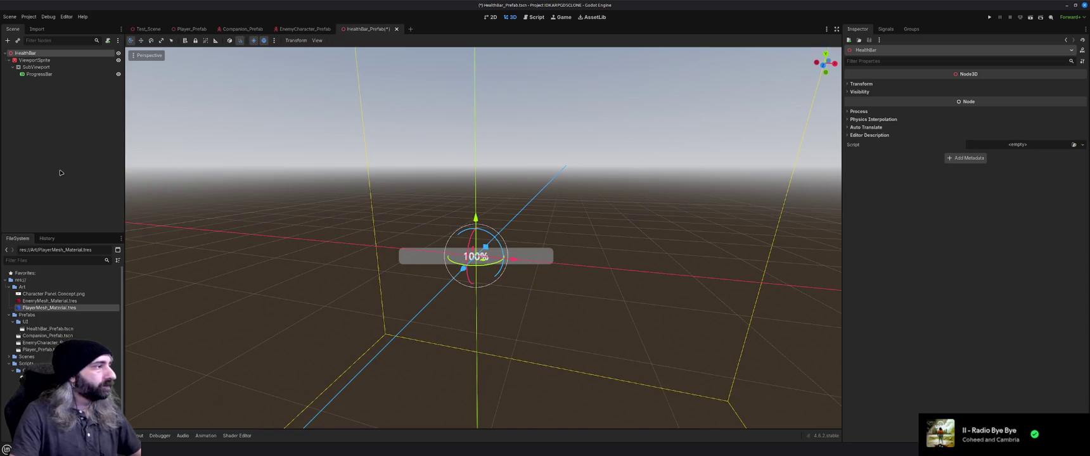
left_click(49, 328)
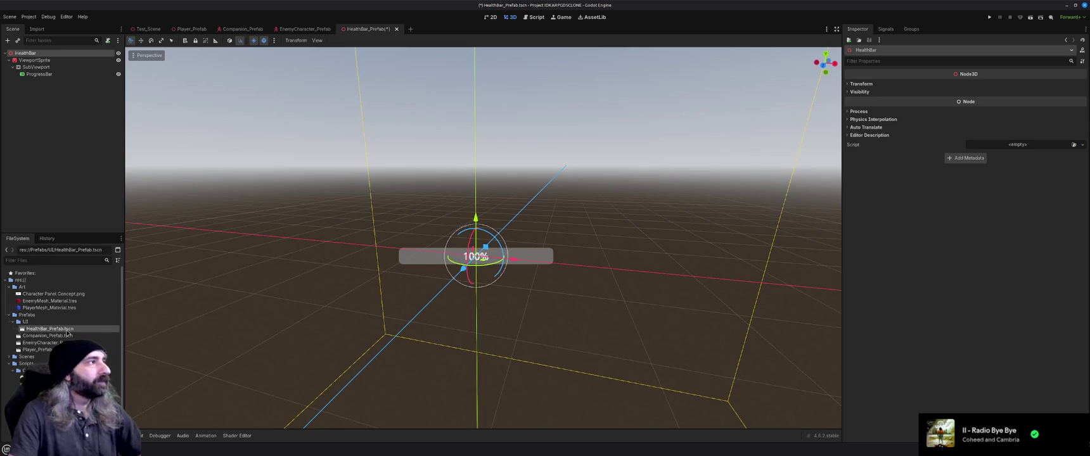
key("Delete")
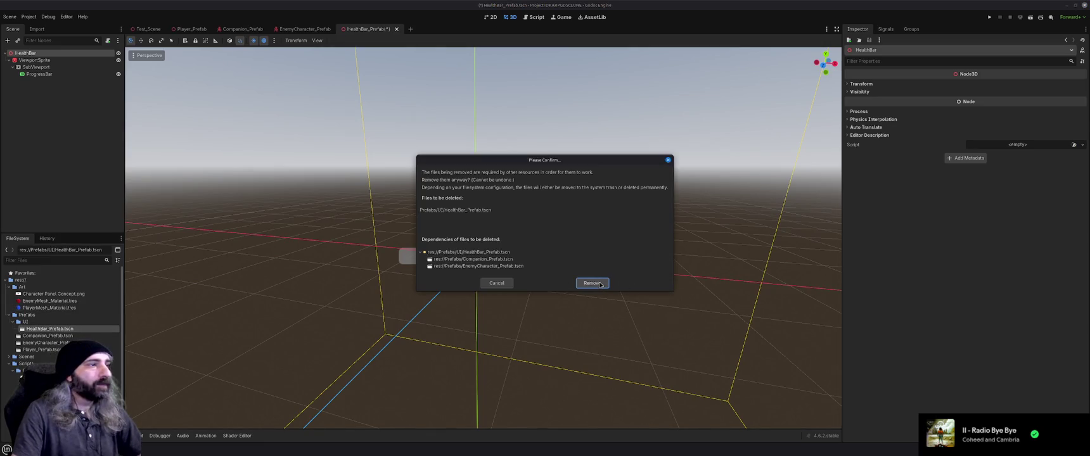
left_click(592, 284)
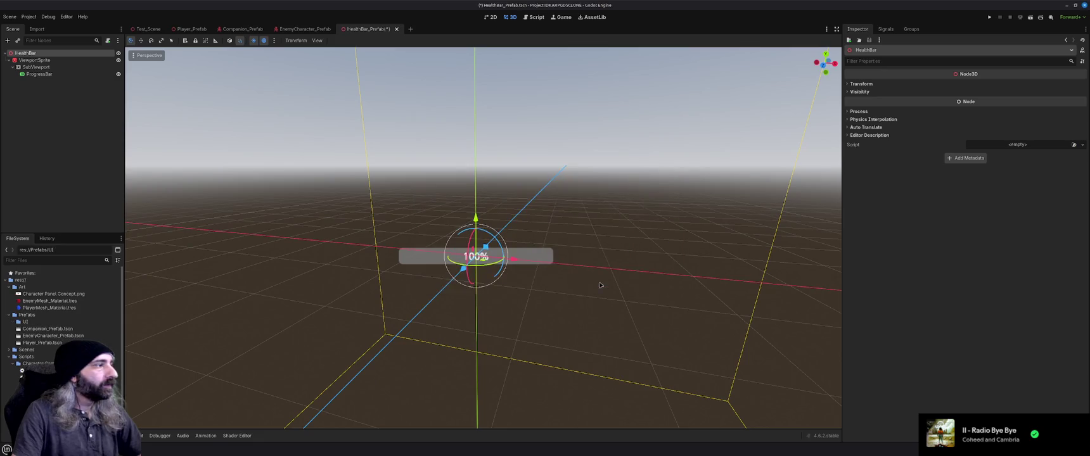
- Open HealthBarComponent.gd from the Scripts folder in the FileSystem dock
left_click(85, 183)
scroll(67, 332, "down", 2)
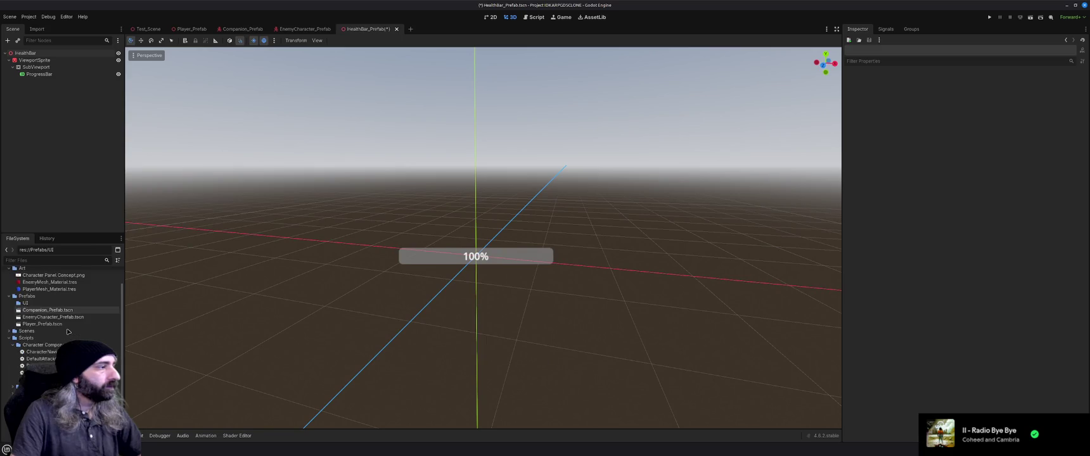
scroll(68, 331, "up", 2)
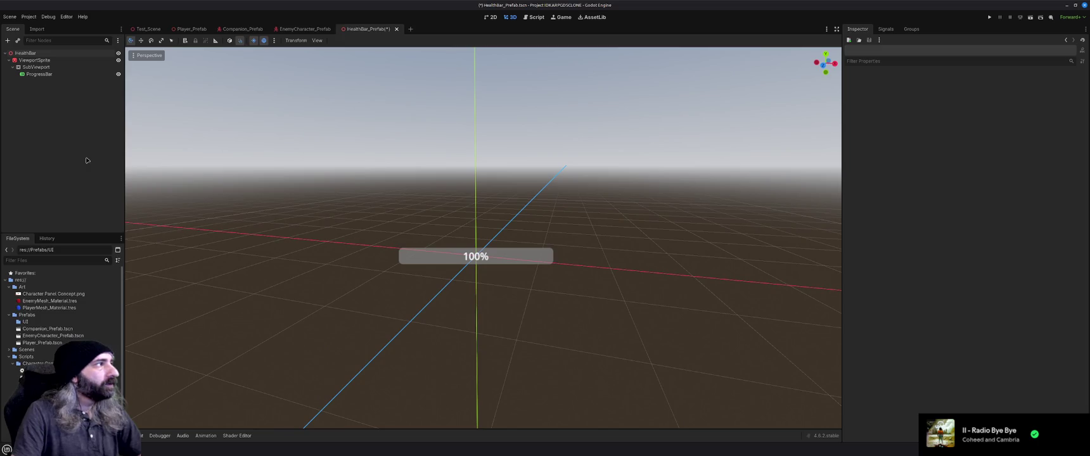
scroll(63, 317, "down", 2)
double_click(38, 393)
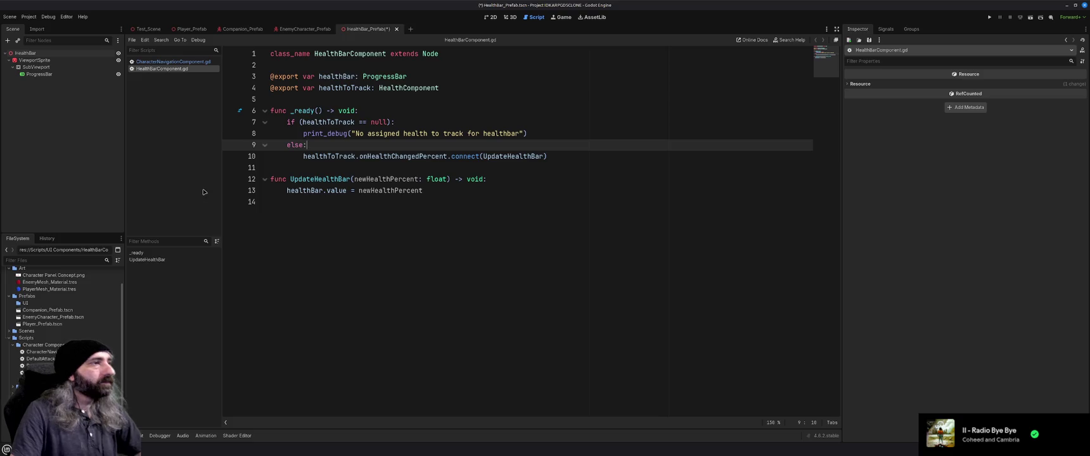
- Save the prefab scene and give ProgressBar access as a unique name
key("ctrl+s")
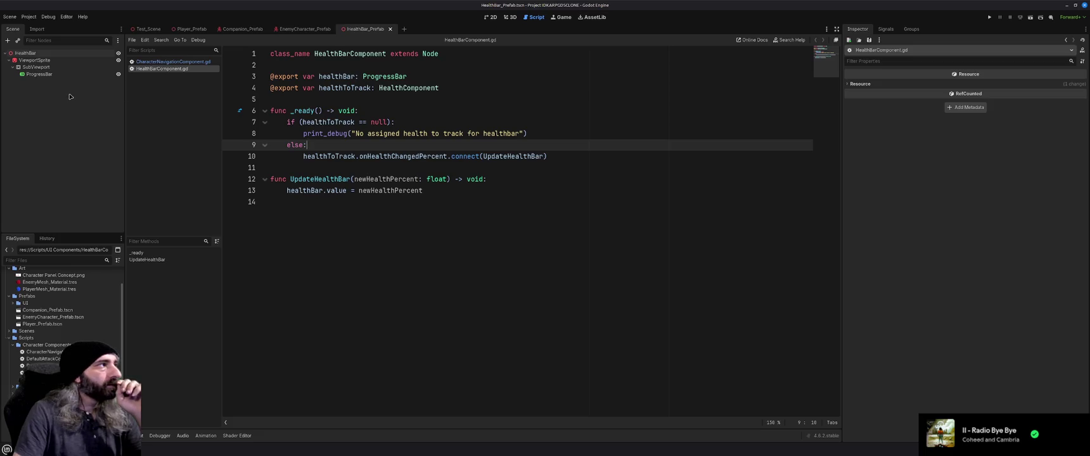
left_click(57, 75)
right_click(57, 76)
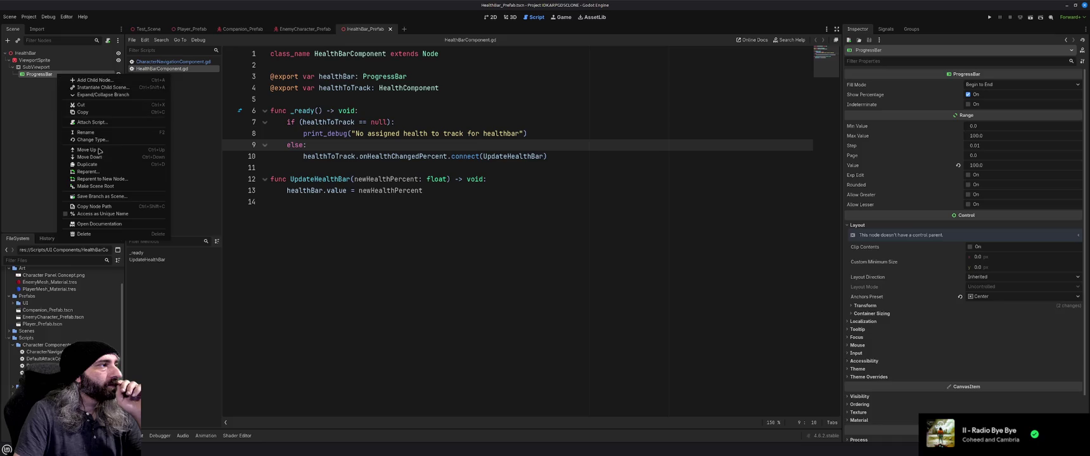
left_click(113, 213)
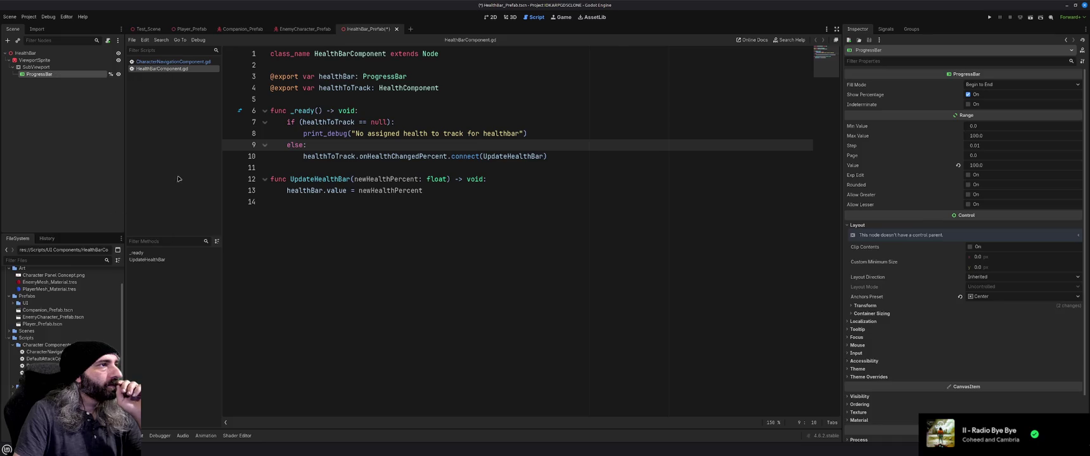
left_click(433, 76)
key("shift+Home")
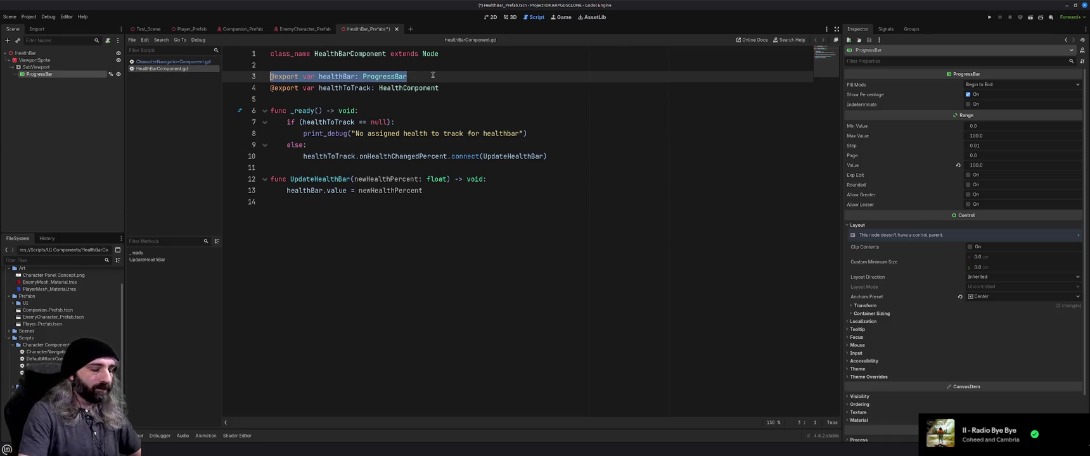
key("BackSpace")
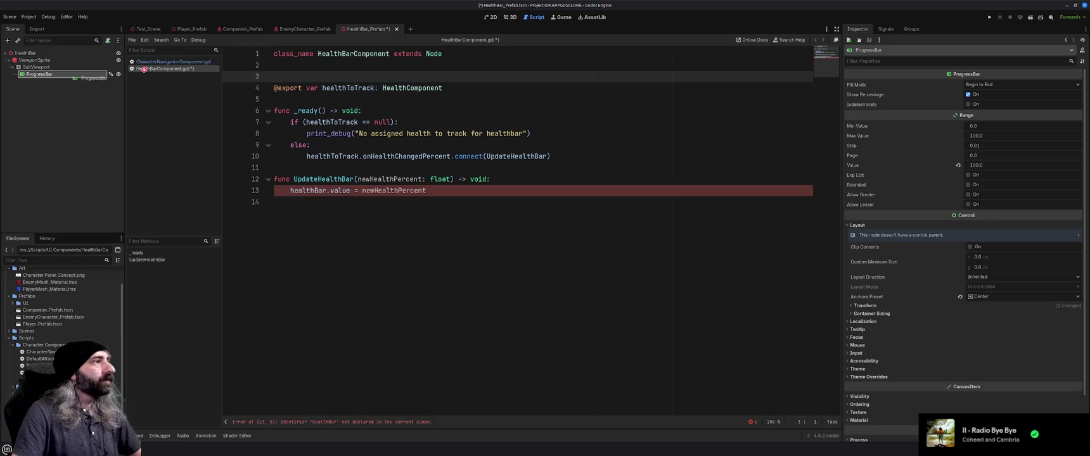
left_click_drag(39, 74, 437, 76)
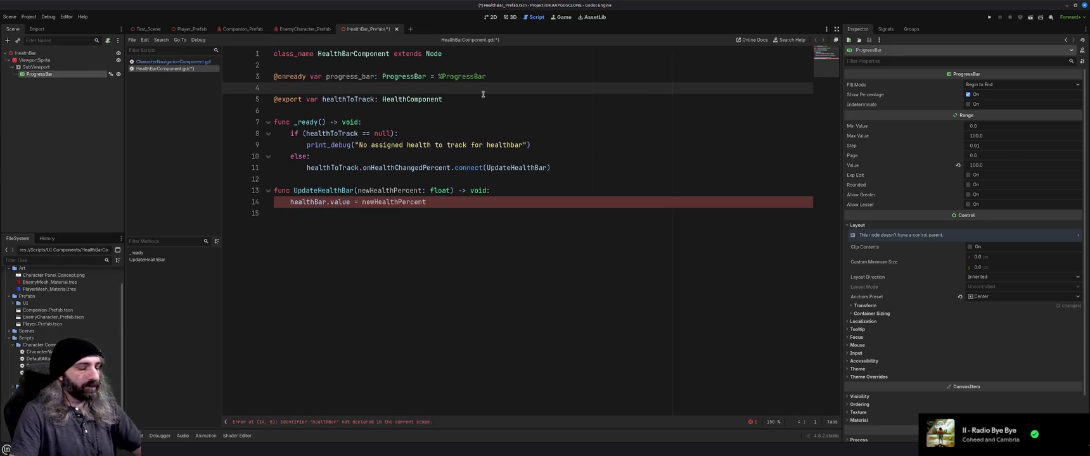
key("BackSpace")
key("ctrl+s")
double_click(354, 76)
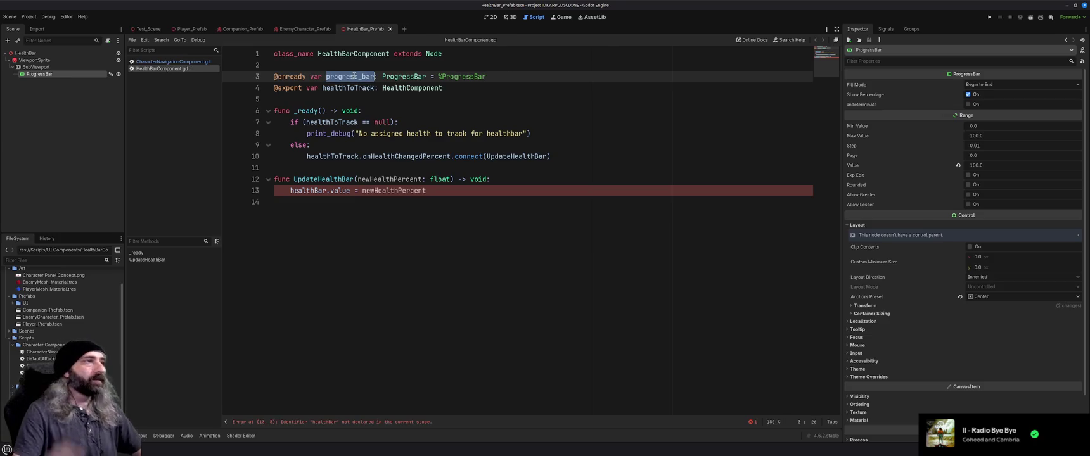
type("healthBar")
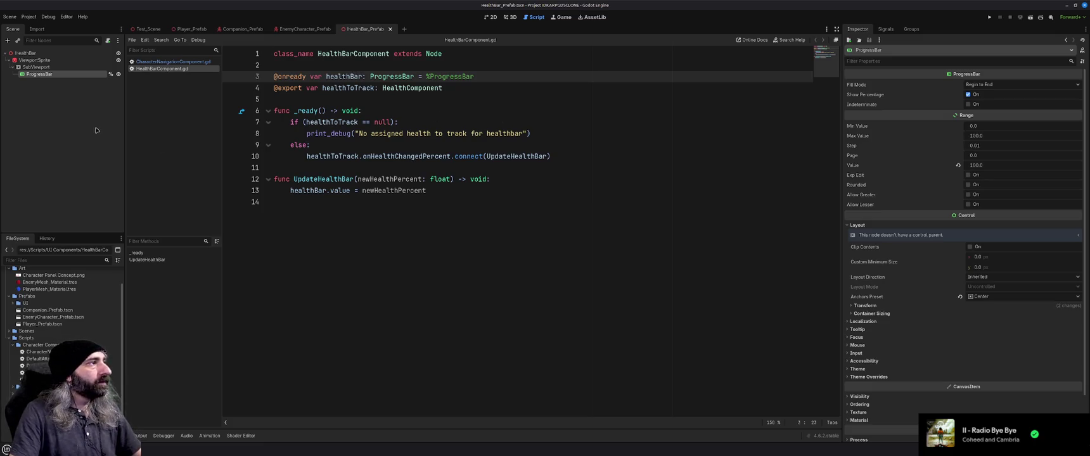
left_click(55, 67)
- Switch to the 3D view and check the ProgressBar's 100% value in the Inspector
left_click(56, 61)
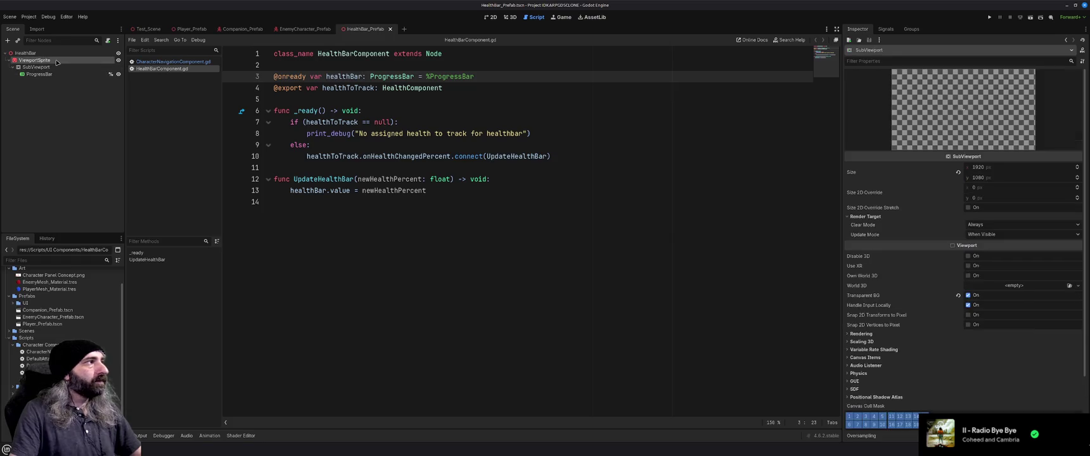
left_click(511, 18)
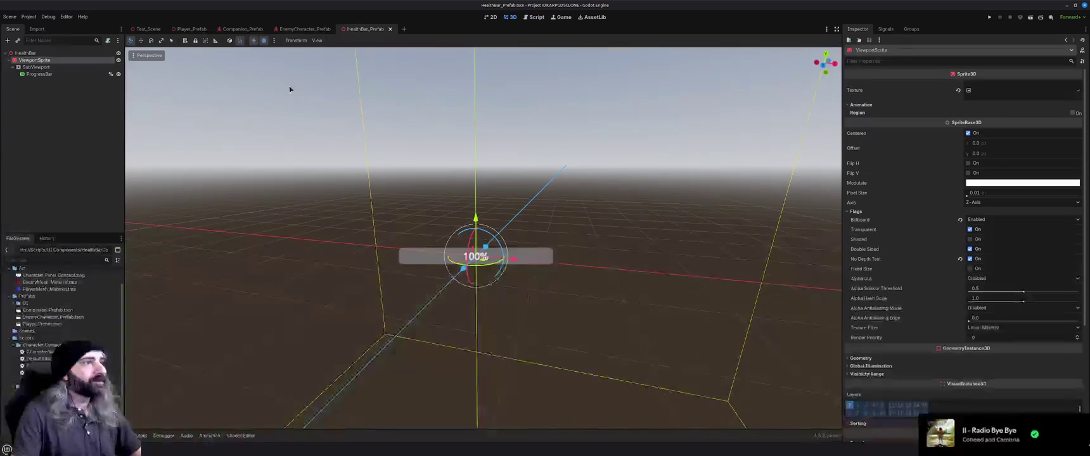
left_click(39, 75)
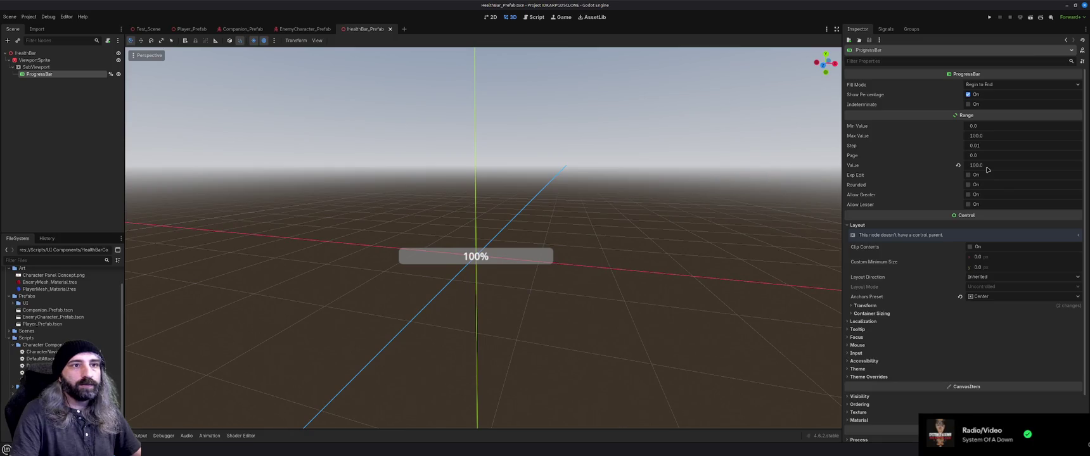
left_click(69, 121)
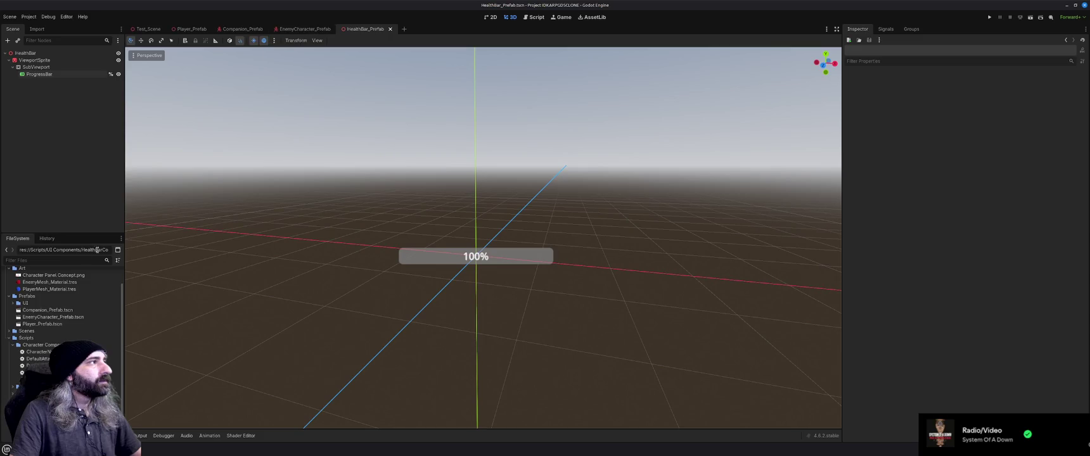
scroll(23, 346, "up", 2)
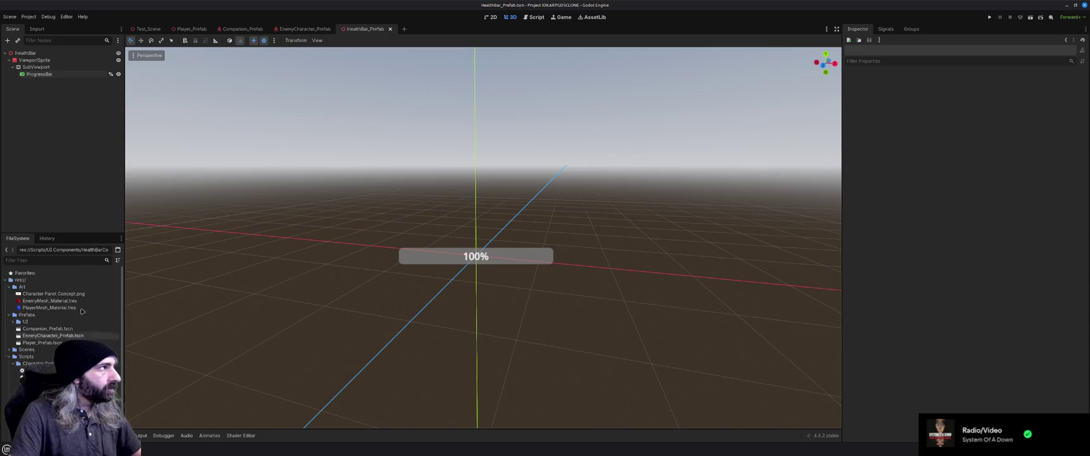
- Attach HealthBarComponent.gd to the HealthBar root node and open the attached script
left_click(58, 54)
key("ctrl+a")
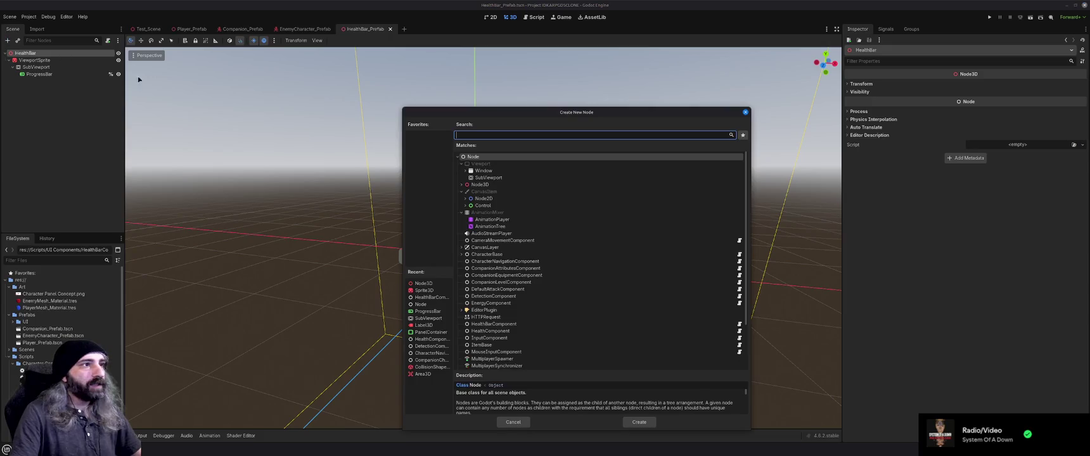
left_click(746, 114)
scroll(77, 329, "down", 1)
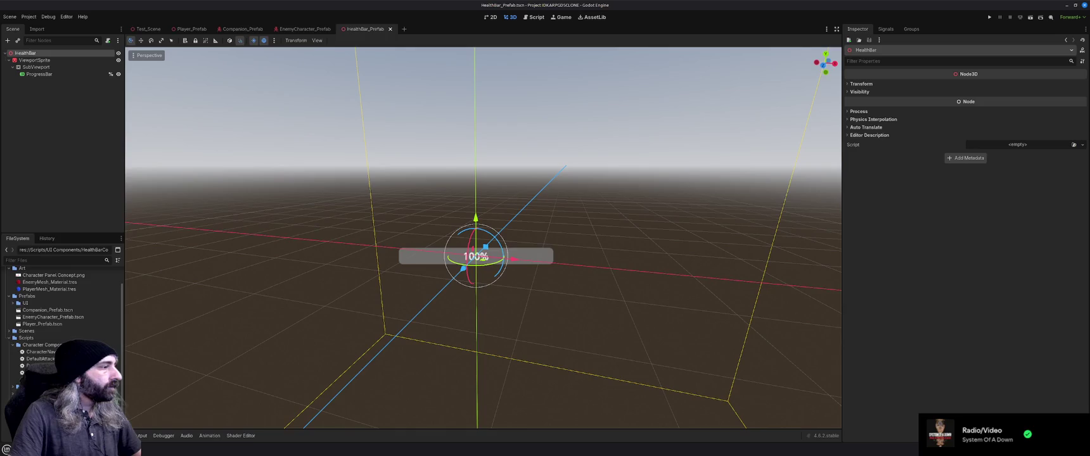
mouse_move(57, 374)
left_mouse_down()
mouse_move(69, 103)
mouse_move(60, 54)
left_mouse_up()
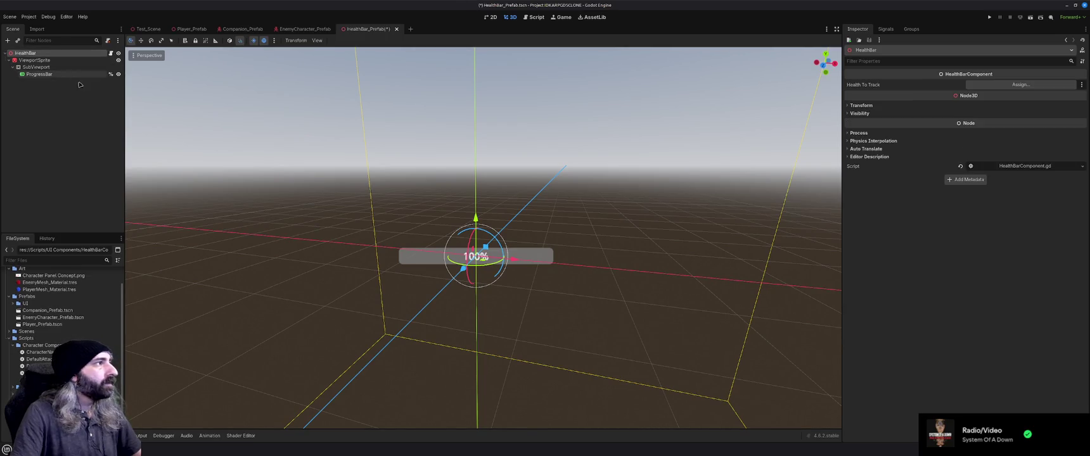
left_click(111, 53)
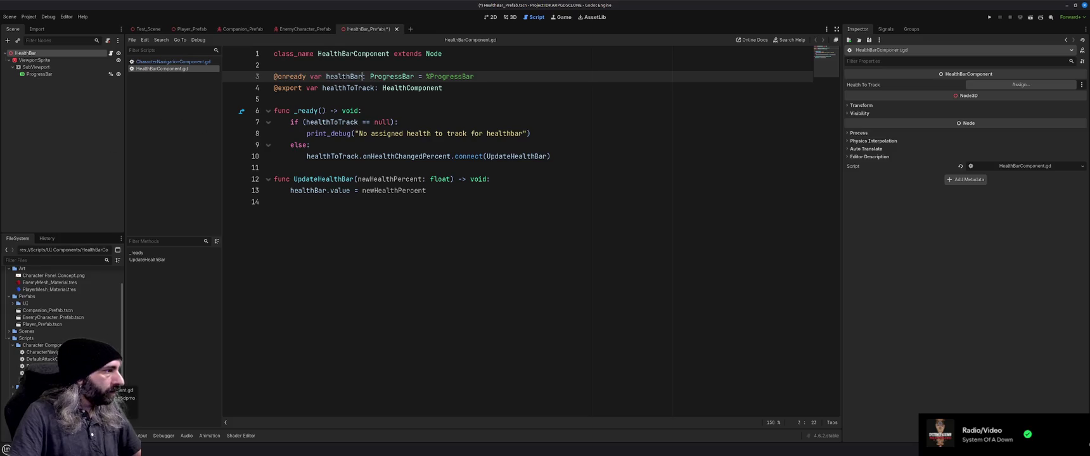
- Open HealthComponent.gd above HealthBarComponent.gd and read through its health signals
double_click(44, 367)
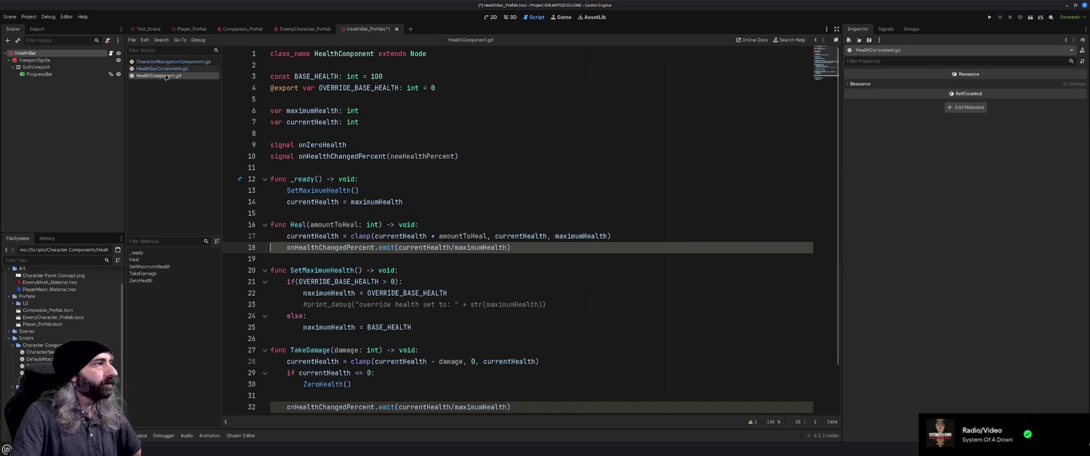
left_click_drag(166, 77, 166, 69)
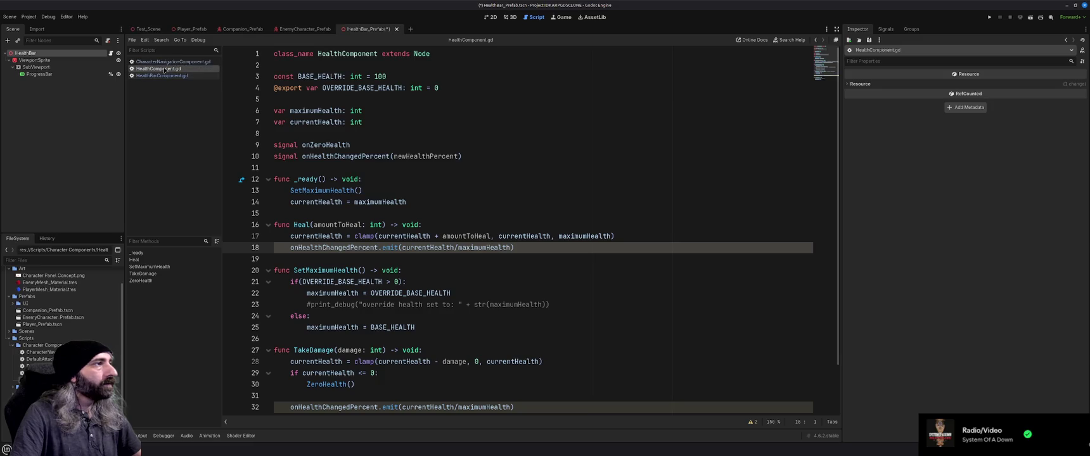
left_click(444, 145)
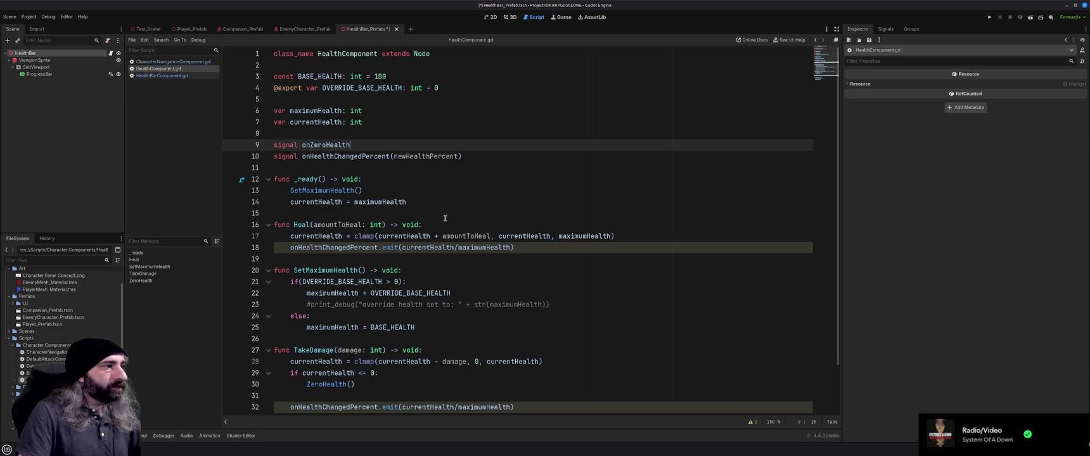
scroll(445, 218, "down", 1)
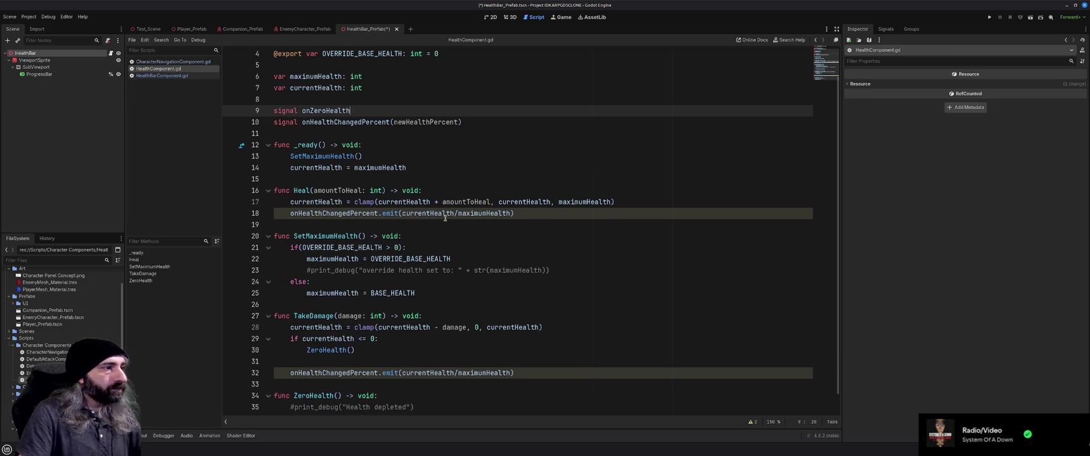
scroll(445, 218, "down", 1)
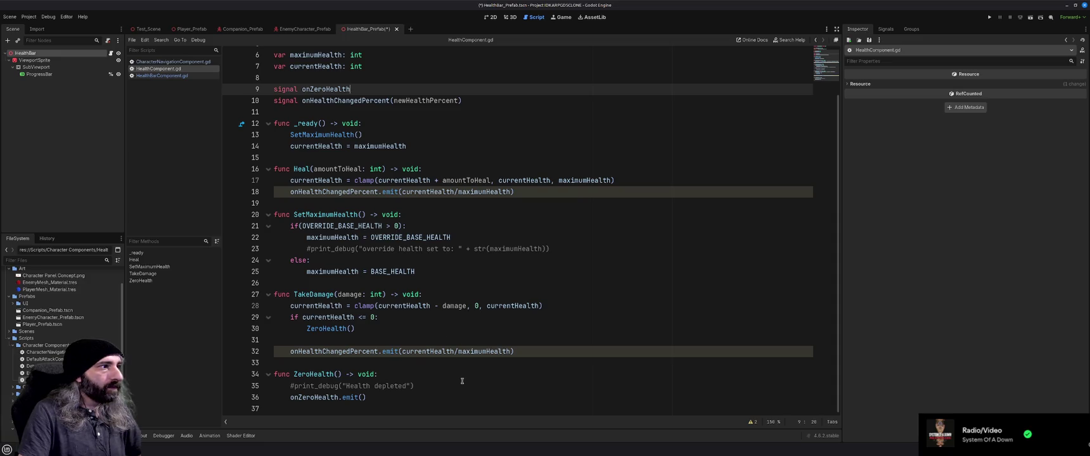
scroll(462, 381, "up", 2)
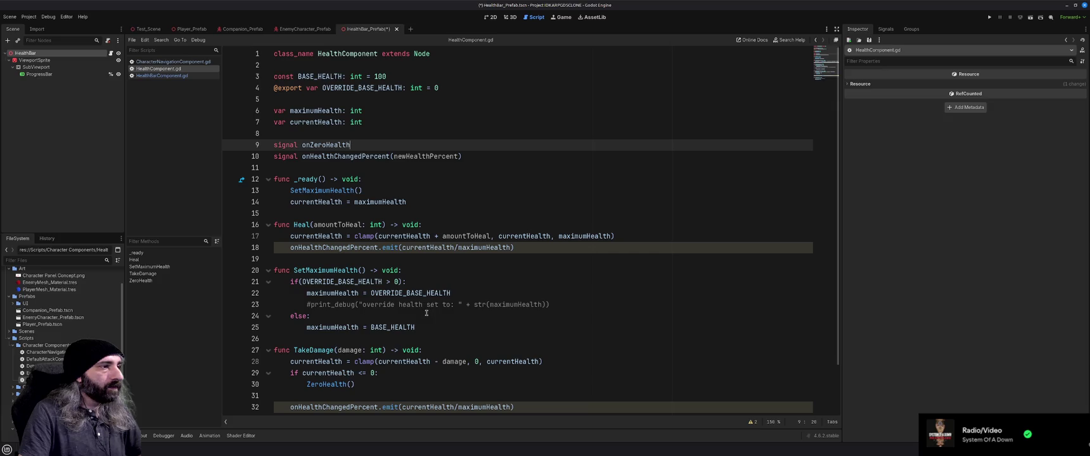
scroll(426, 312, "down", 2)
left_click(438, 402)
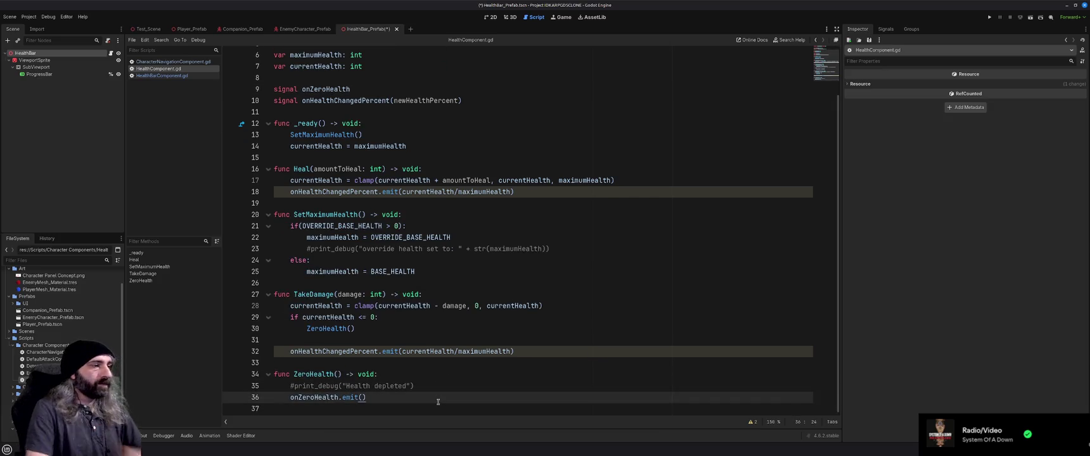
- Add a GetHealthPercent() -> float function computing healthPercent from currentHealth/maximumHealth
key("Return")
key("Return")
type("func ")
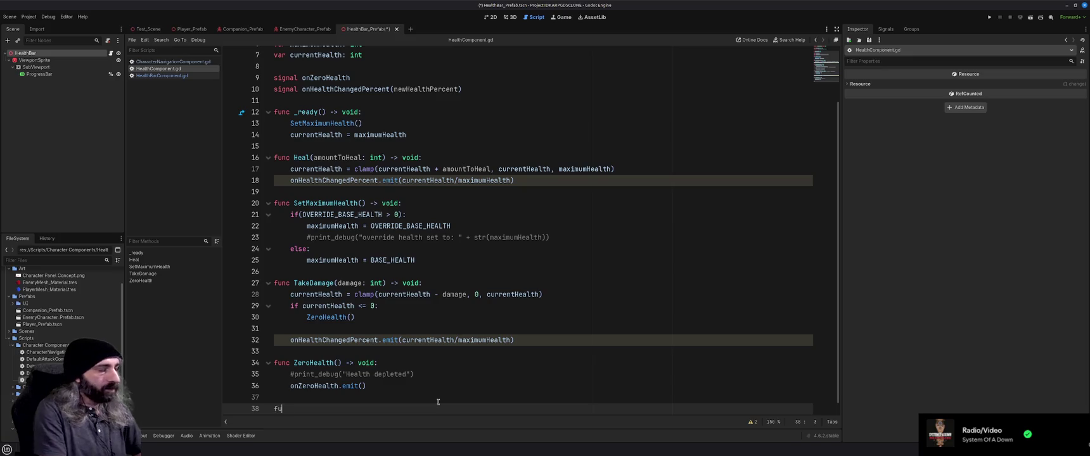
type("GetHealthPerce")
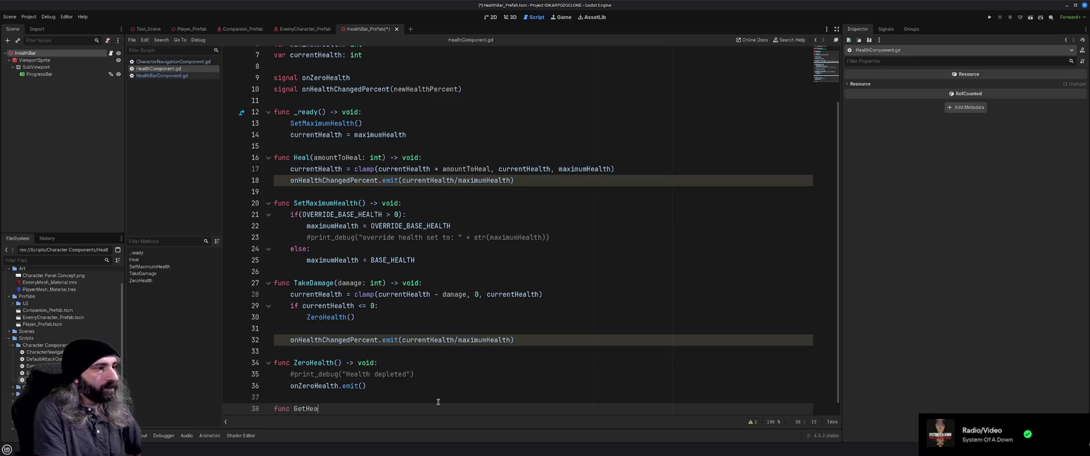
type("nt()")
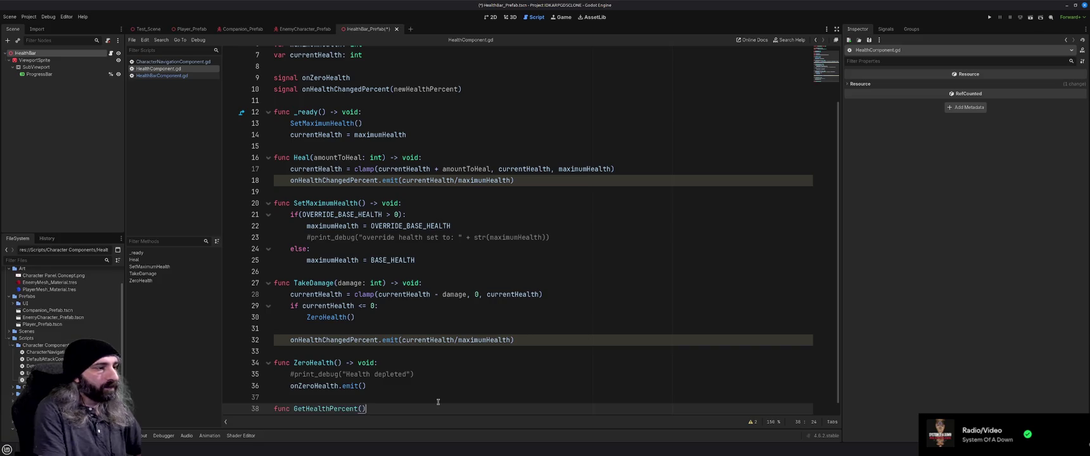
type(" -> ")
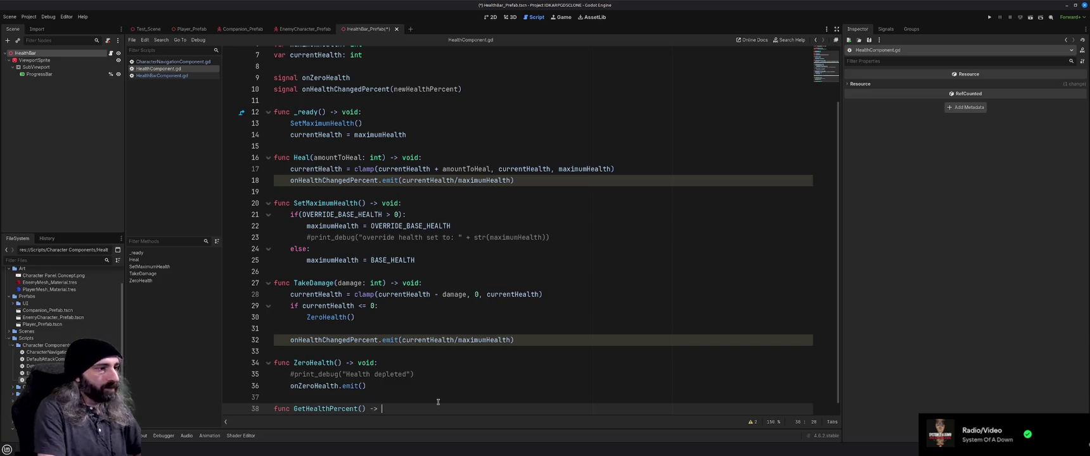
type("float:")
key("Return")
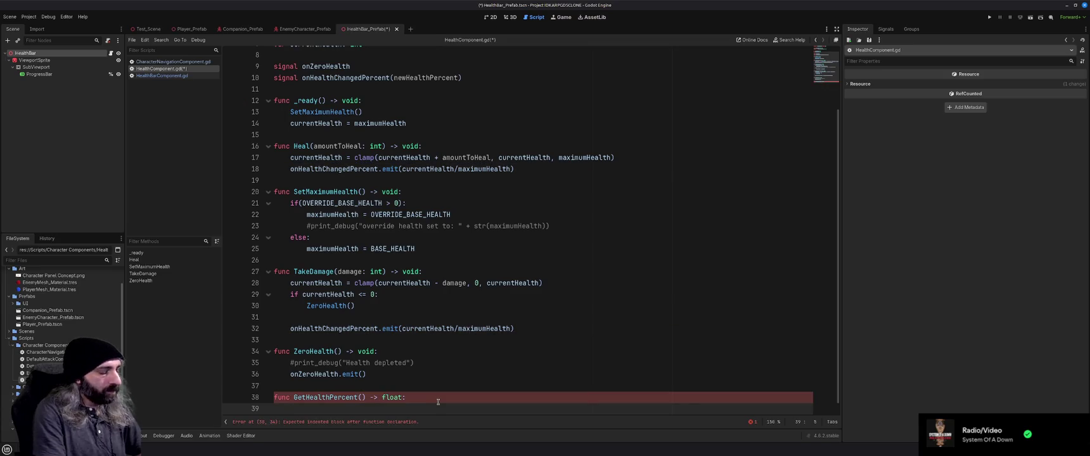
type("var healthPercen")
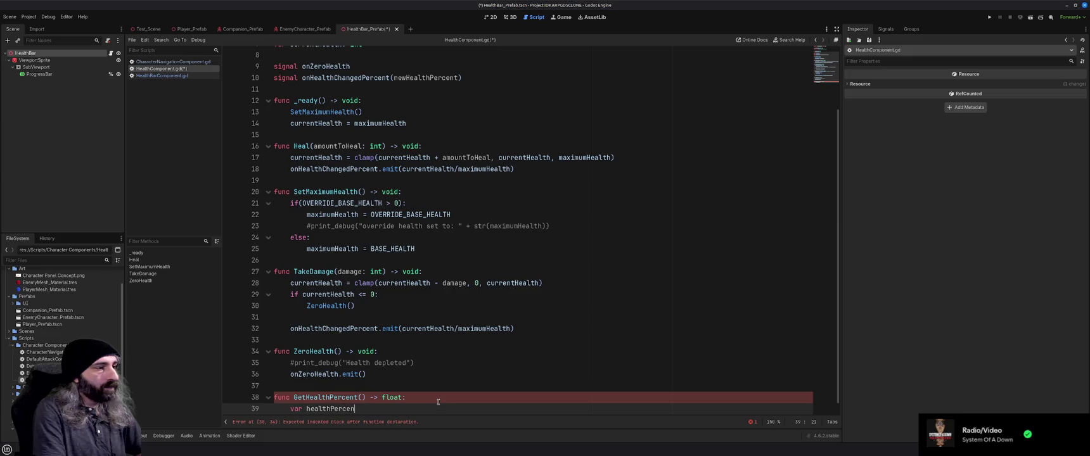
type("t = curr")
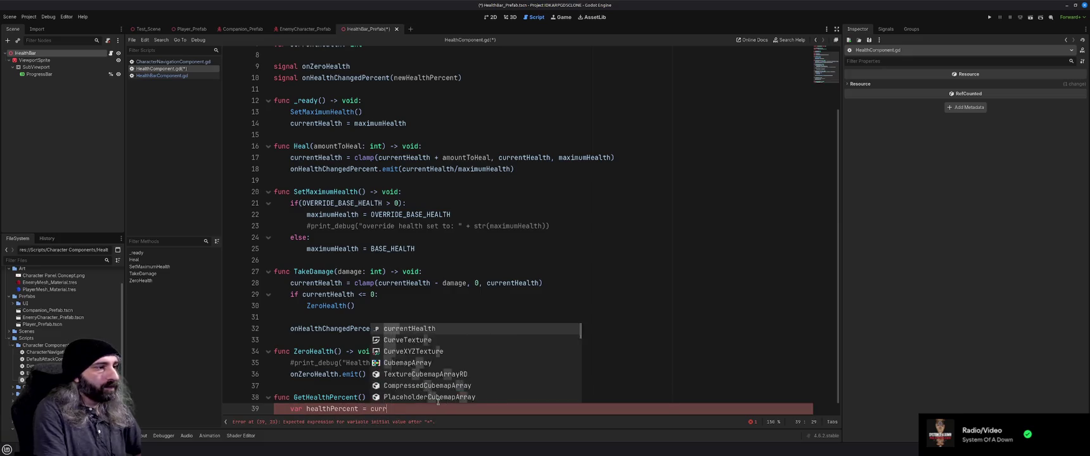
key("Return")
type("/")
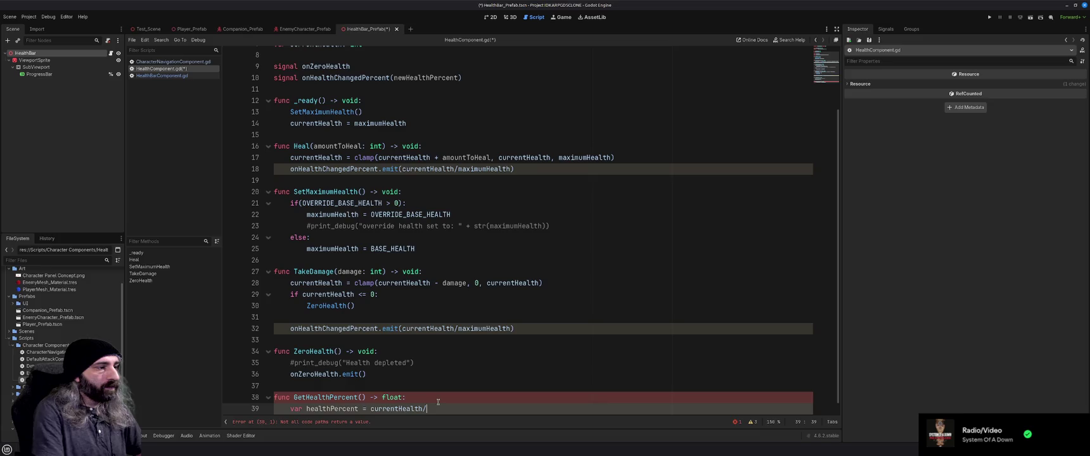
type("maximumHealt")
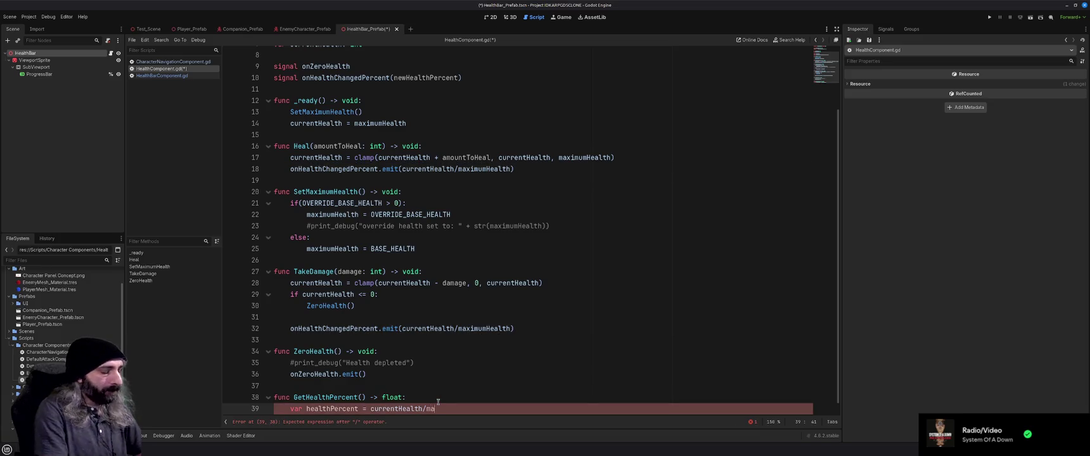
type("h")
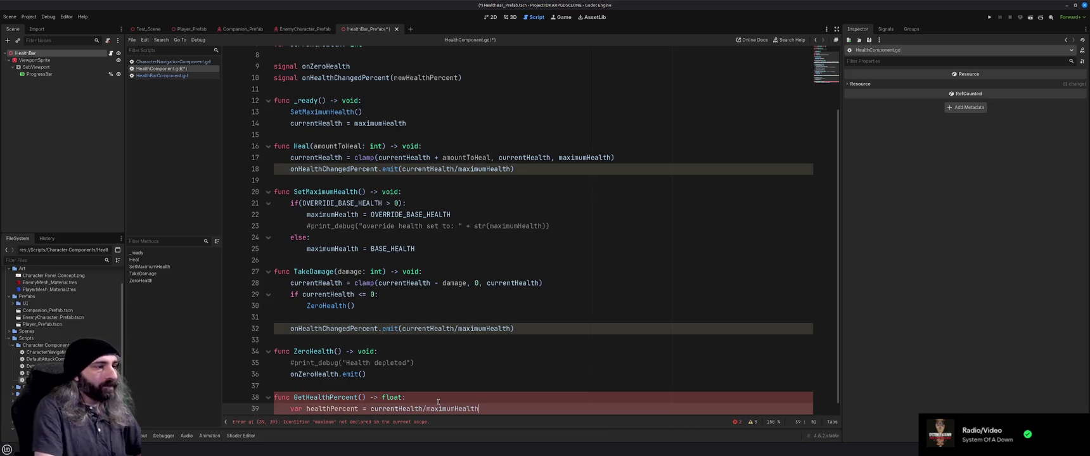
key("Return")
type("healthPercent")
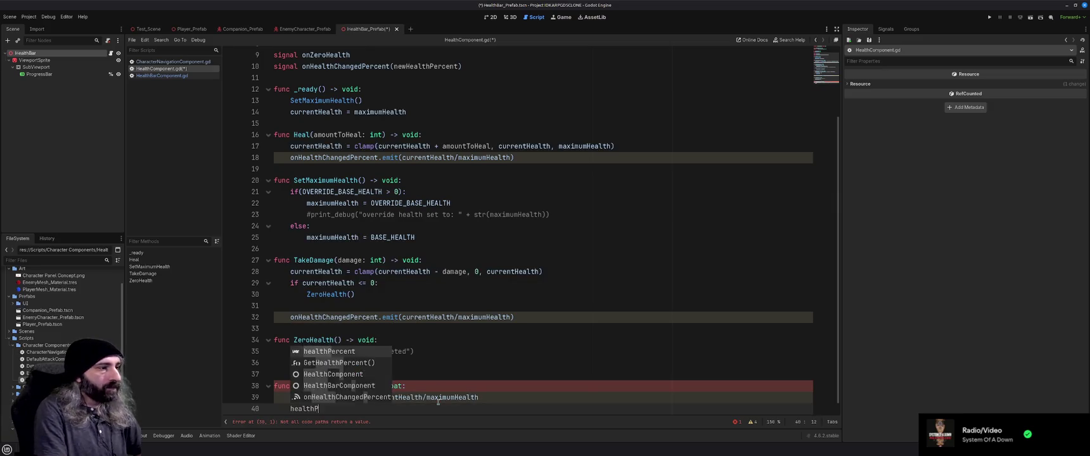
type(" * 100")
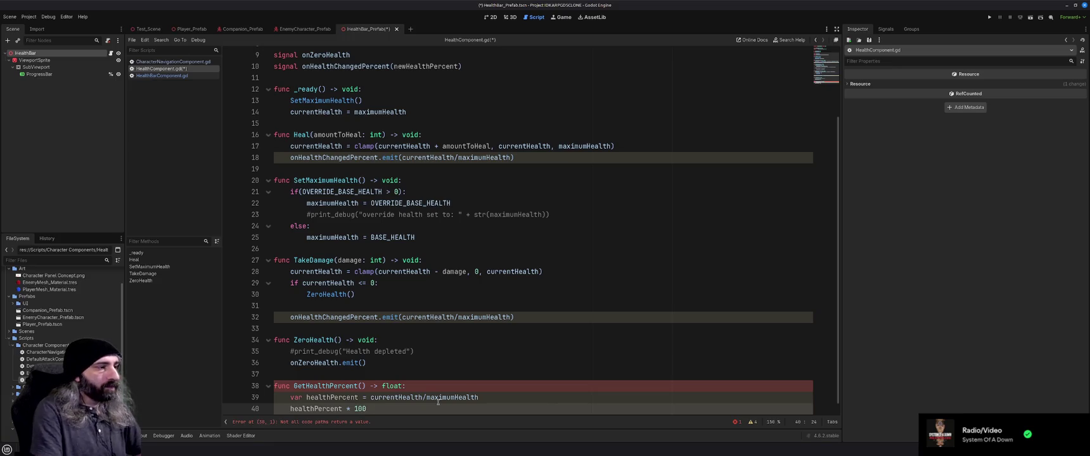
type("healthpercent")
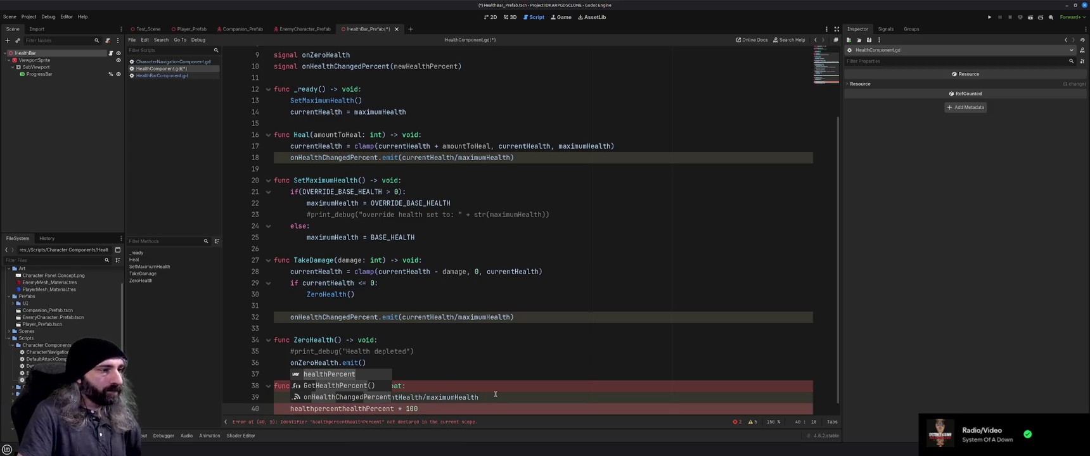
- Make healthPercent (currentHealth/maximumHealth) * 100, return it, and save the script
left_click(372, 397)
type("(")
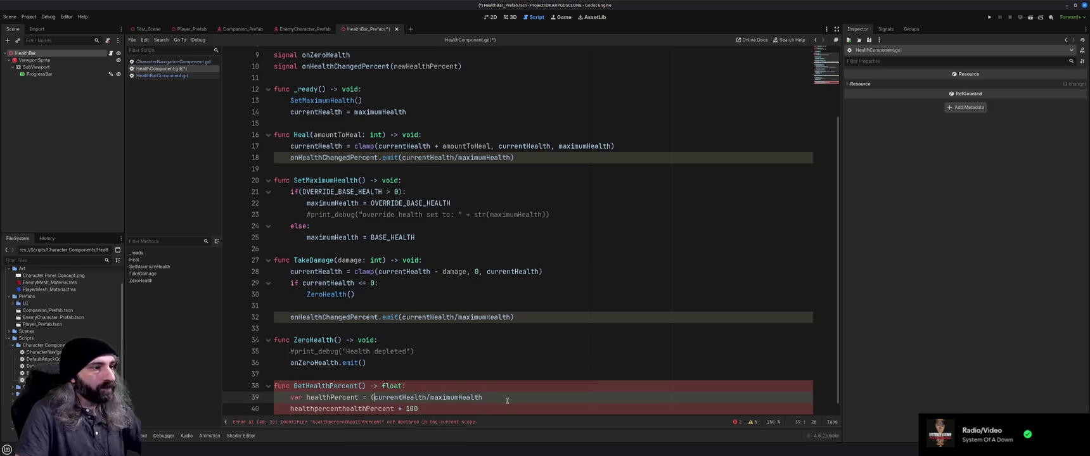
left_click(507, 400)
type(") * 1")
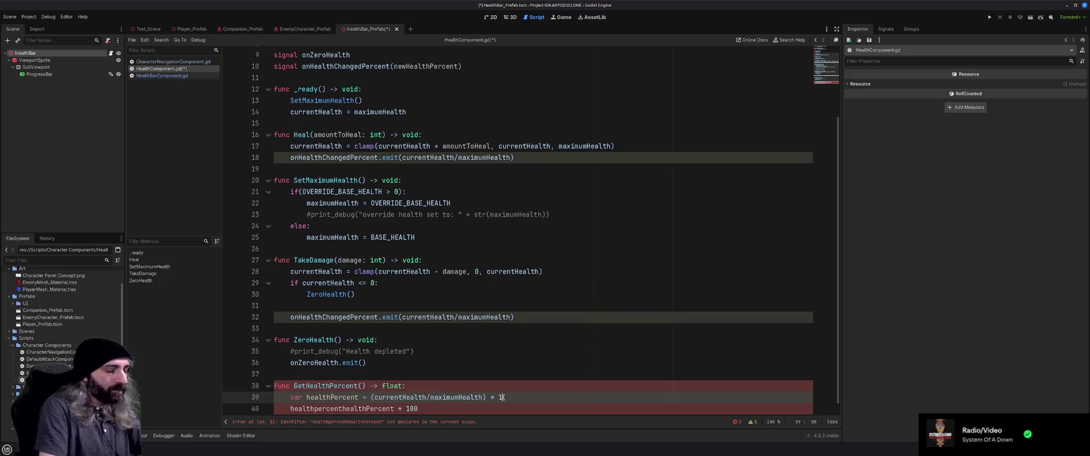
type("00")
left_click(486, 409)
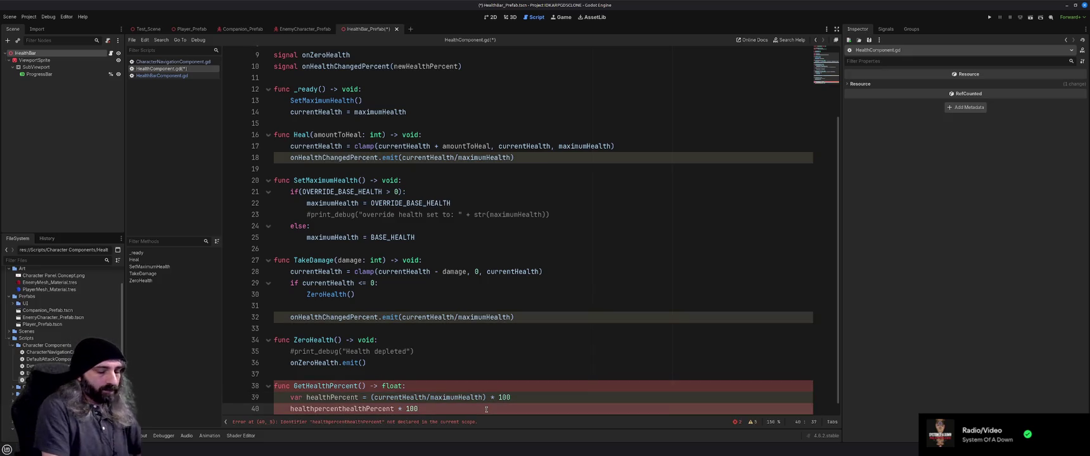
key("shift+Home")
key("BackSpace")
type("return health")
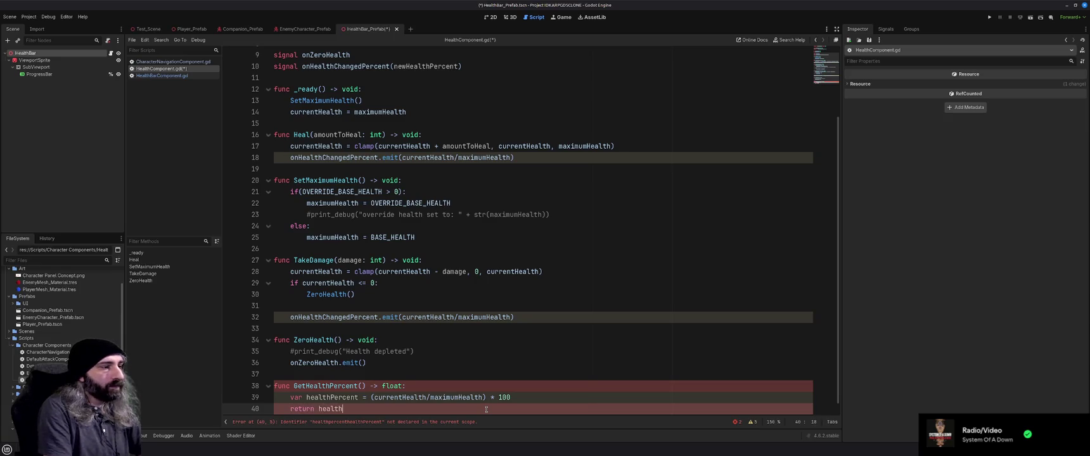
type("Percent")
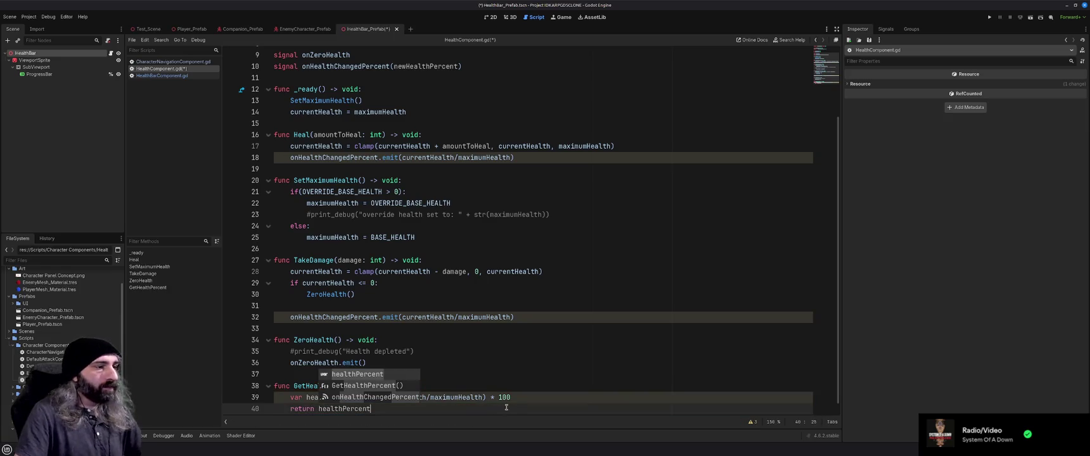
key("ctrl+s")
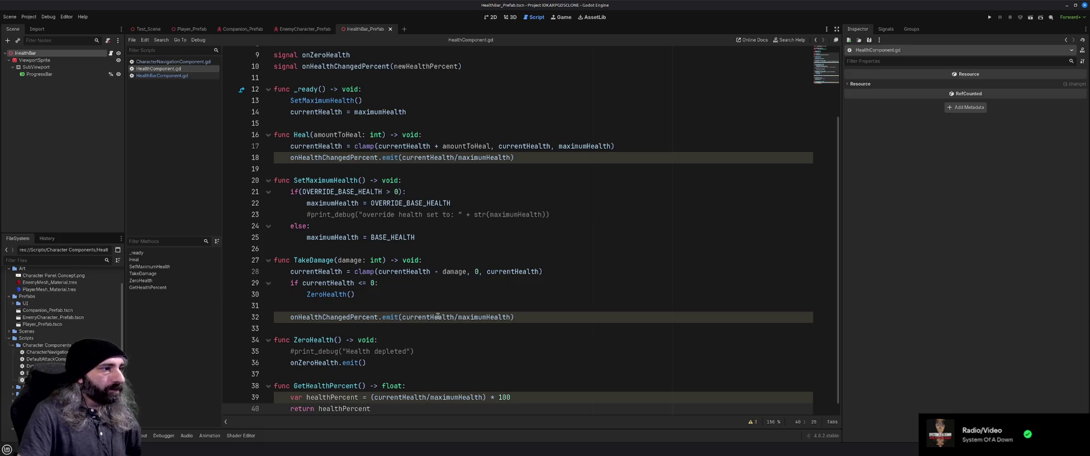
- Replace the health division in line 32's emit call with GetHealthPercent() and save
double_click(333, 386)
key("ctrl+c")
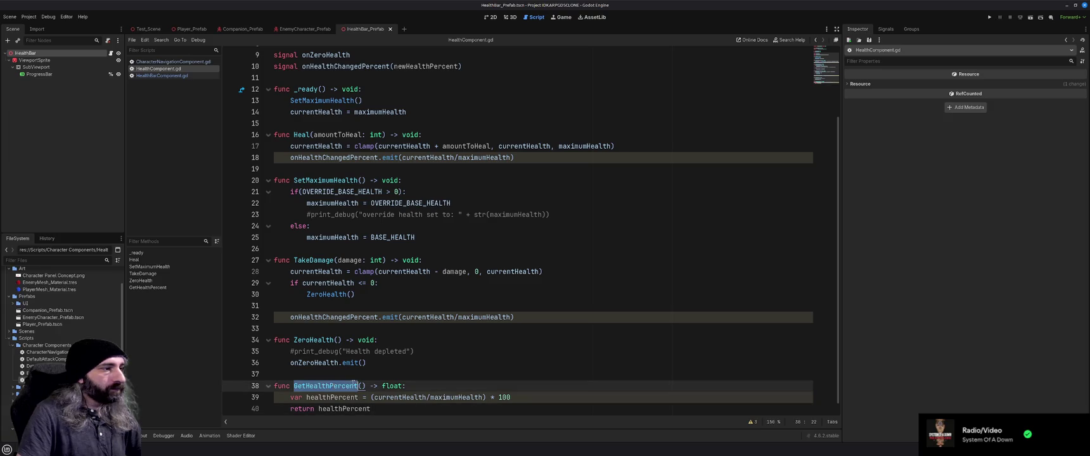
left_click_drag(403, 317, 512, 317)
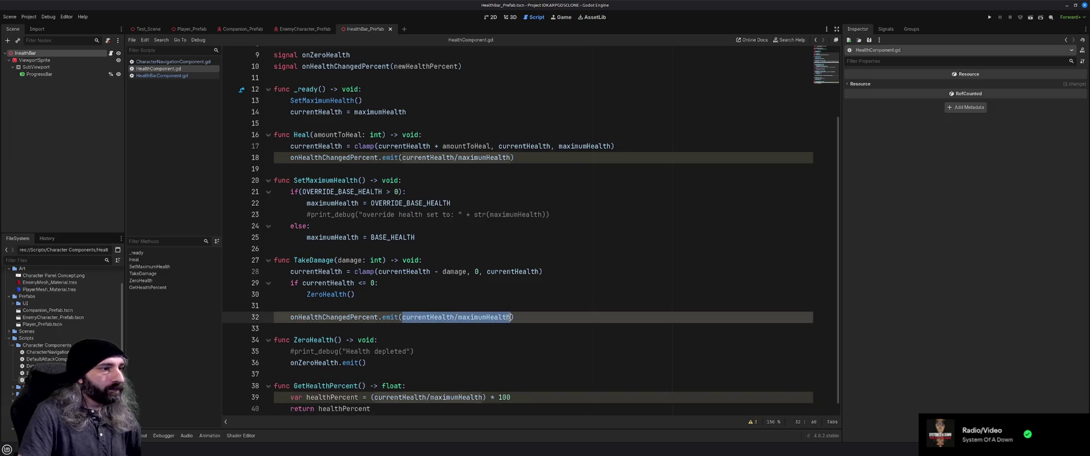
key("ctrl+v")
type("()")
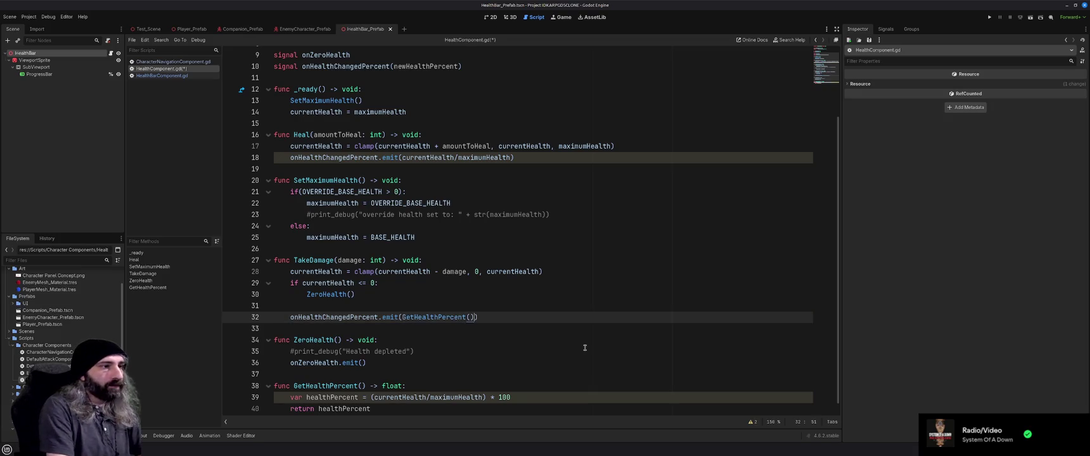
left_click(534, 318)
key("ctrl+s")
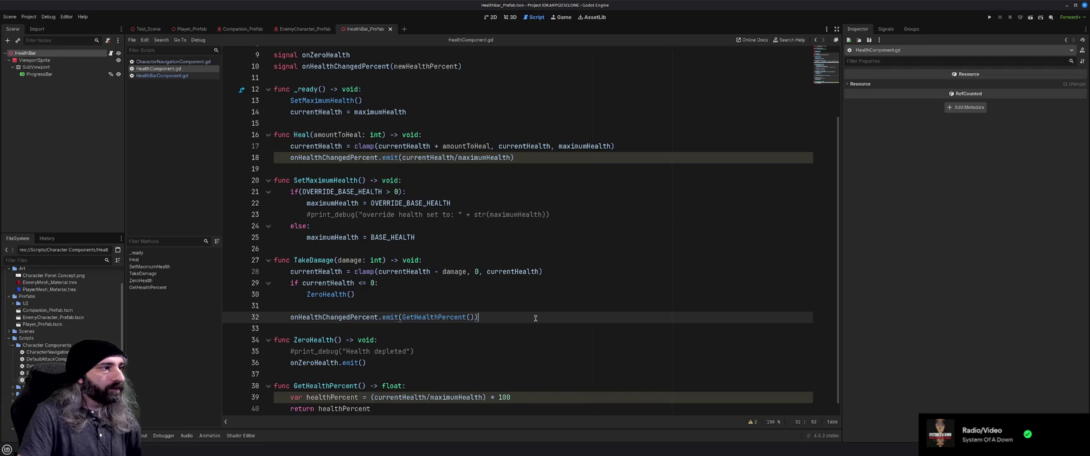
- Use GetHealthPercent() in line 18's onHealthChangedPercent emit call too
left_click_drag(402, 317, 474, 317)
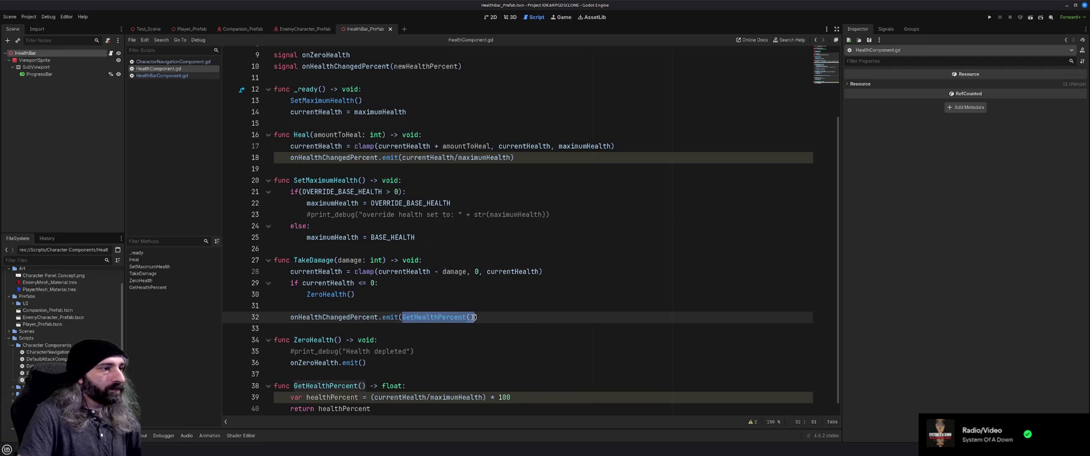
key("ctrl+c")
left_click_drag(402, 158, 511, 158)
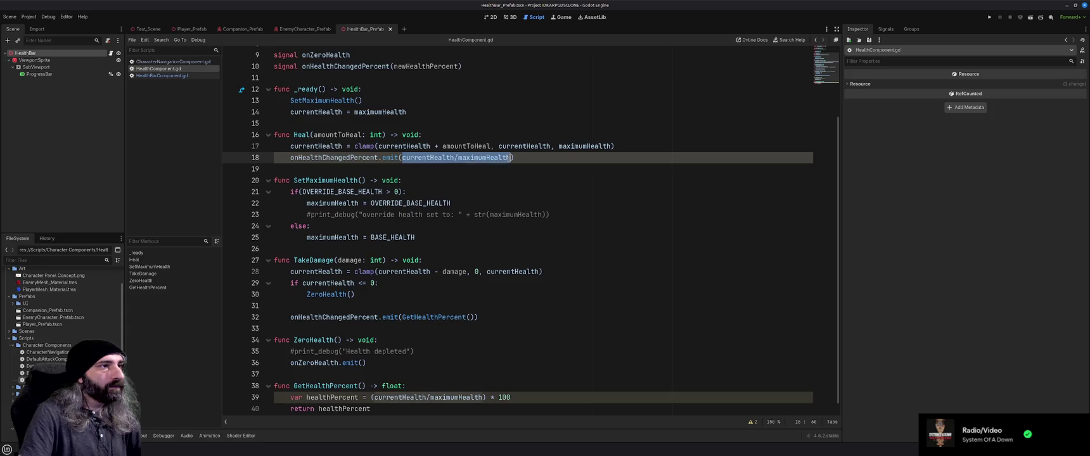
key("ctrl+v")
key("End")
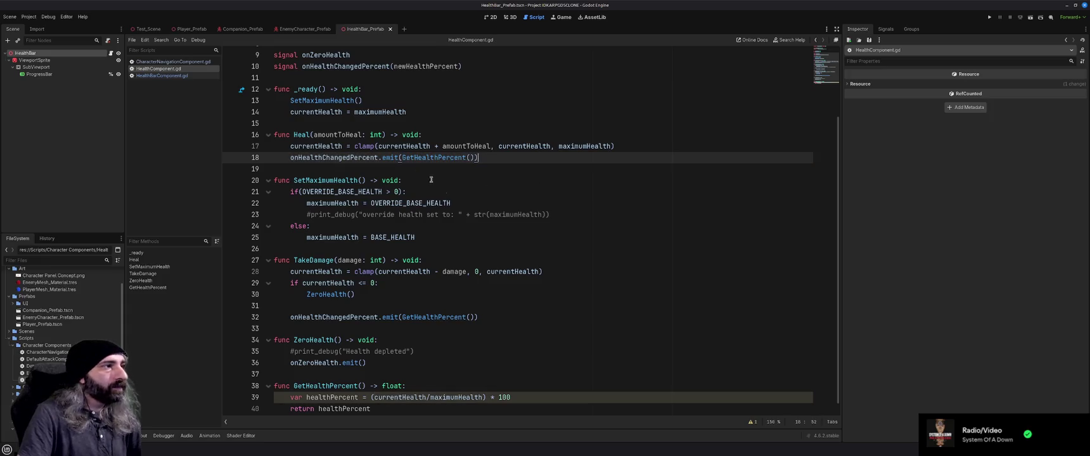
- Add onHealthChangedPercent.emit(GetHealthPercent()) at the end of SetMaximumHealth
left_click(485, 235)
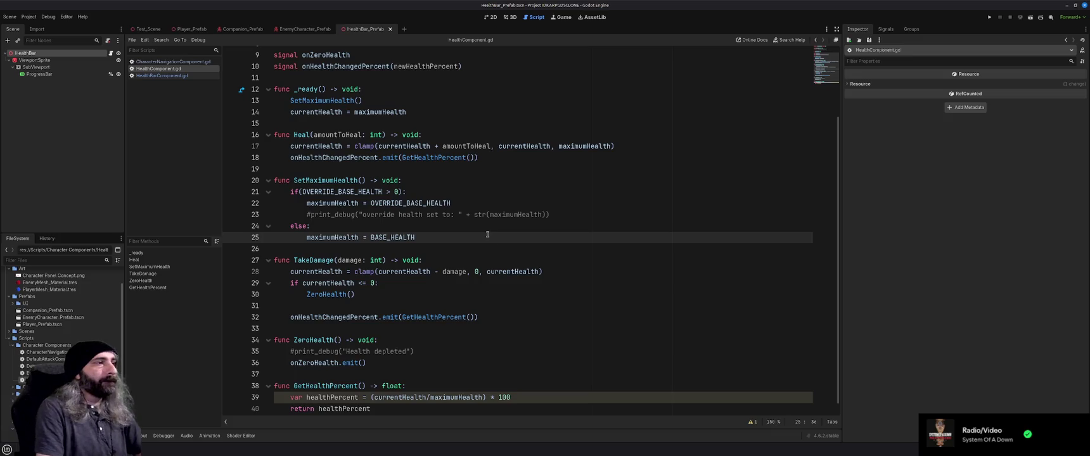
key("Return")
key("Return")
key("BackSpace")
type("onHealthChangedPercent")
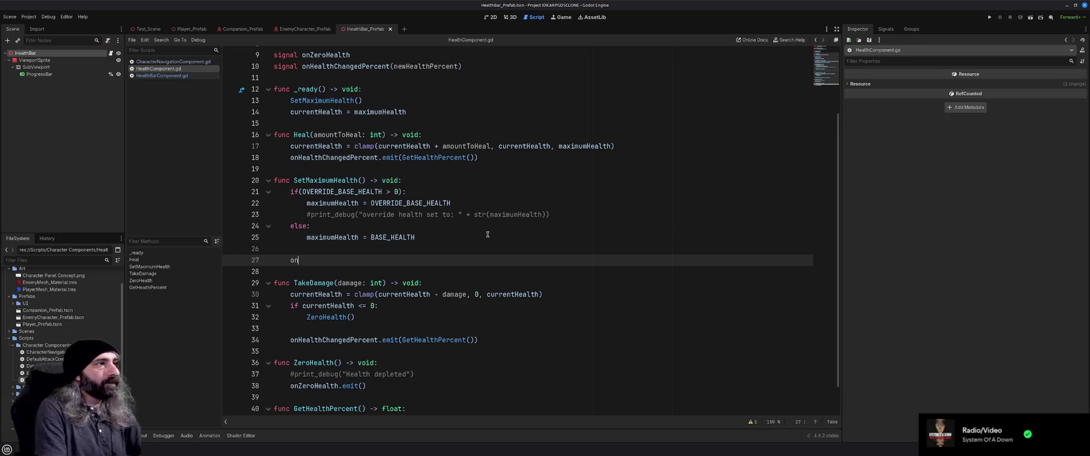
type(".emit(")
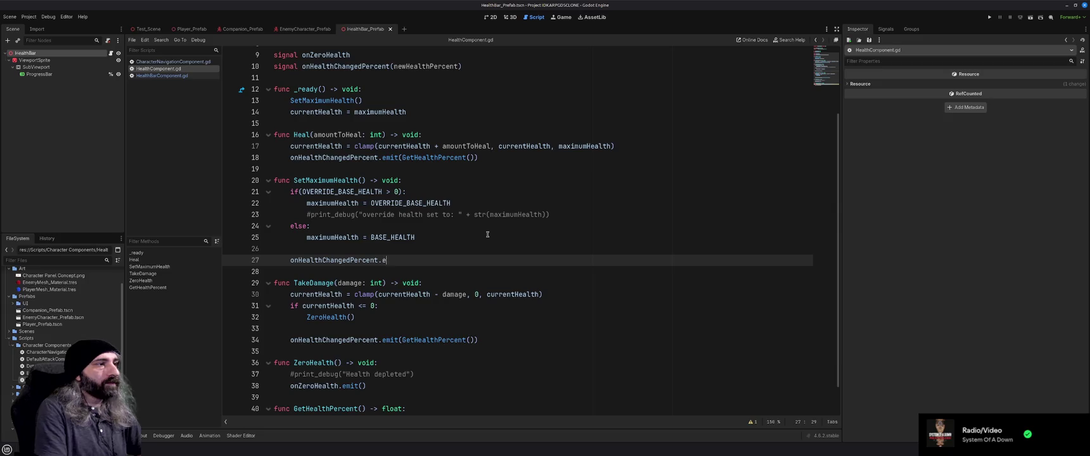
type("GetHealthPercen")
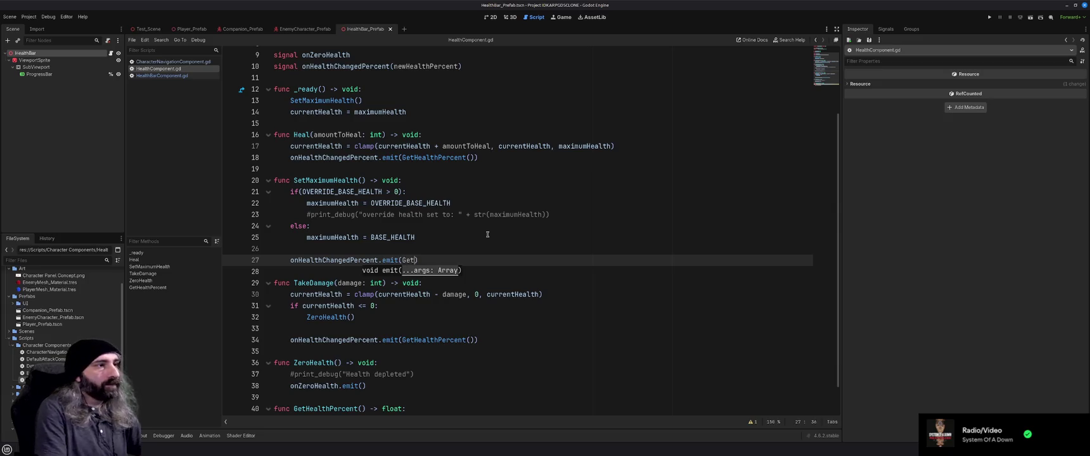
key("Return")
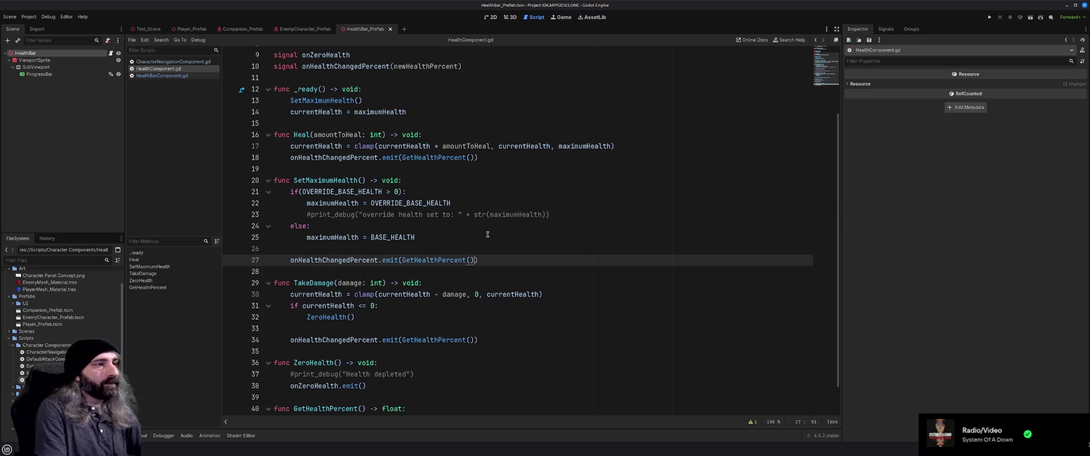
type(")")
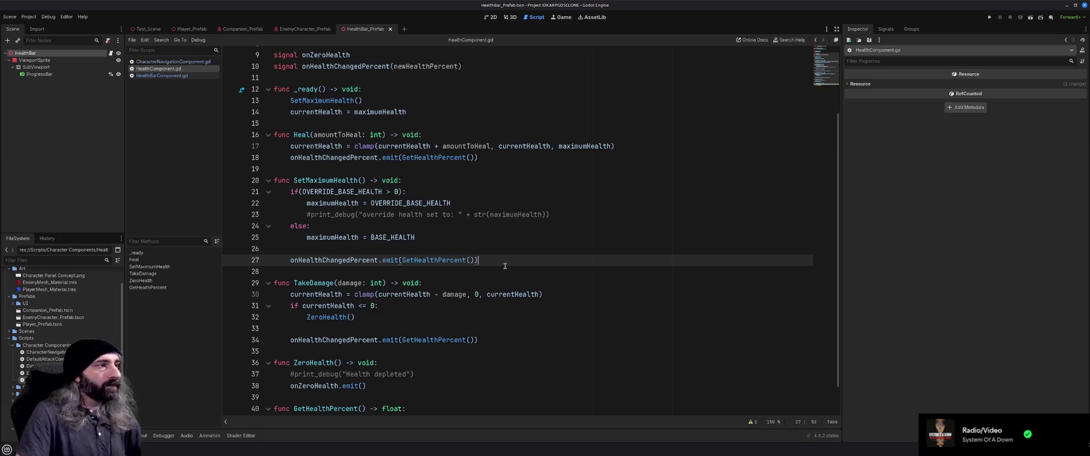
scroll(500, 267, "down", 1)
scroll(503, 268, "up", 4)
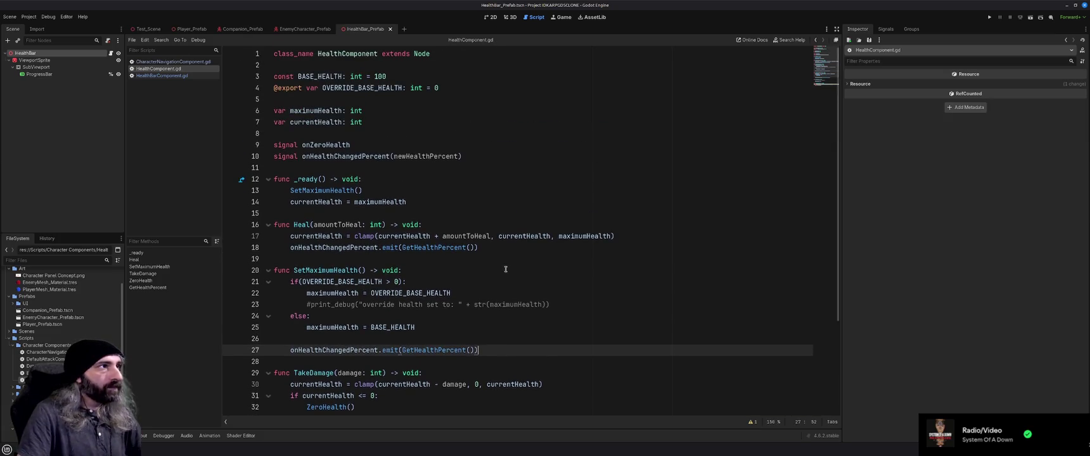
scroll(506, 270, "down", 4)
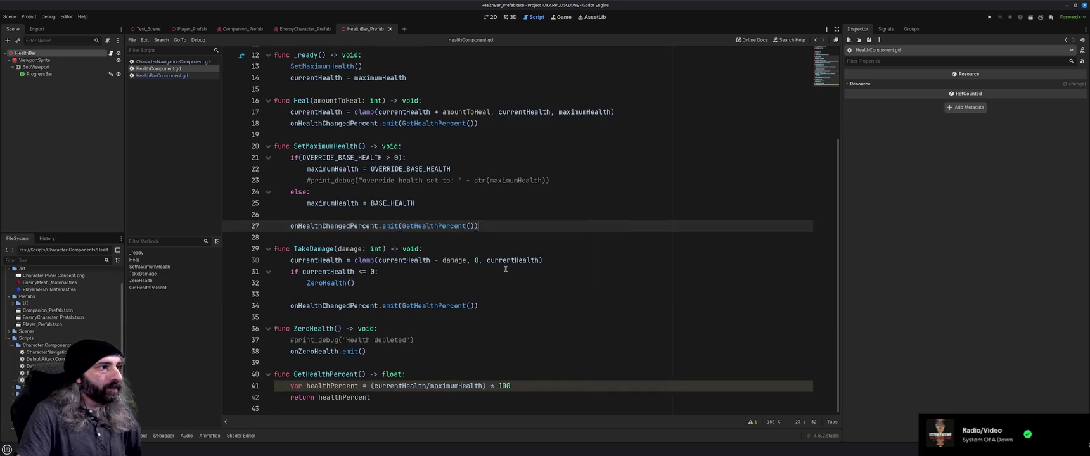
scroll(521, 298, "up", 4)
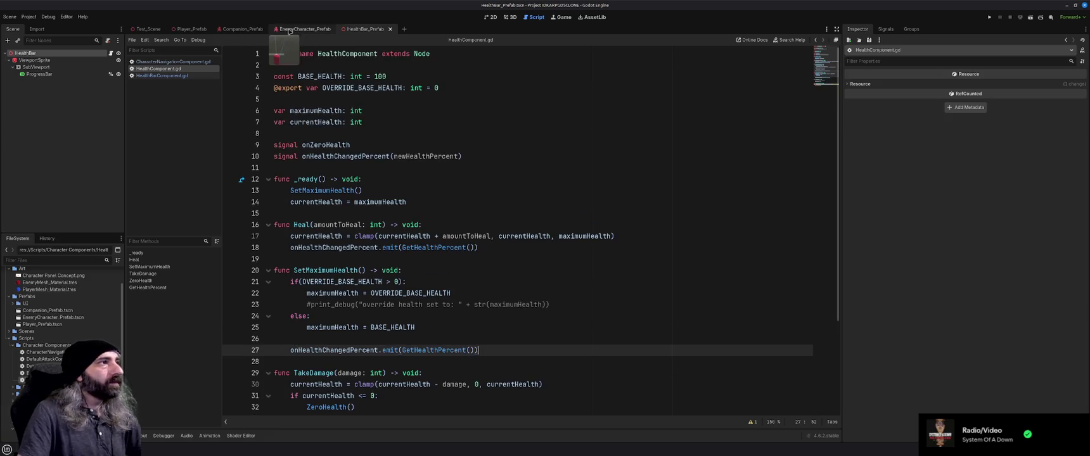
- Delete the HealthBar node from the Companion_Prefab scene
left_click(243, 29)
left_click(511, 17)
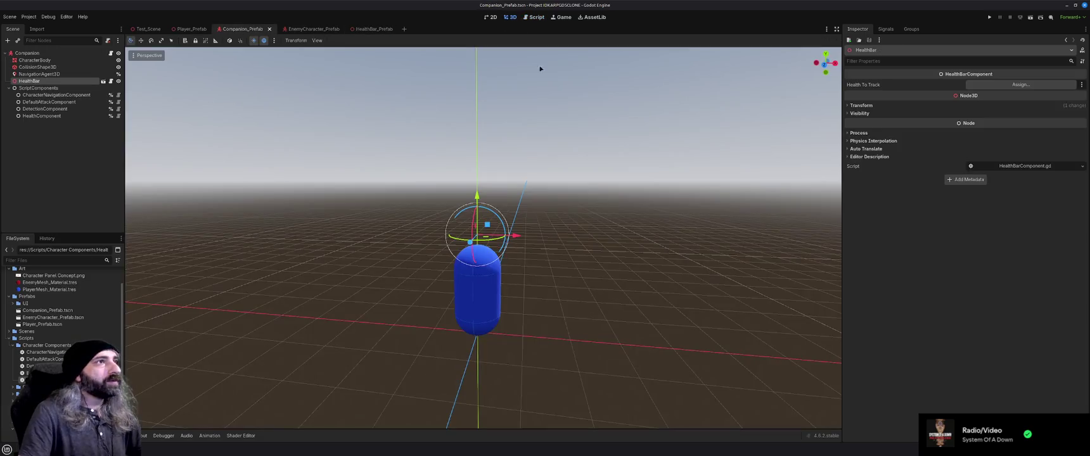
left_click(78, 146)
left_click(28, 81)
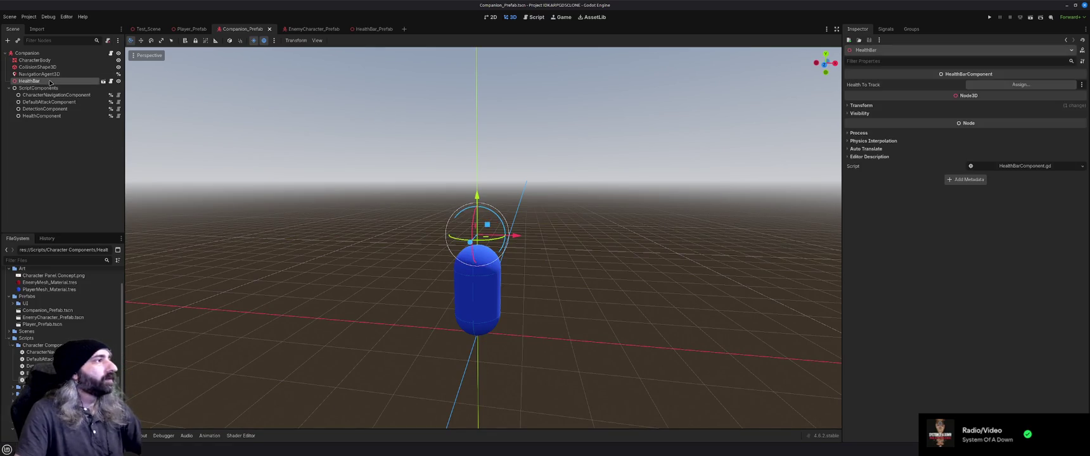
key("Delete")
left_click(569, 234)
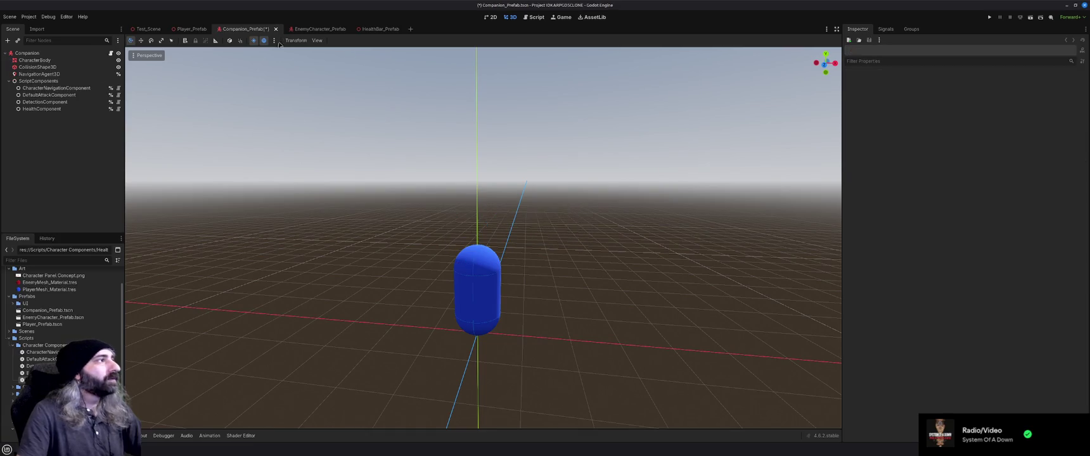
- Delete the HealthBar node from EnemyCharacter_Prefab and save the enemy prefab
left_click(312, 28)
left_click(72, 89)
key("Delete")
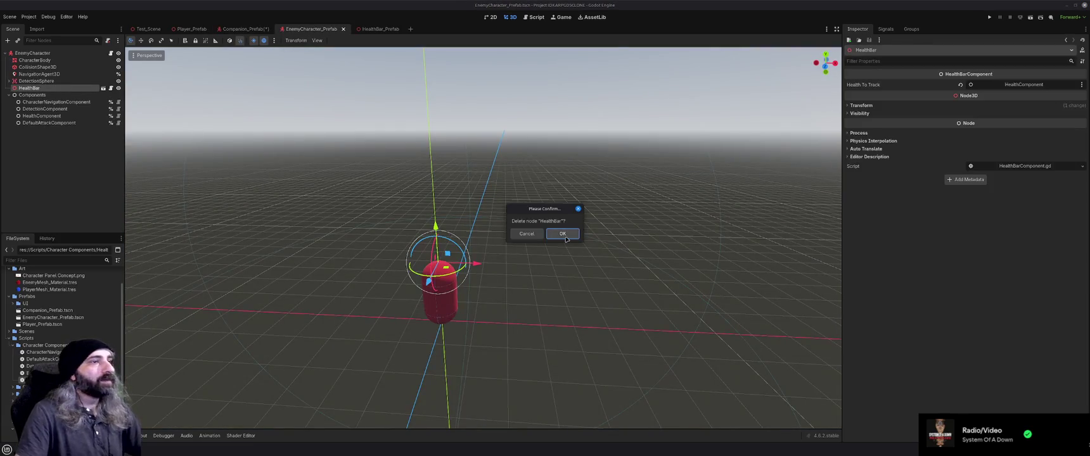
left_click(569, 239)
key("ctrl+s")
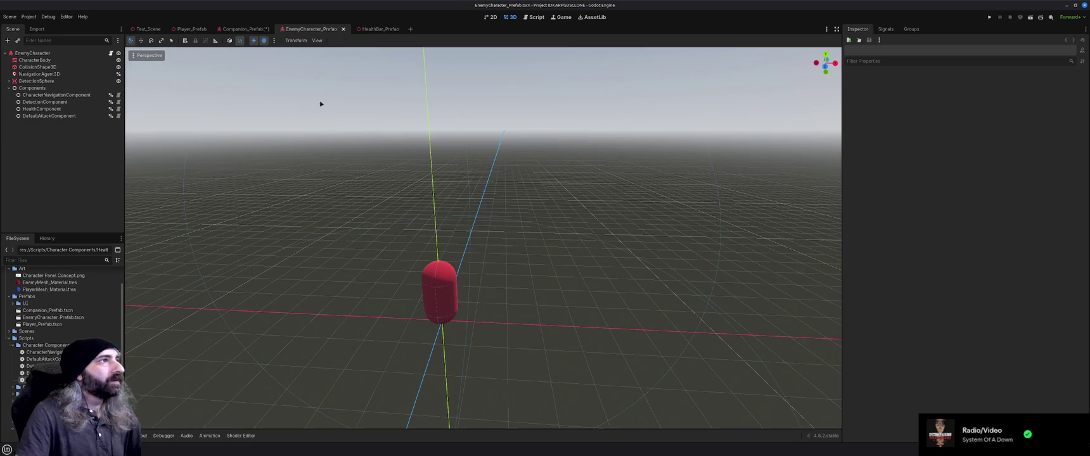
- Save the Companion_Prefab scene
left_click(244, 29)
key("ctrl+s")
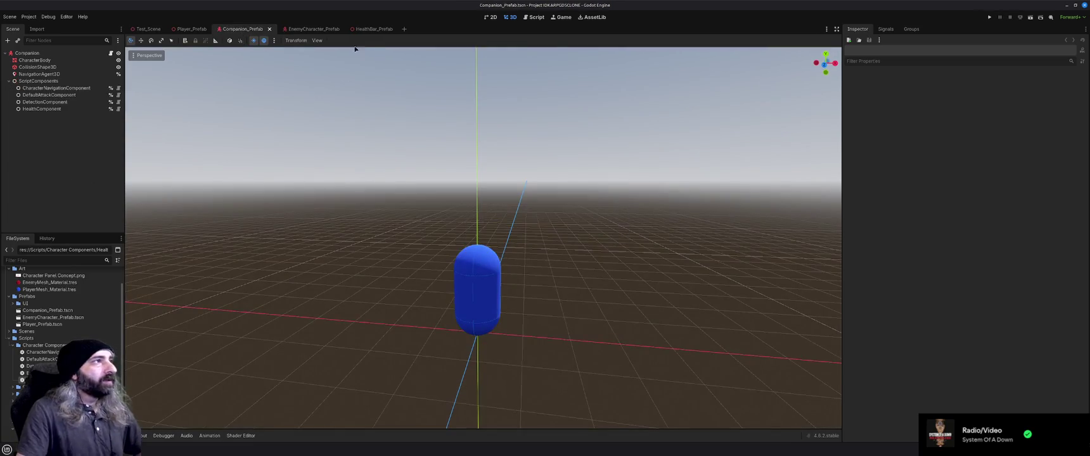
scroll(44, 320, "up", 1)
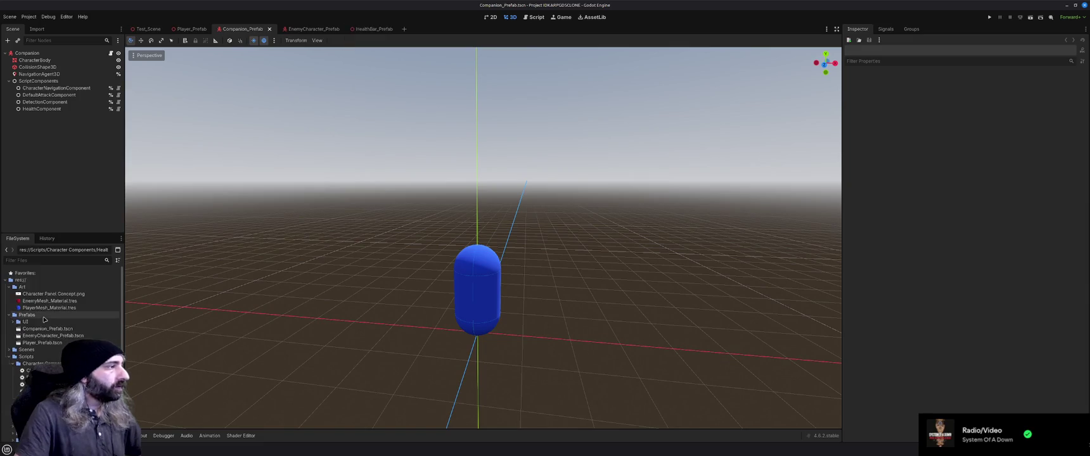
scroll(45, 319, "down", 1)
- Review the HealthBar prefab, then filter the FileSystem dock for 'health'
left_click(374, 29)
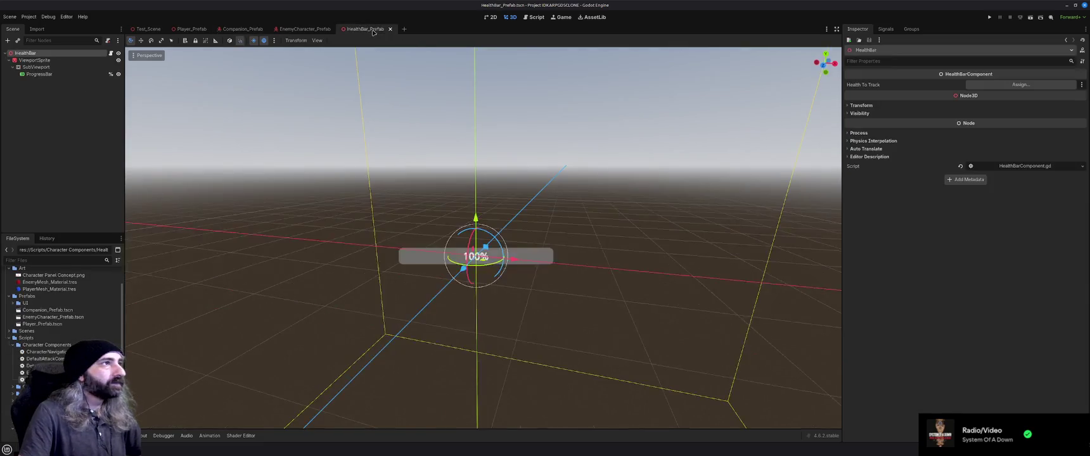
left_click(65, 157)
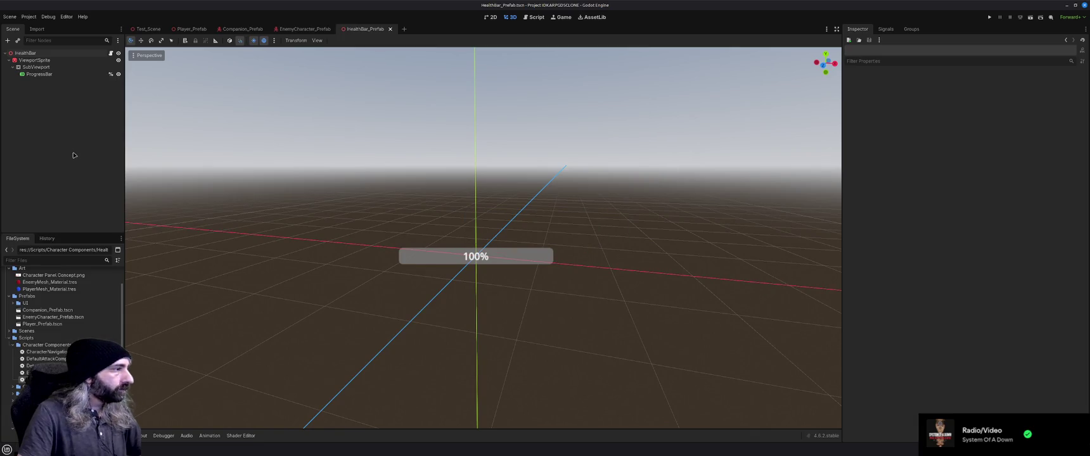
scroll(68, 325, "up", 1)
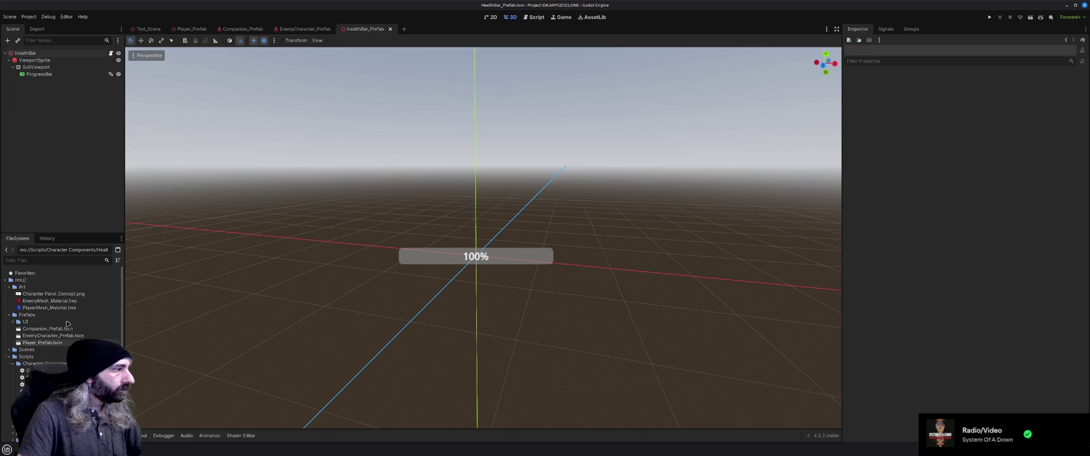
scroll(67, 324, "down", 1)
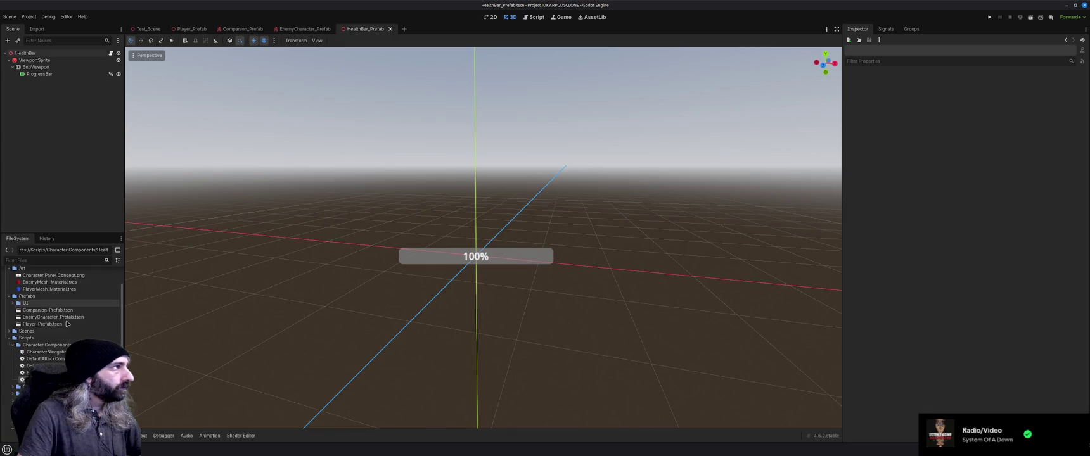
left_click(47, 261)
type("health")
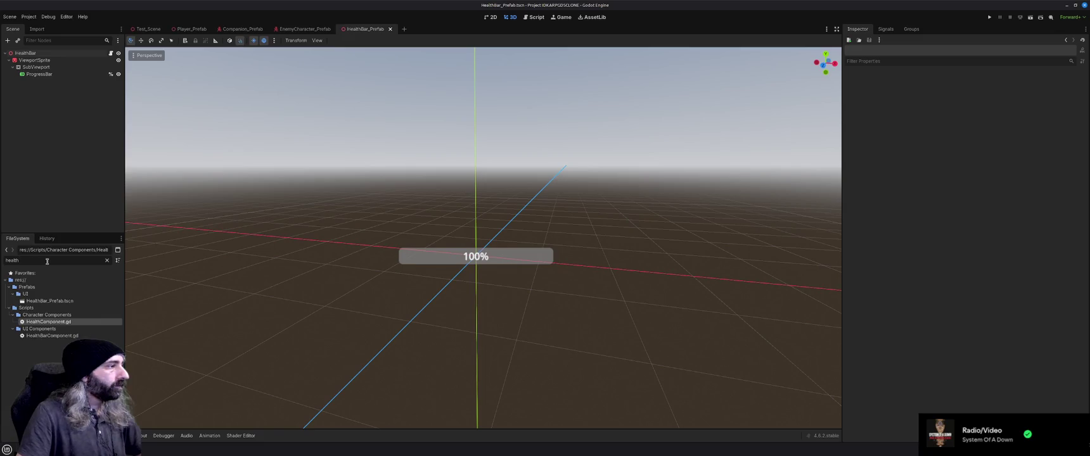
- Instance HealthBar_Prefab.tscn in the Companion scene below NavigationAgent3D, save, and reopen the HealthBar_Prefab tab
left_click(243, 28)
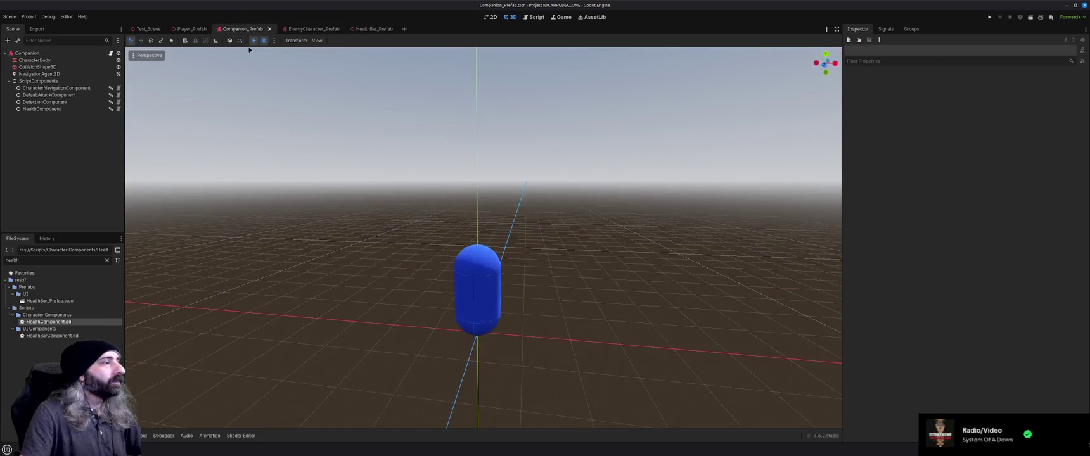
mouse_move(49, 301)
left_mouse_down()
mouse_move(48, 68)
mouse_move(35, 54)
left_mouse_up()
left_click_drag(30, 117, 29, 77)
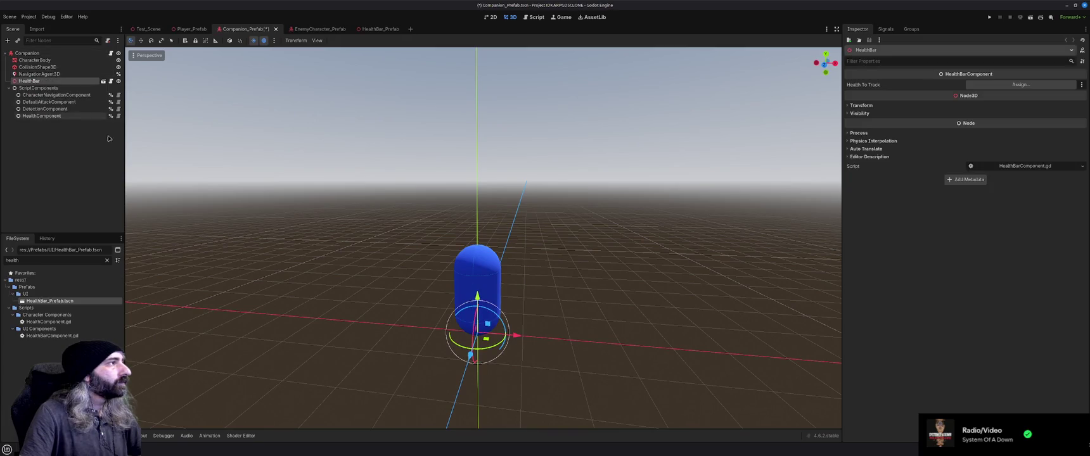
key("ctrl+s")
left_click(310, 29)
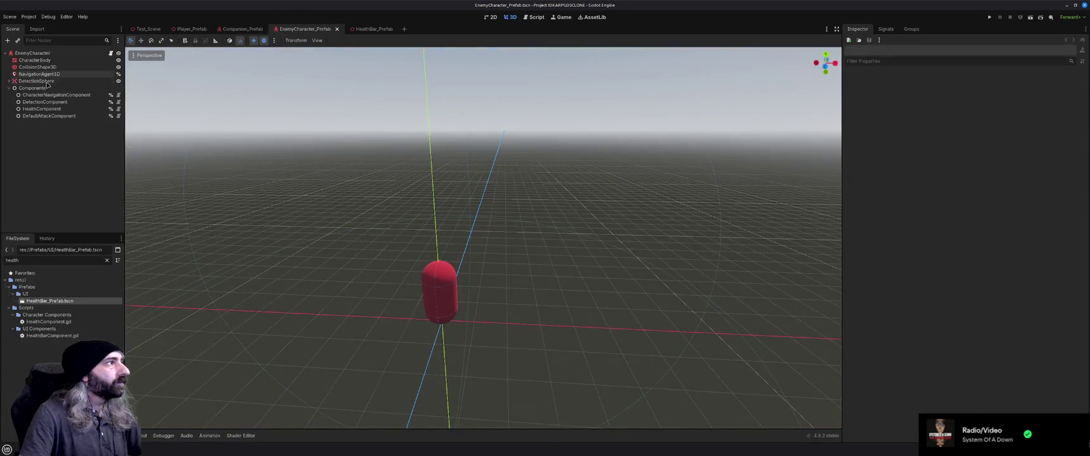
left_click(236, 28)
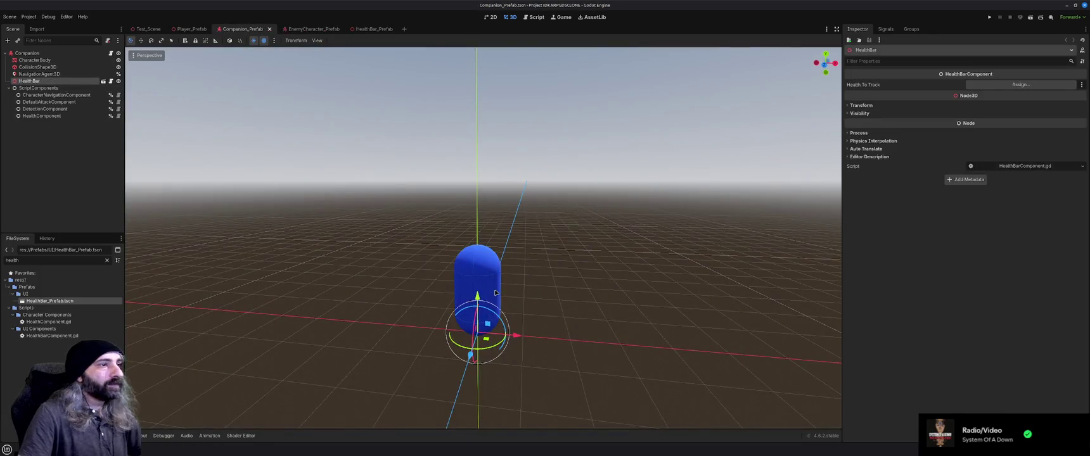
left_click(375, 29)
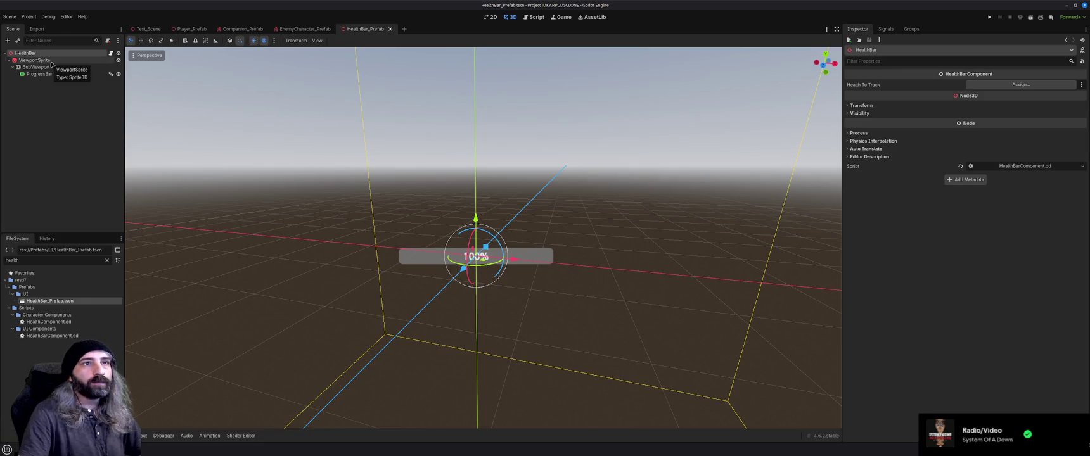
- Raise the Companion's HealthBar to Y 2.165 above the capsule and save the prefab
left_click(34, 61)
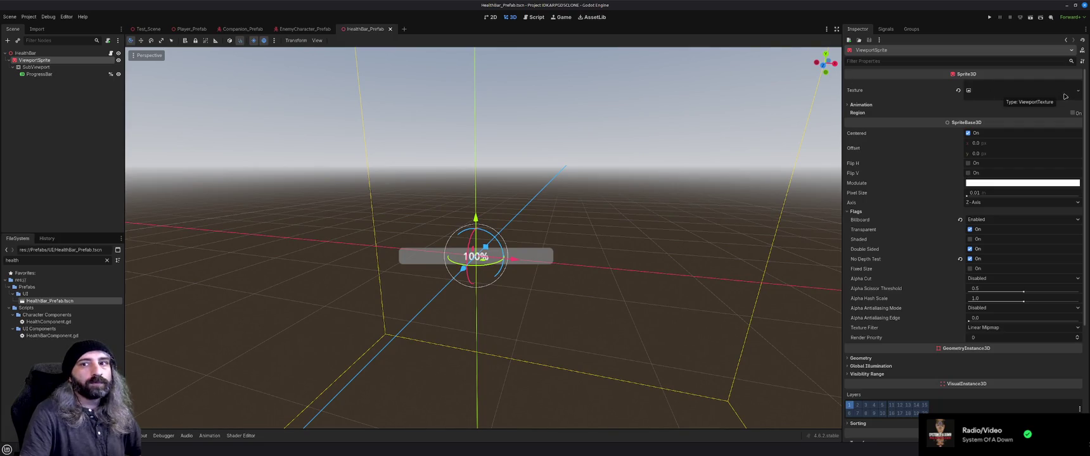
left_click(36, 68)
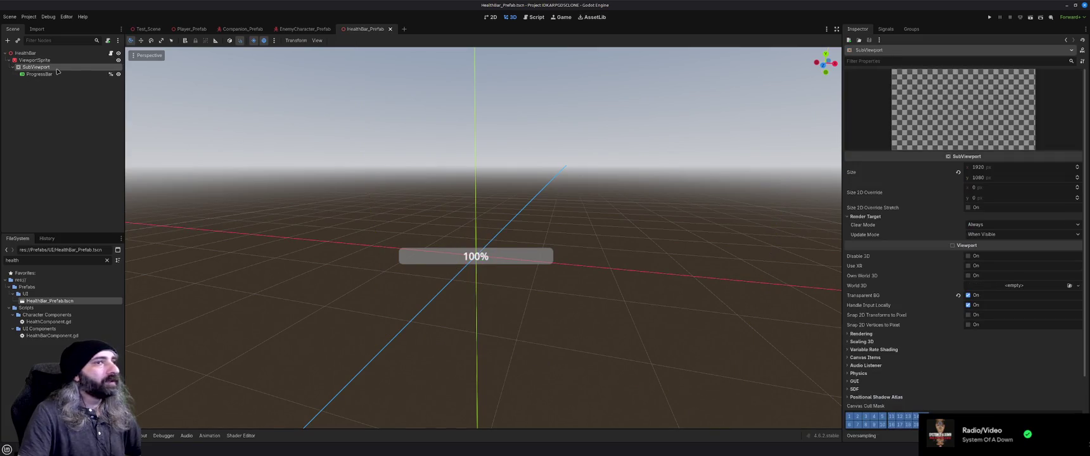
left_click(25, 53)
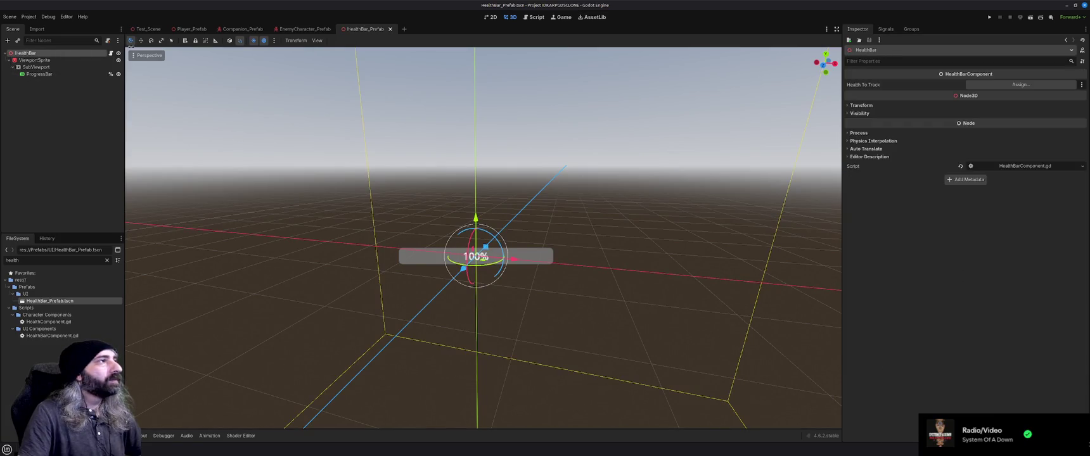
left_click(243, 29)
left_click_drag(477, 296, 477, 198)
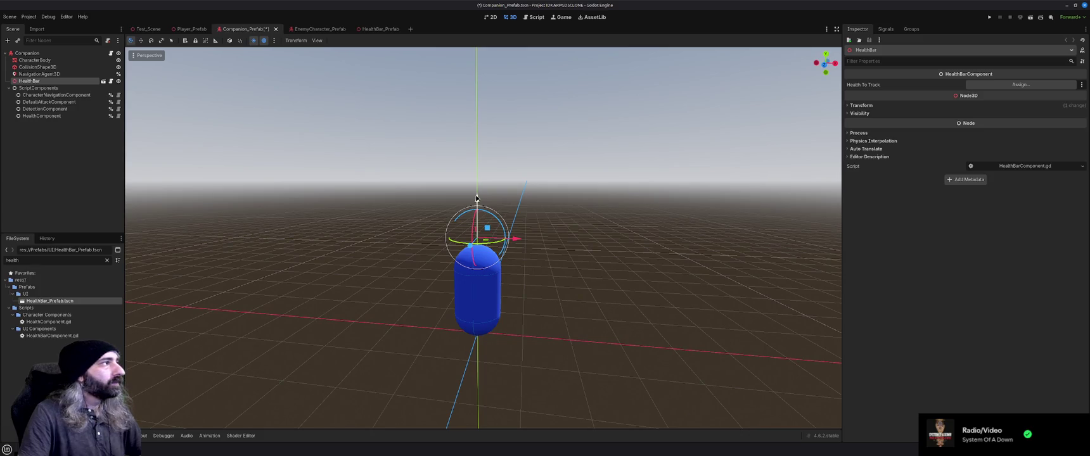
left_click(157, 31)
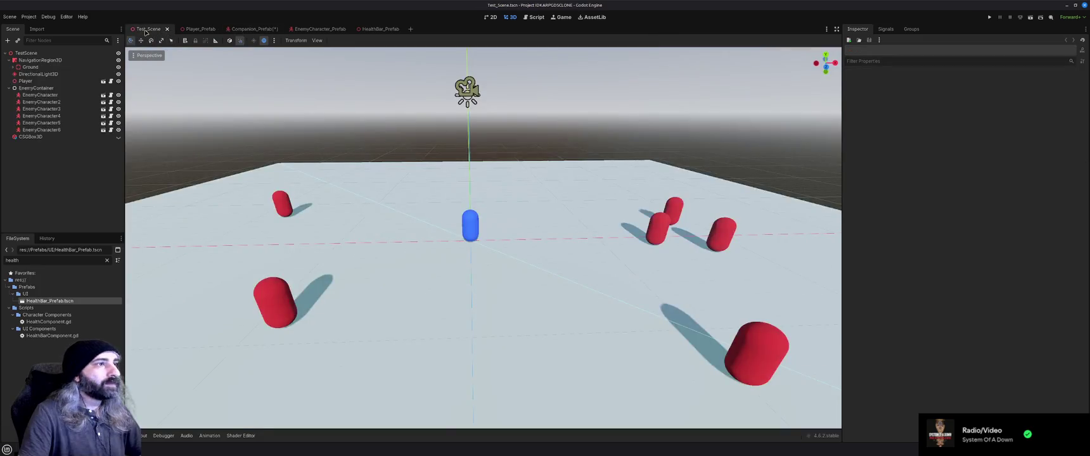
left_click(267, 30)
key("ctrl+s")
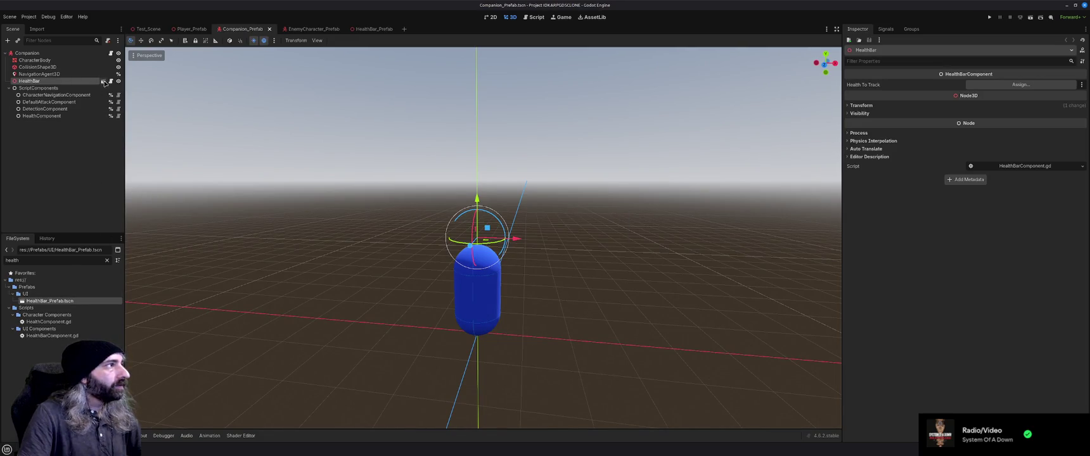
- Give ViewportSprite a new ViewportTexture sourced from SubViewport and save the HealthBar prefab
left_click(374, 29)
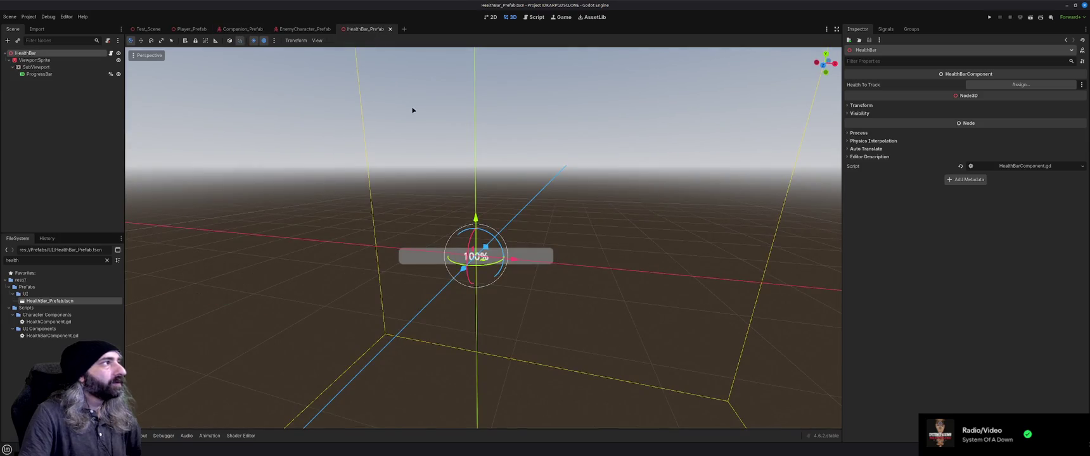
left_click(56, 60)
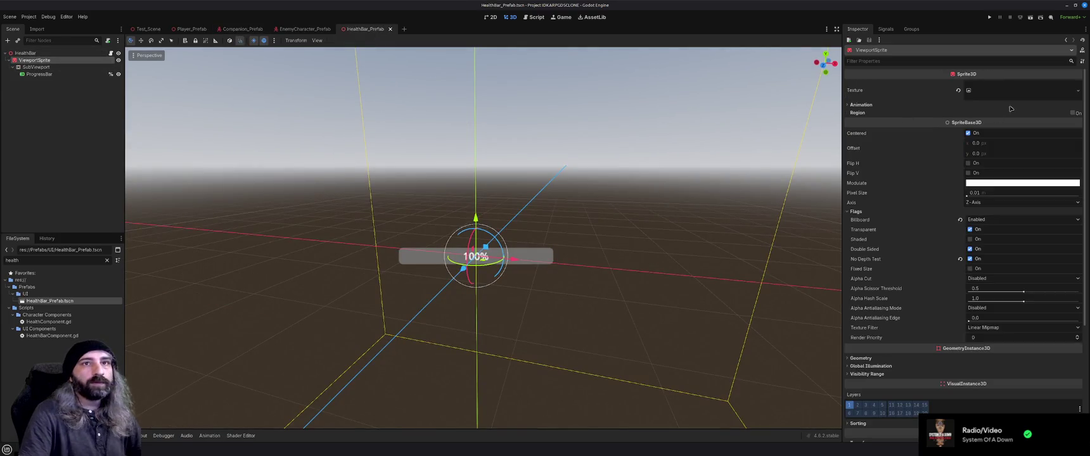
left_click(1020, 90)
left_click(1046, 116)
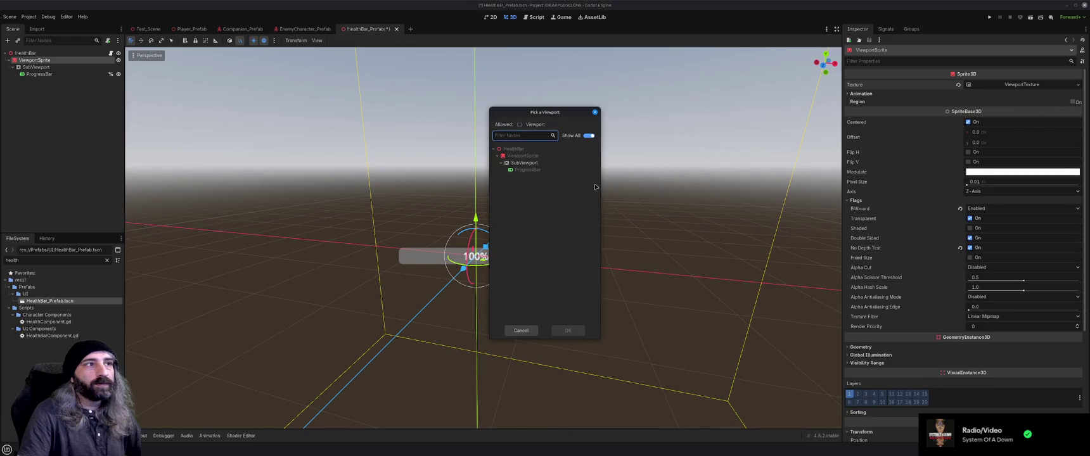
left_click(524, 162)
left_click(568, 331)
key("ctrl+s")
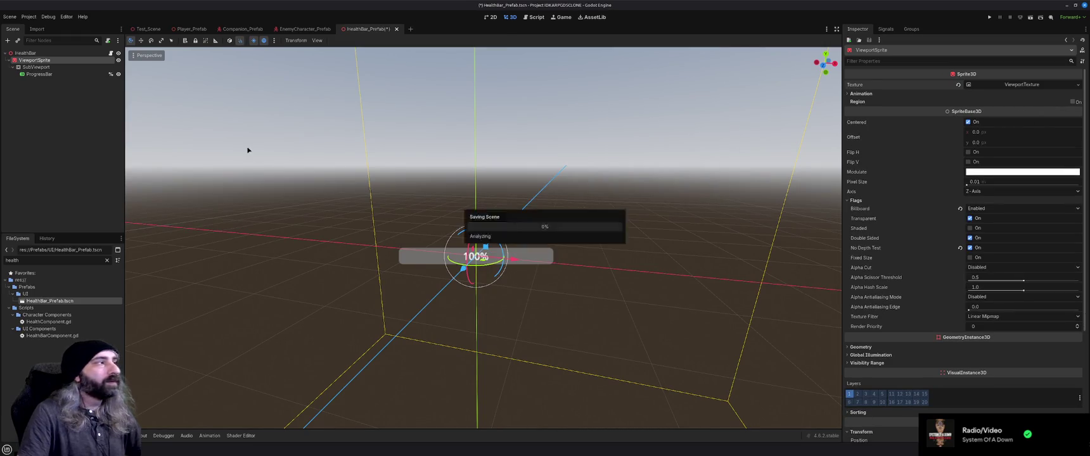
left_click(243, 30)
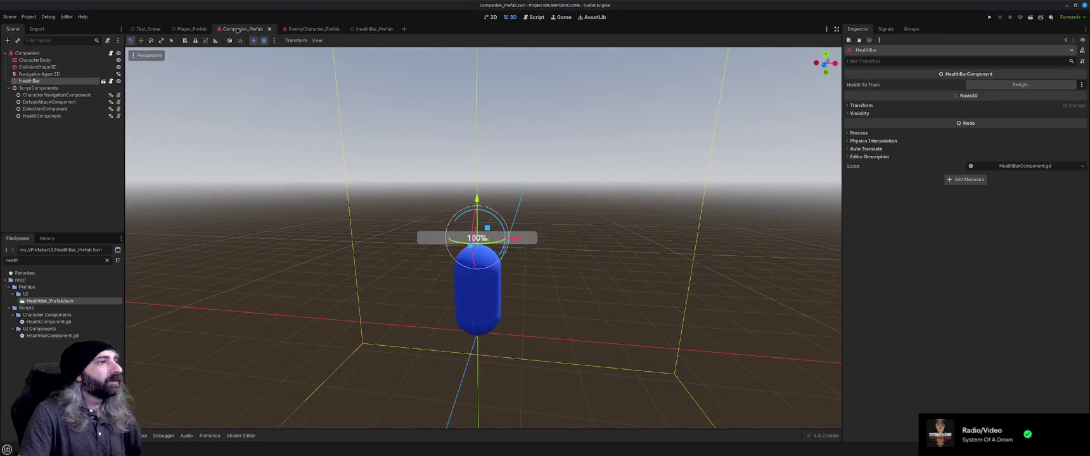
- Instance HealthBar_Prefab in EnemyCharacter below NavigationAgent3D and save the prefab
left_click(314, 29)
left_click_drag(39, 301, 30, 55)
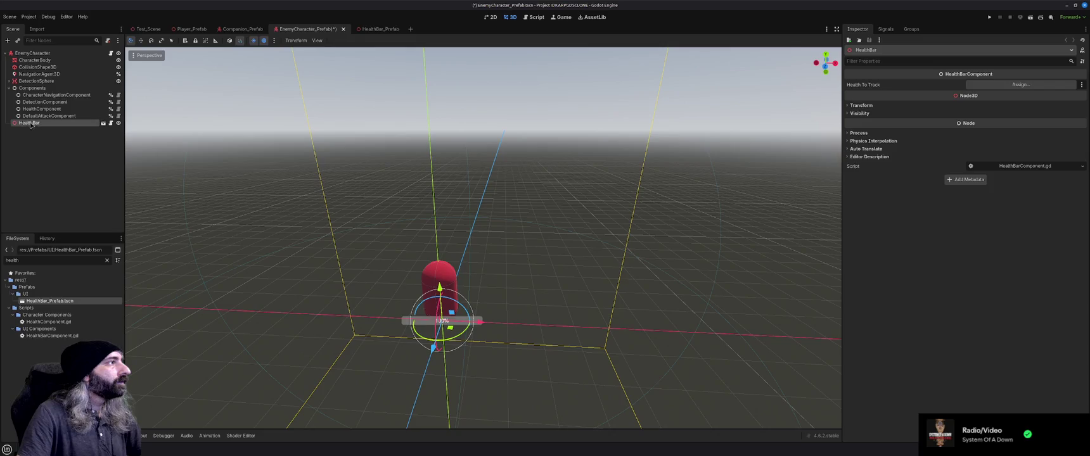
left_click_drag(30, 125, 32, 78)
left_click(112, 140)
key("ctrl+s")
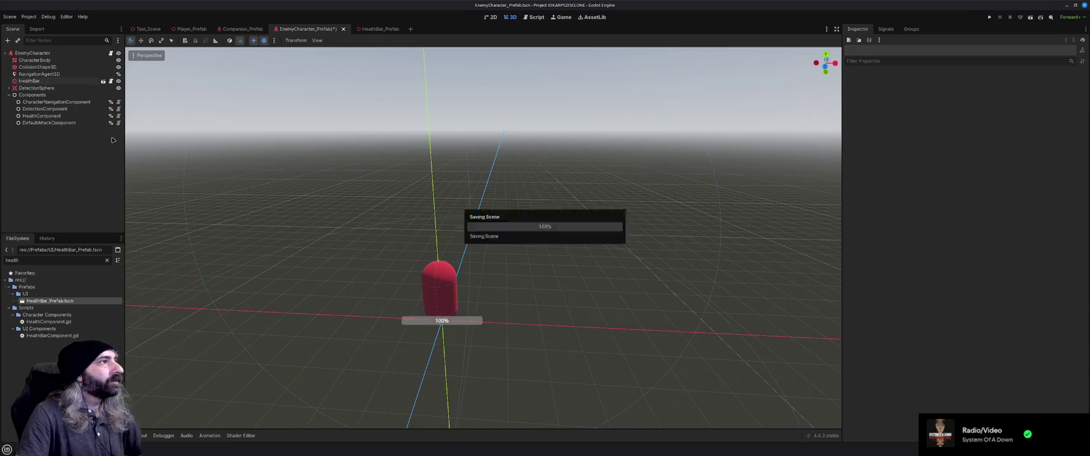
- Raise the enemy's health bar to about Y 2.0, then try running the game
left_click(148, 28)
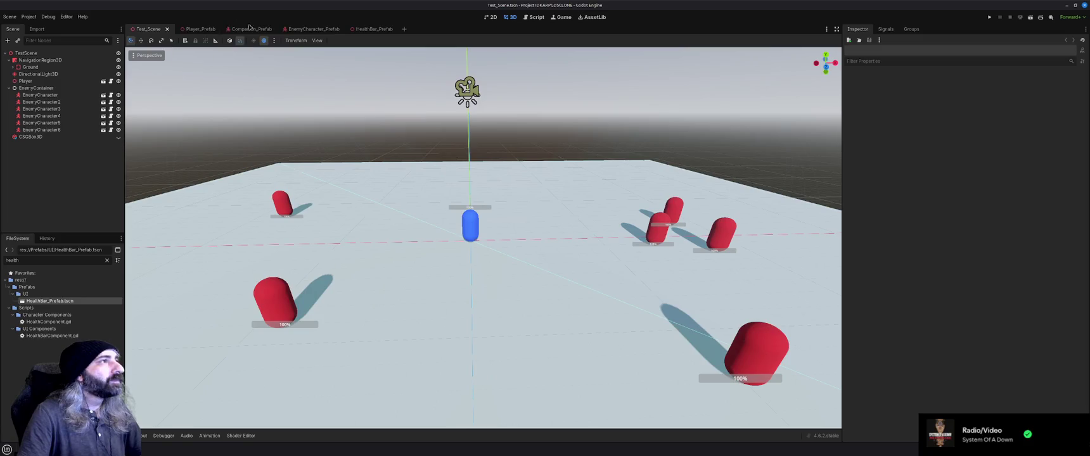
left_click(308, 29)
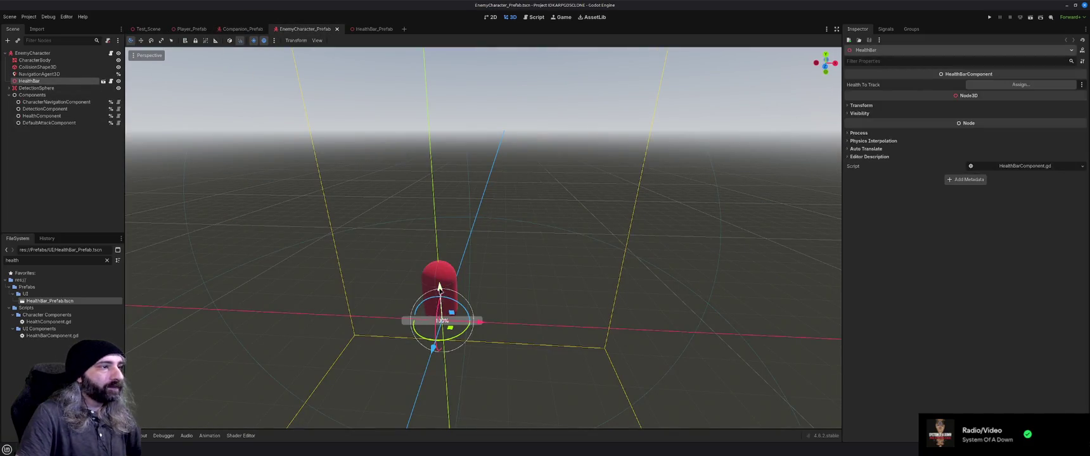
left_click_drag(440, 298, 439, 234)
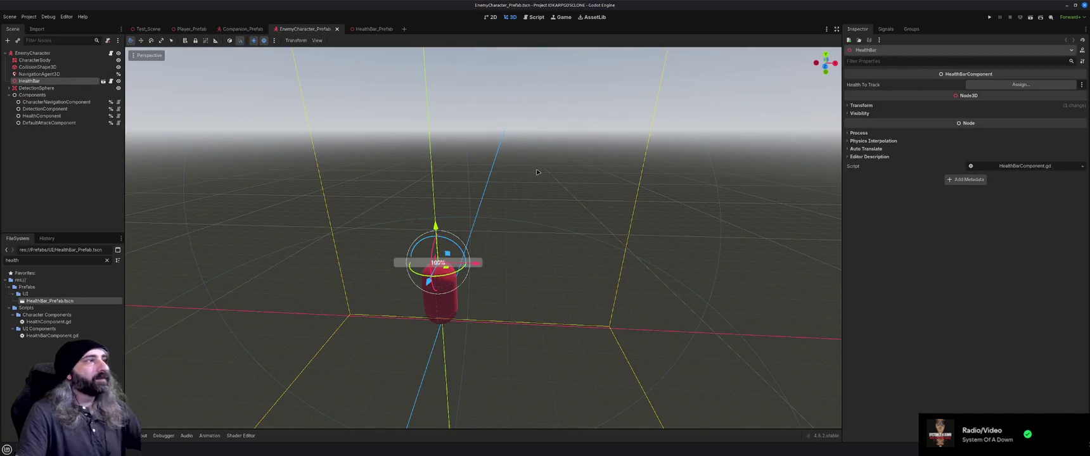
key("F5")
key("F8")
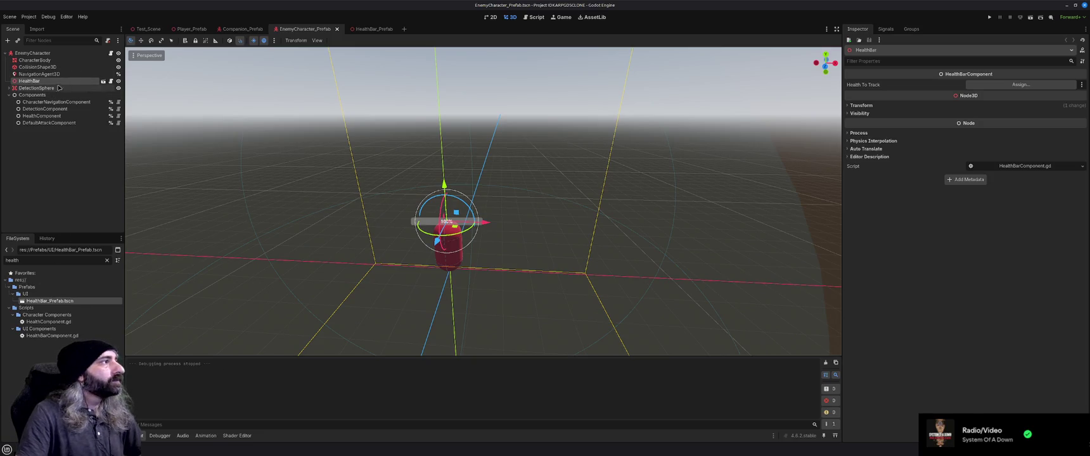
- Set Health To Track to HealthComponent on both the enemy and Companion health bars
left_click(1021, 85)
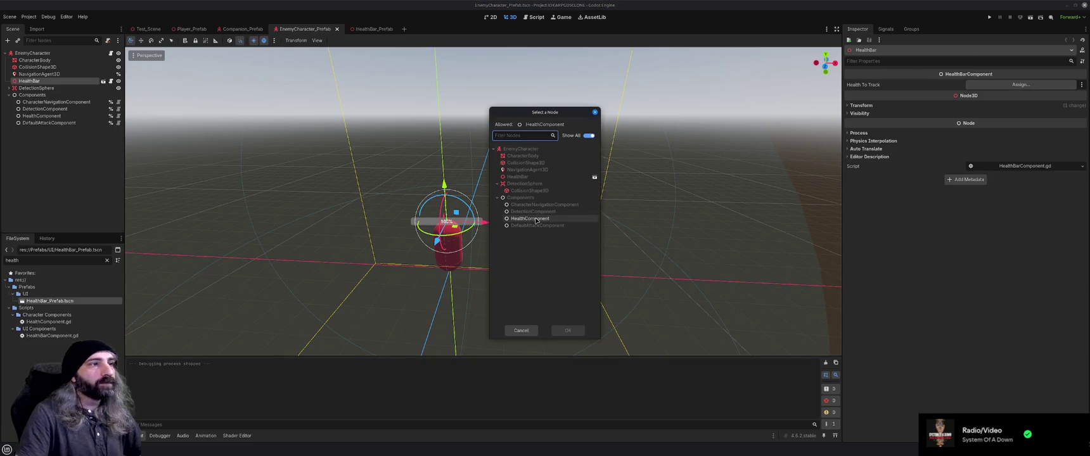
left_click(530, 219)
left_click(568, 331)
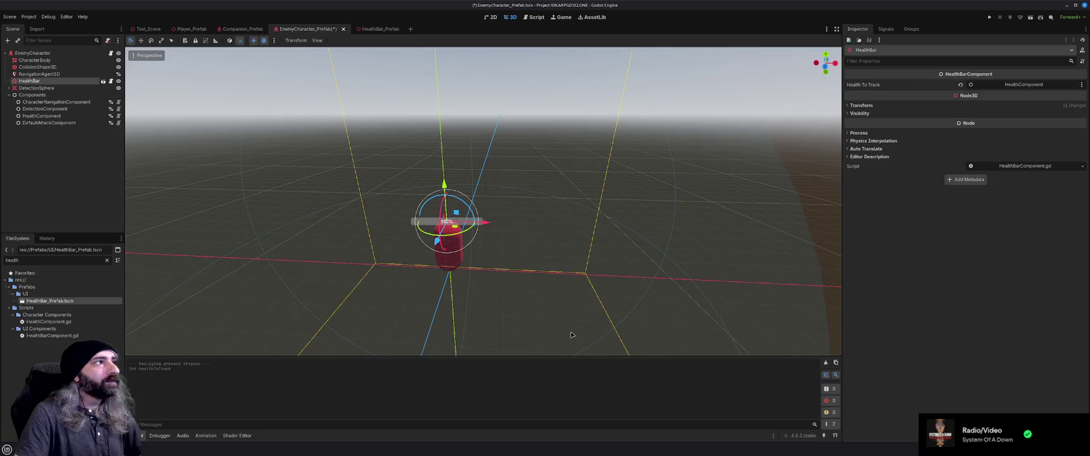
left_click(243, 29)
left_click(1021, 85)
left_click(530, 211)
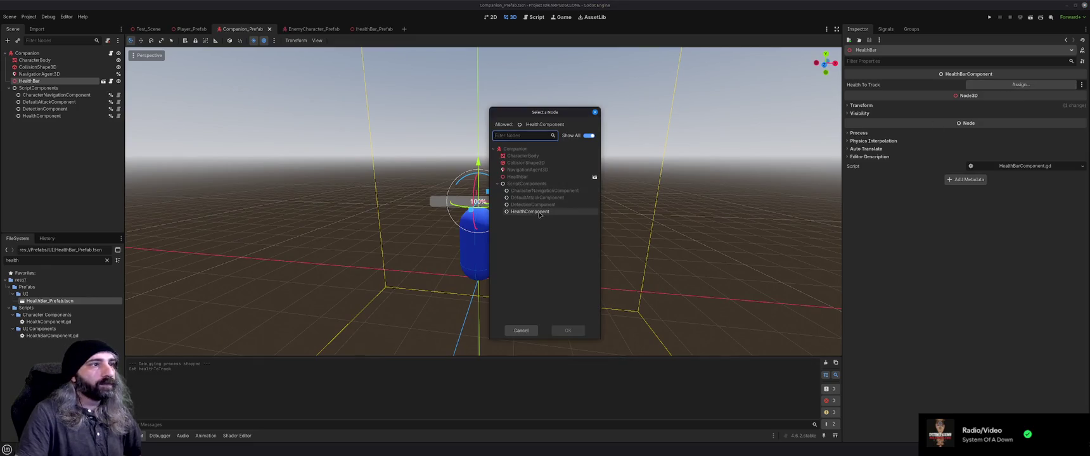
left_click(568, 330)
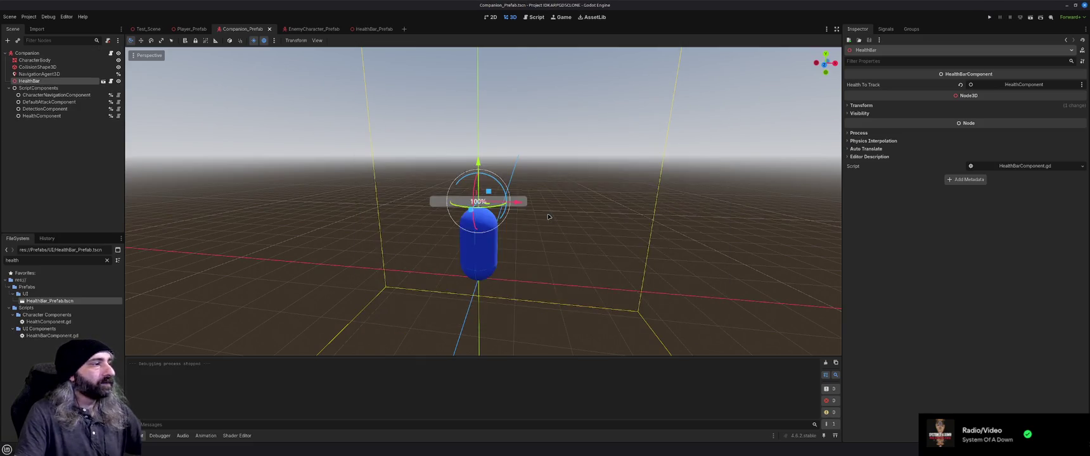
left_click(145, 27)
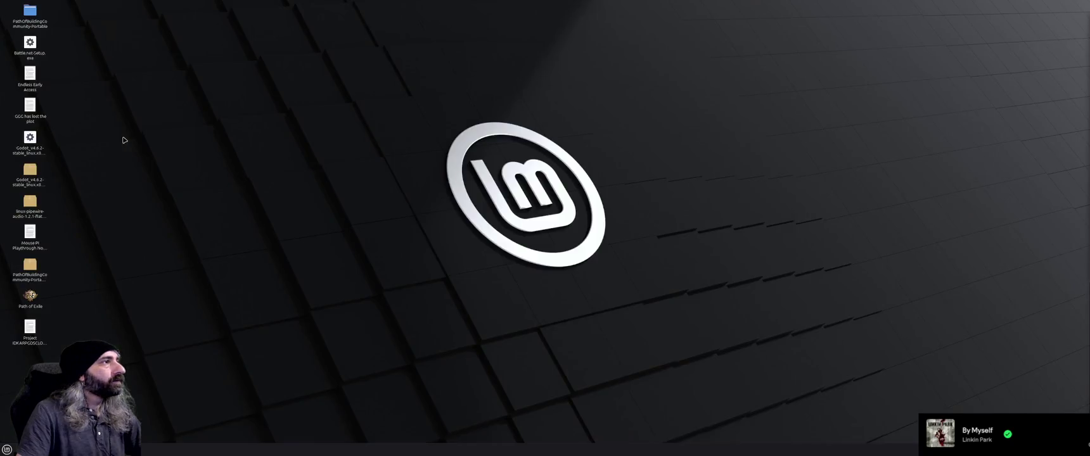
- Relaunch the Godot_v4.6.2 executable from the desktop
double_click(29, 138)
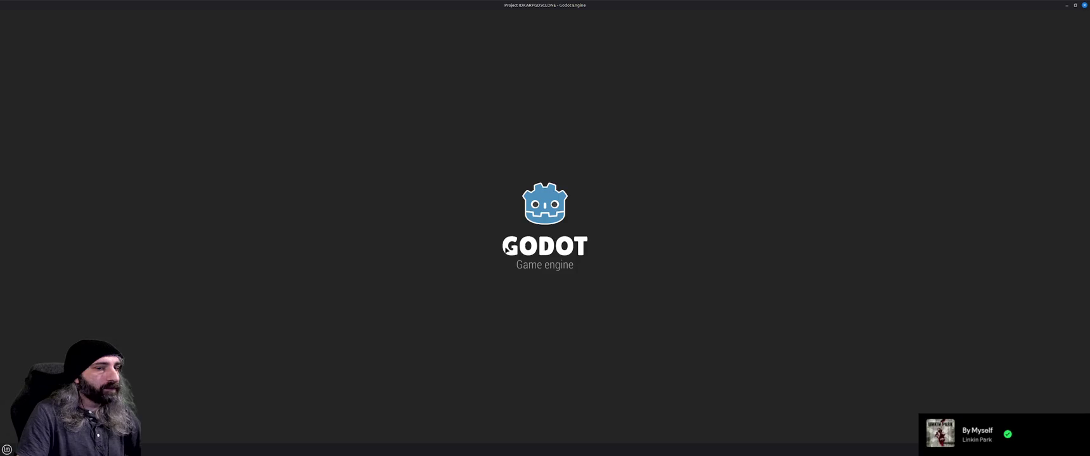
- Try running the game twice, then look through the Player, Companion, EnemyCharacter and HealthBar prefabs
key("F5")
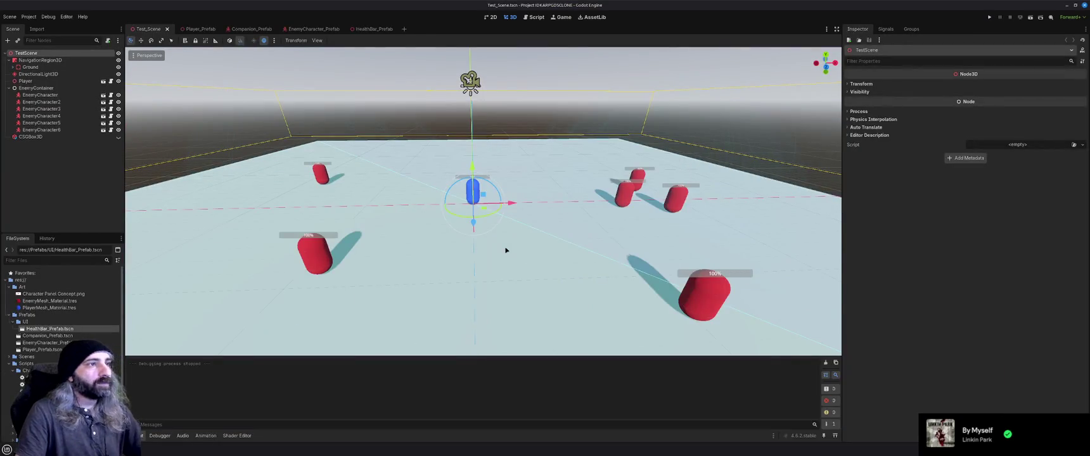
key("F5")
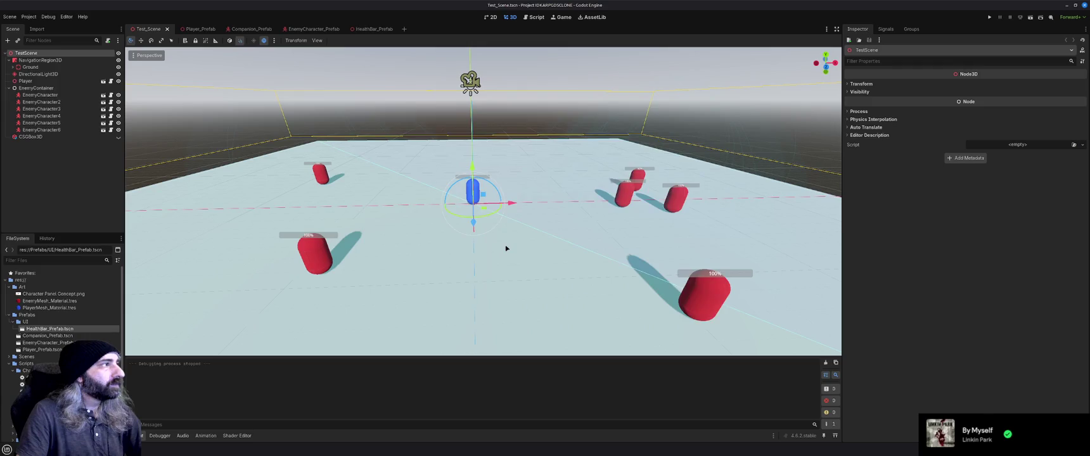
left_click(196, 29)
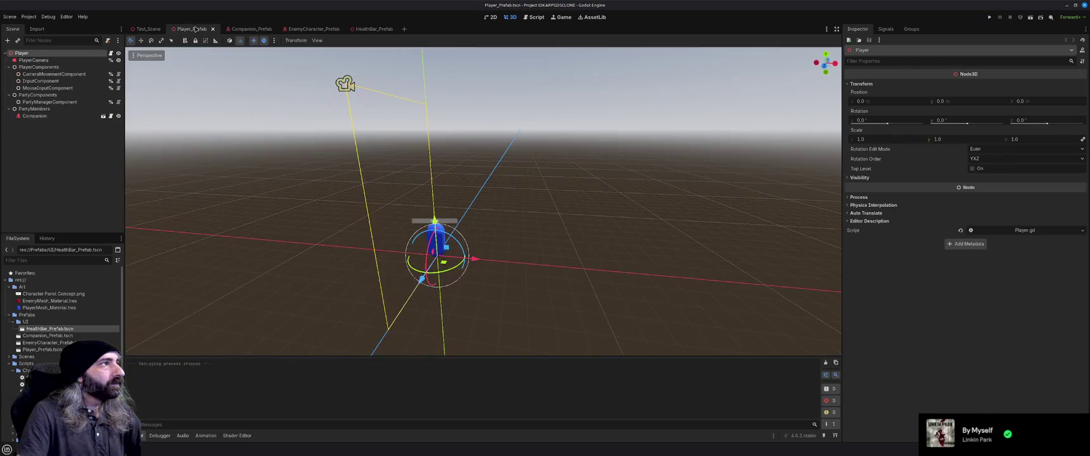
left_click(243, 30)
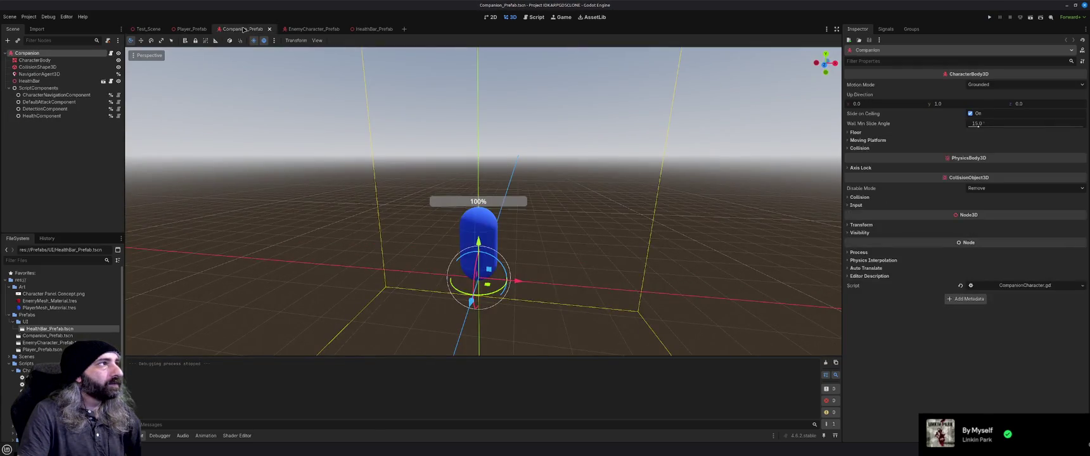
left_click(318, 30)
left_click(370, 29)
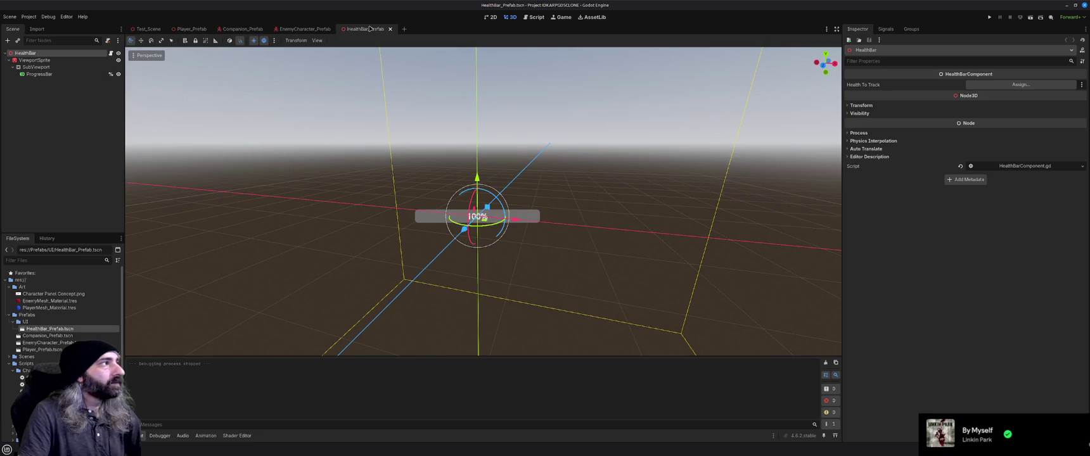
left_click(57, 139)
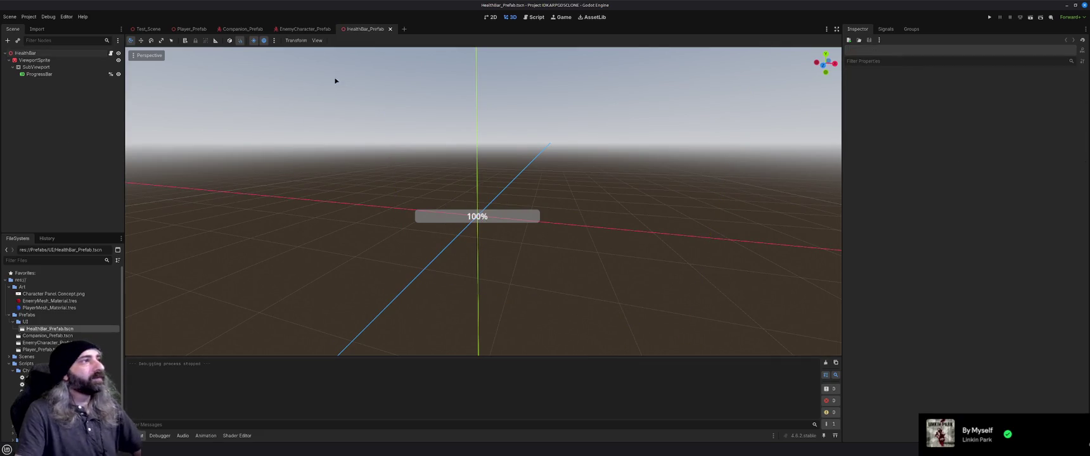
- Inspect the enemy and Companion HealthBar nodes, then open HealthBarComponent.gd in the script editor
left_click(306, 30)
left_click(42, 82)
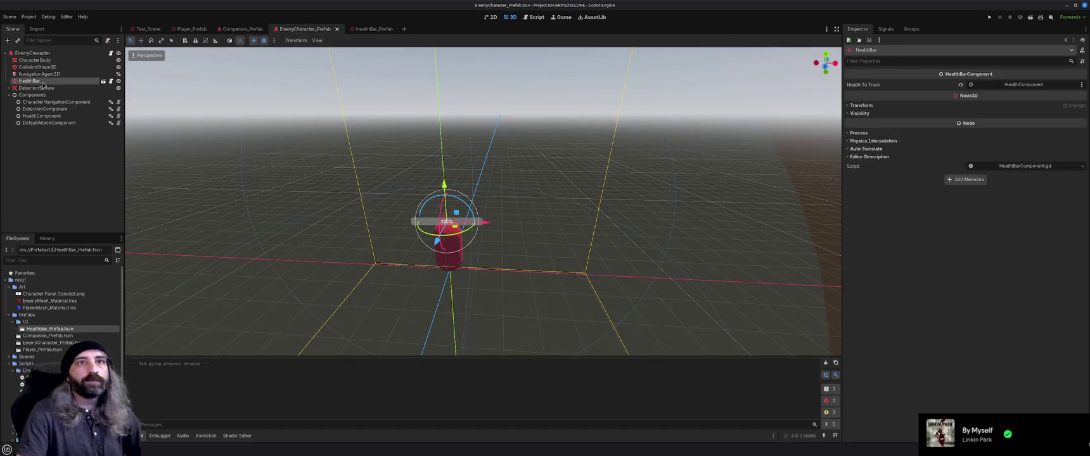
left_click(242, 29)
left_click(51, 82)
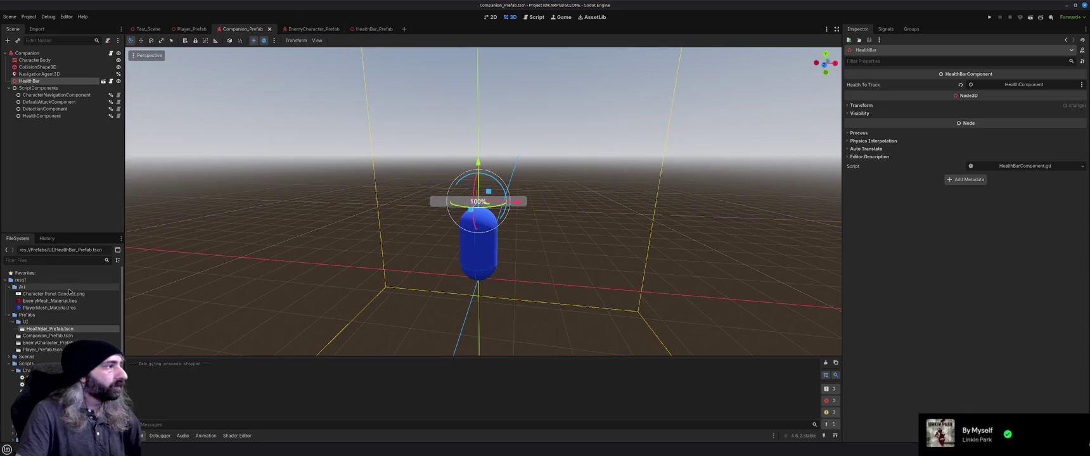
scroll(63, 298, "down", 2)
key("ctrl+F3")
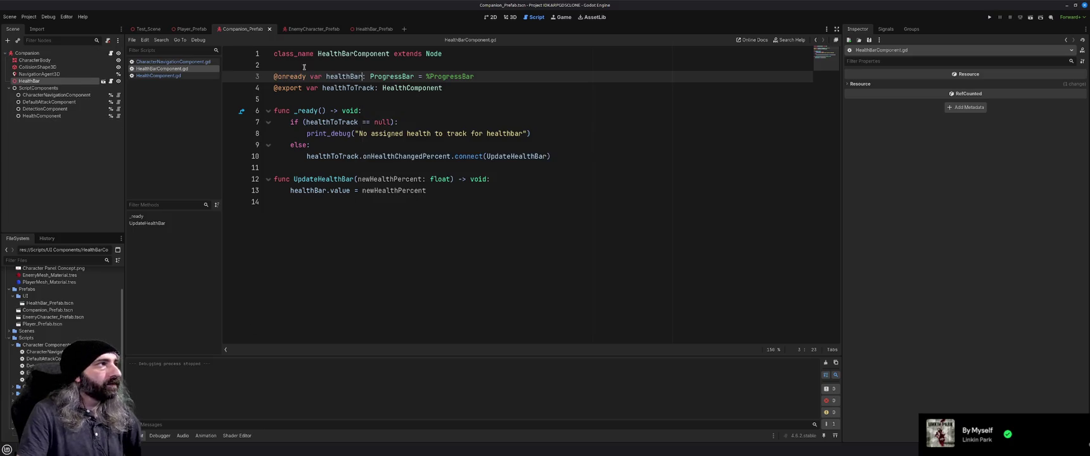
- Delete the HealthBar node from the Companion and EnemyCharacter prefabs, then save the Companion
left_click(510, 17)
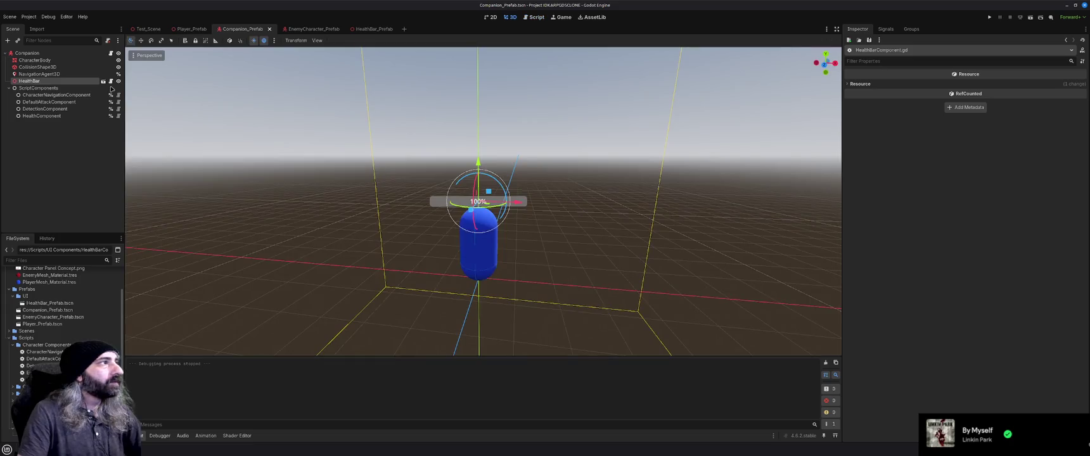
key("Delete")
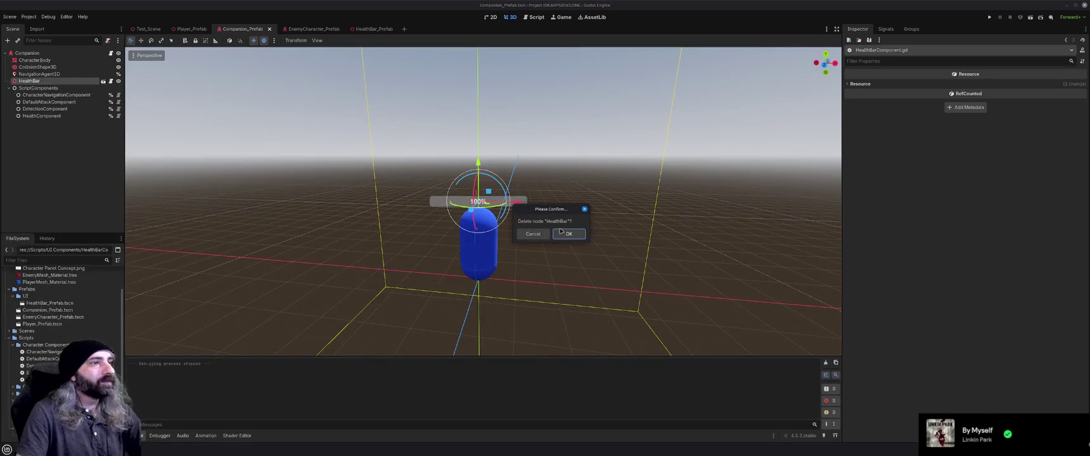
left_click(560, 233)
key("ctrl+Tab")
key("Delete")
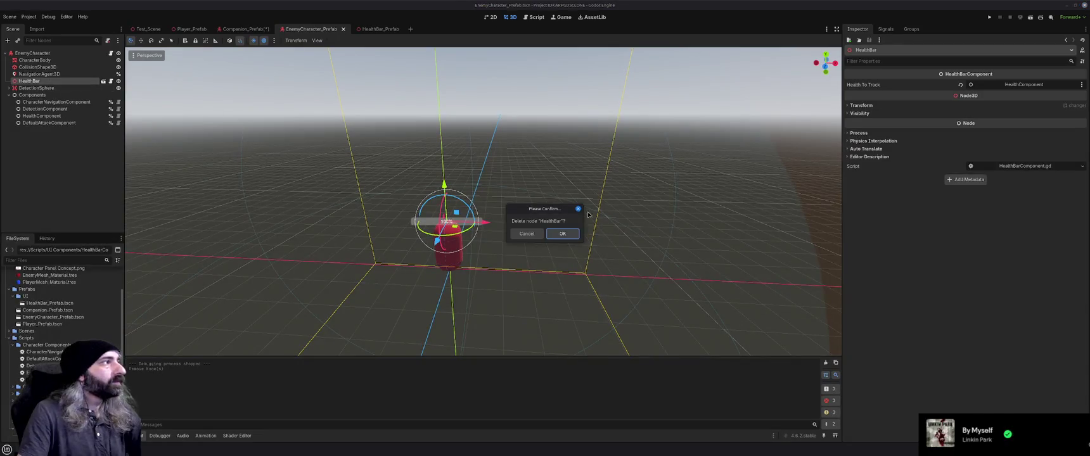
key("Return")
left_click(238, 29)
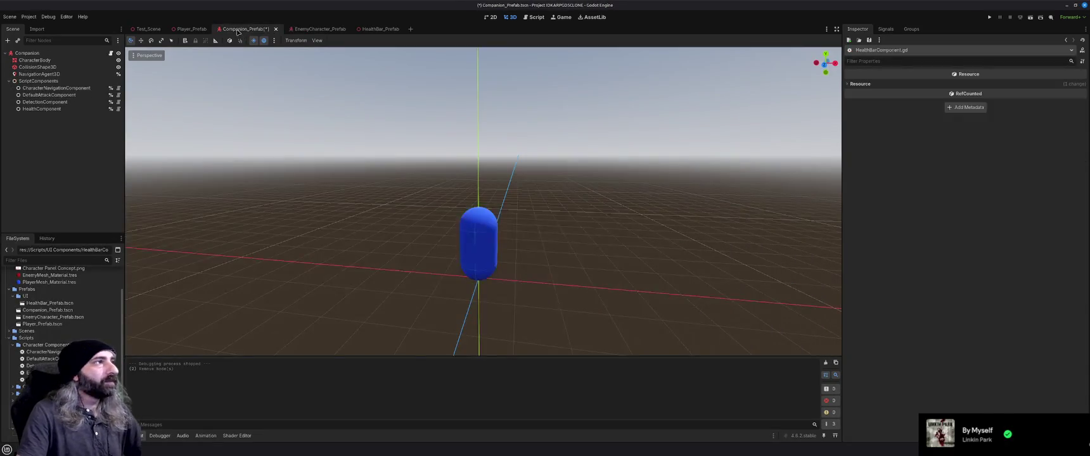
key("ctrl+s")
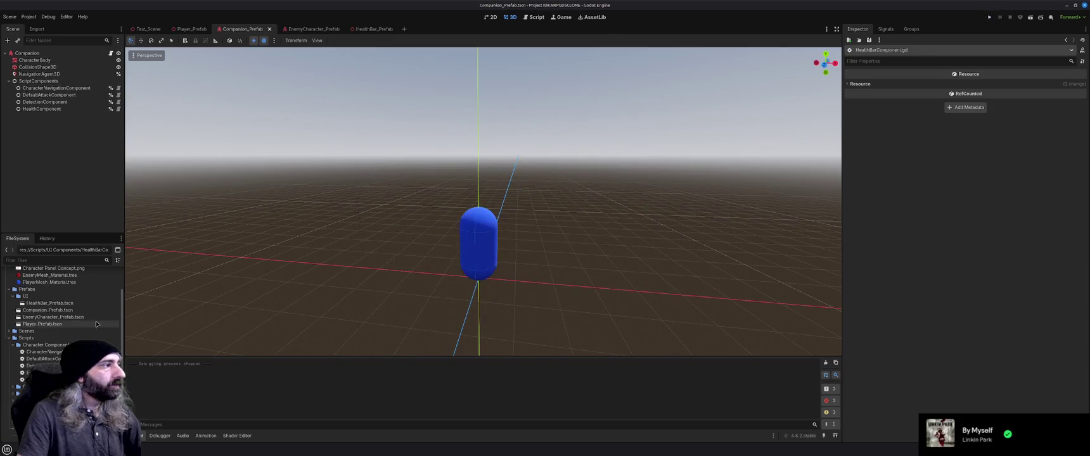
scroll(96, 324, "up", 2)
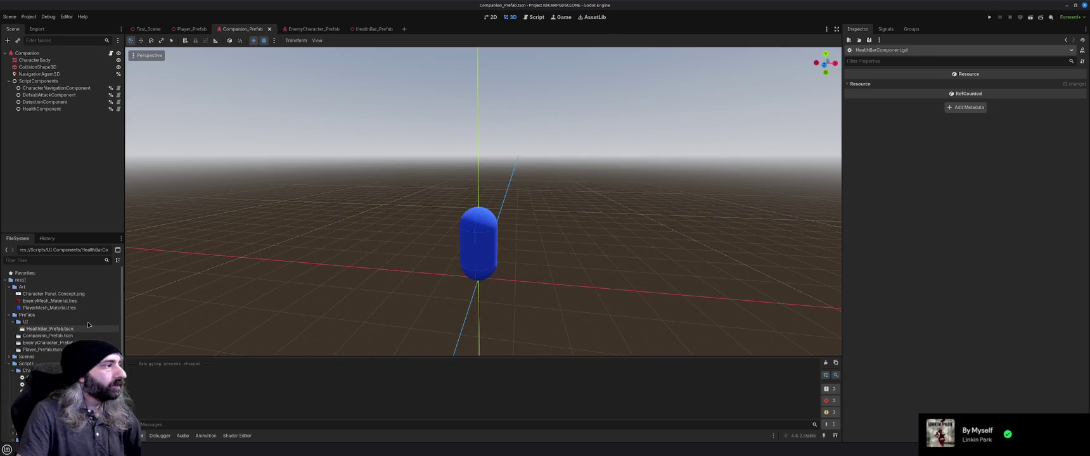
left_click(142, 30)
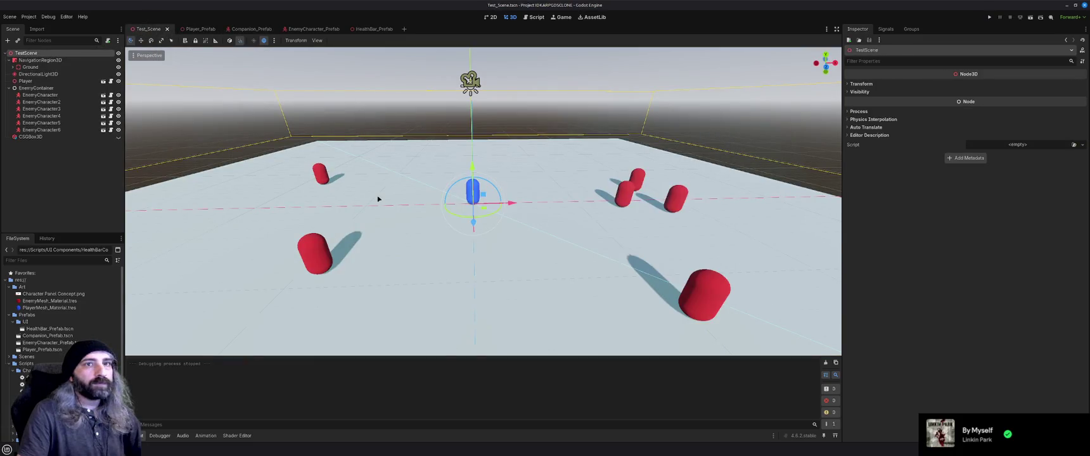
right_click(145, 30)
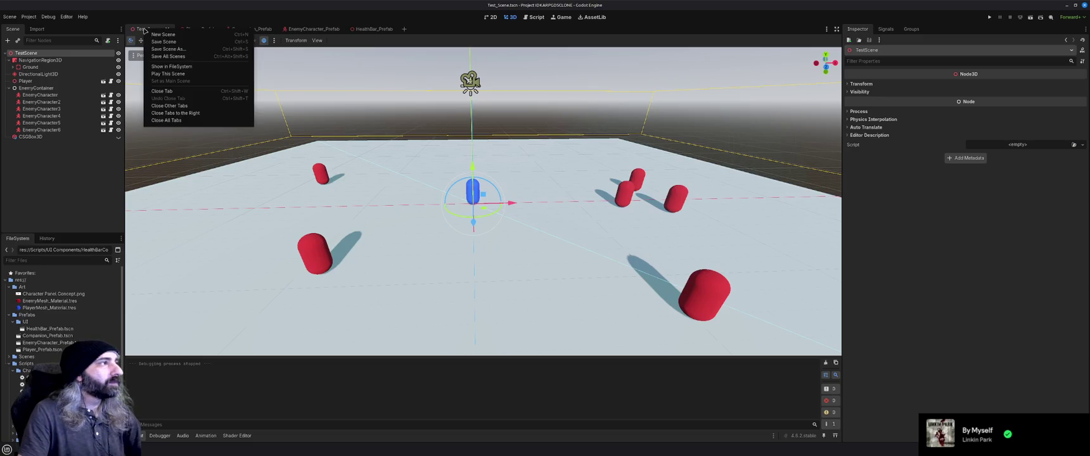
left_click(185, 74)
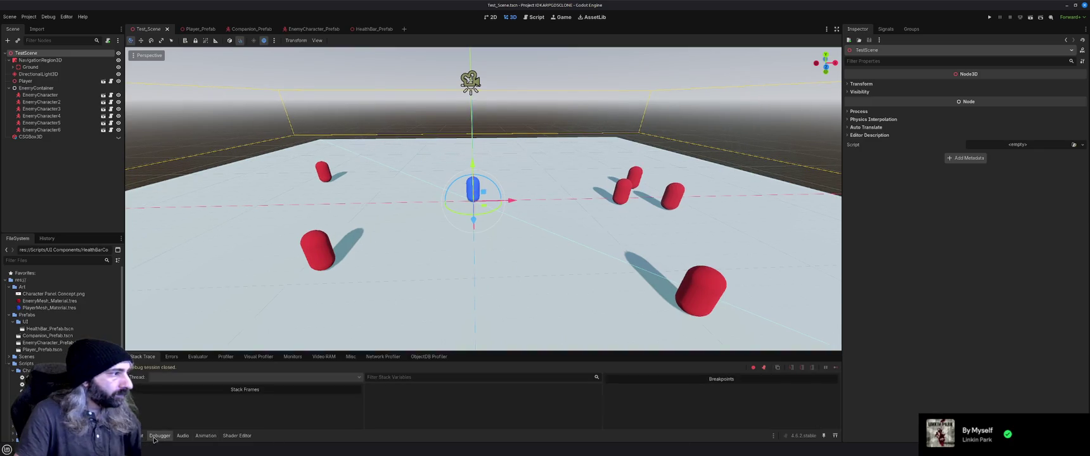
left_click(181, 437)
left_click(135, 436)
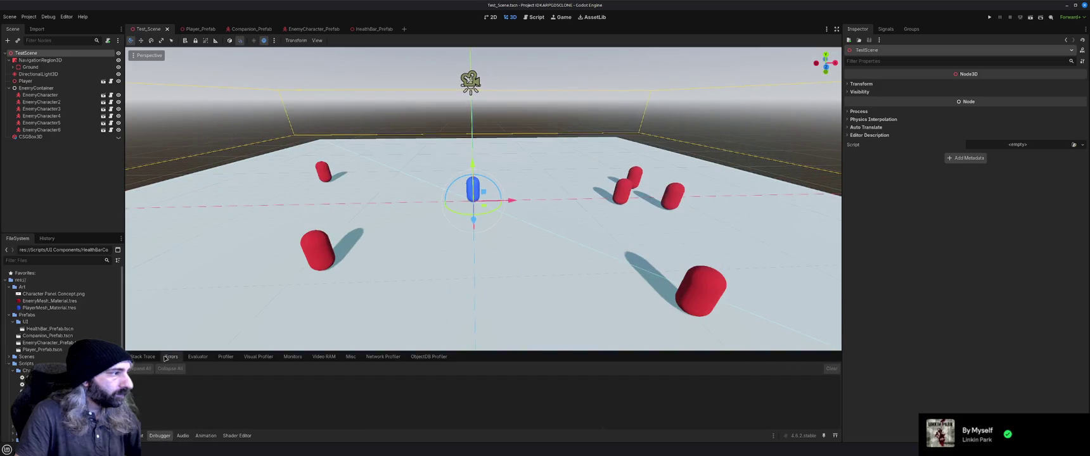
left_click(990, 17)
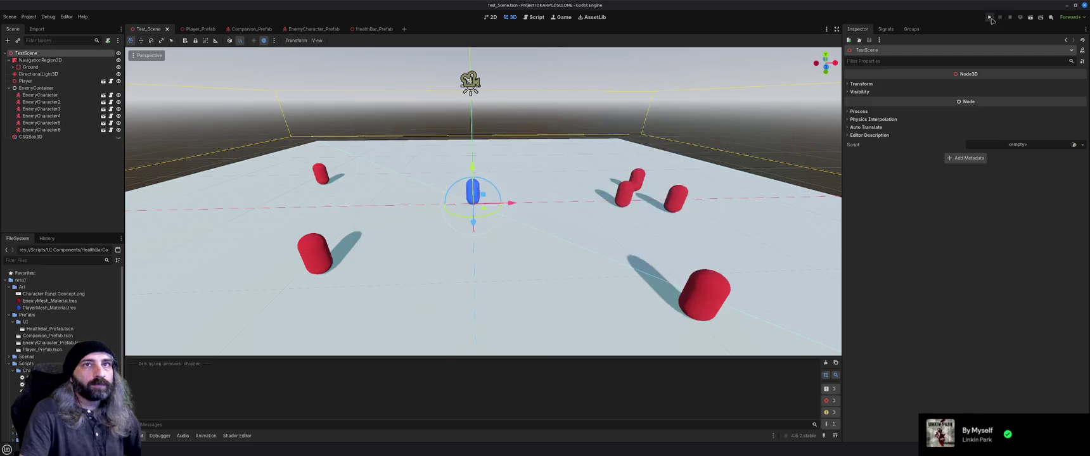
left_click(1031, 18)
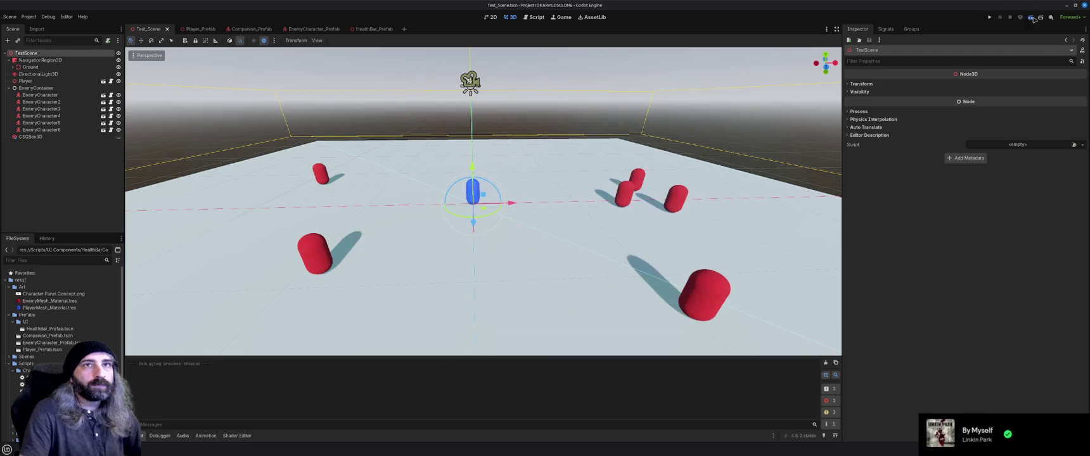
left_click(989, 17)
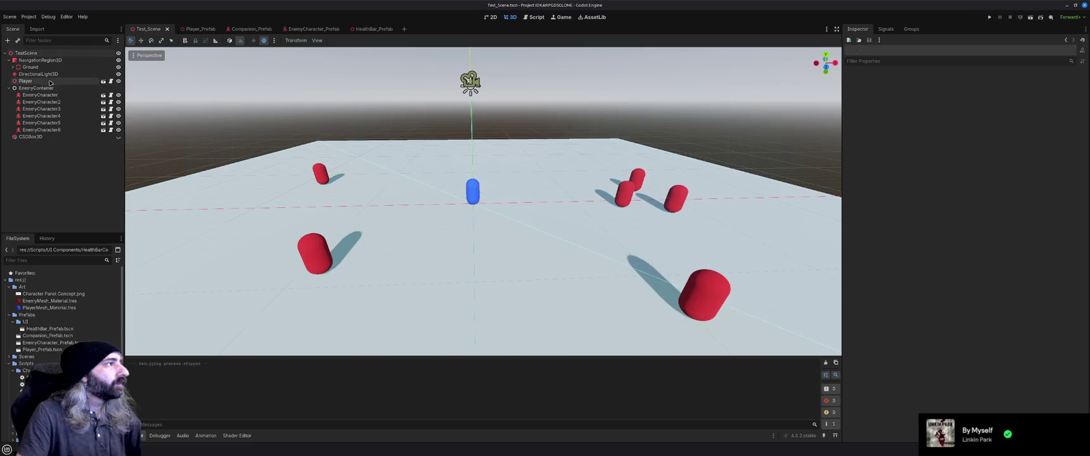
left_click(80, 82)
left_click(103, 83)
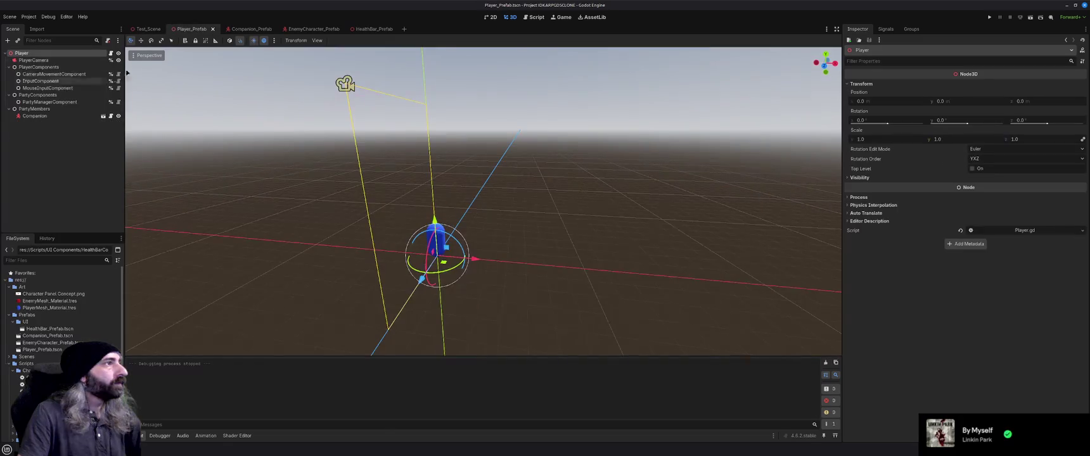
left_click(246, 30)
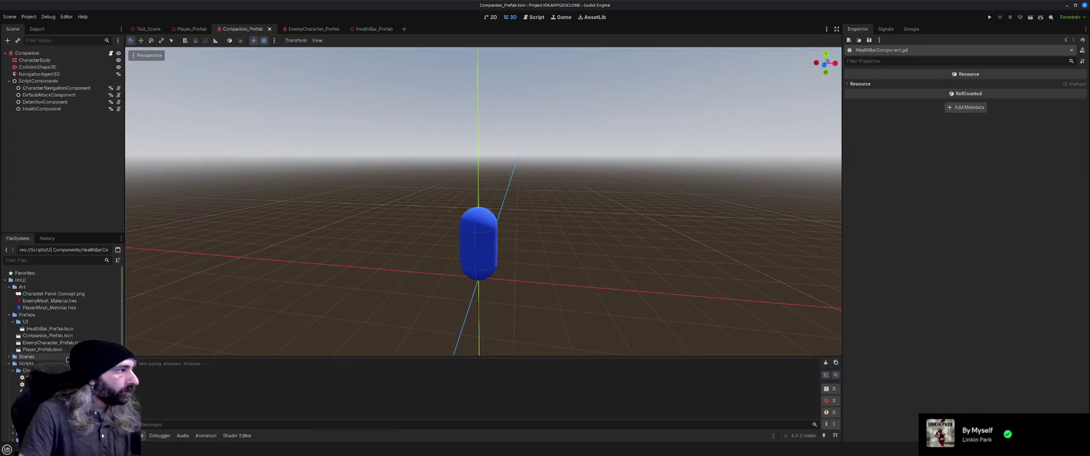
scroll(67, 359, "down", 1)
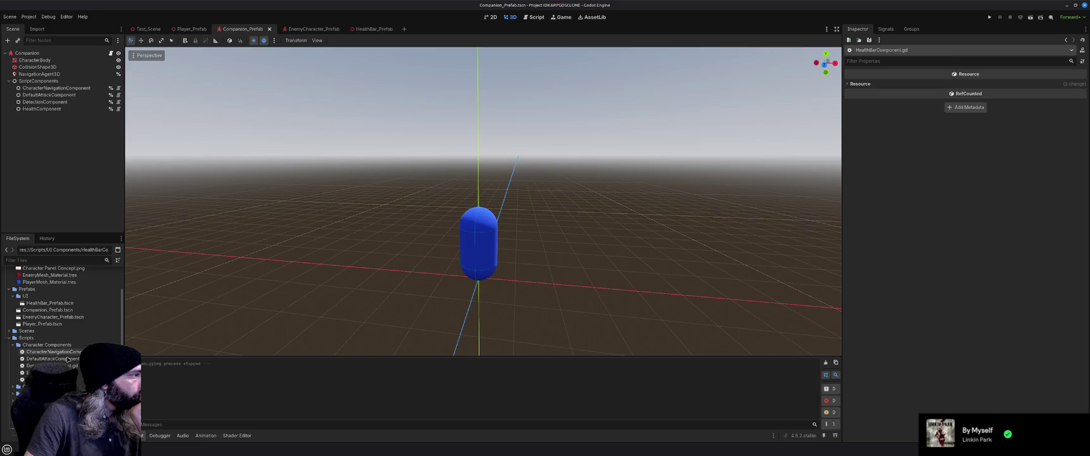
scroll(68, 359, "up", 1)
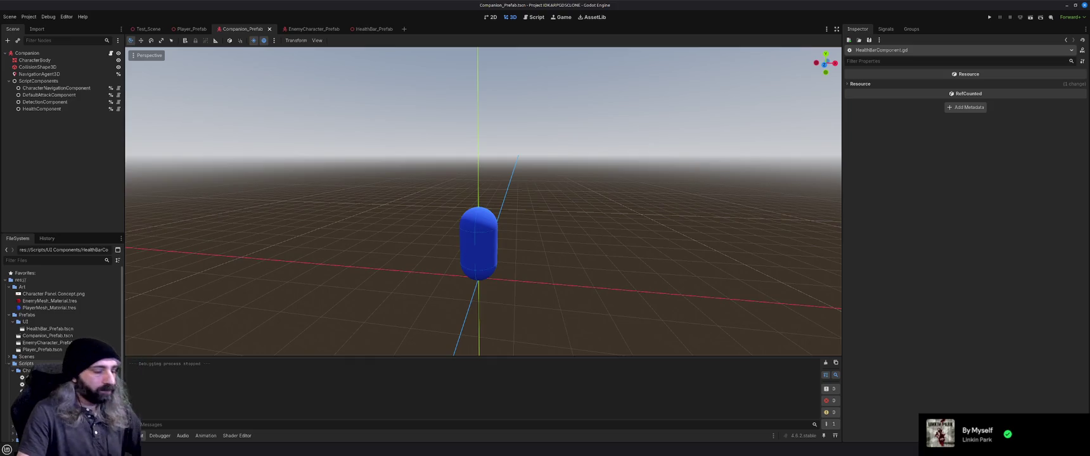
key("F5")
key("F5")
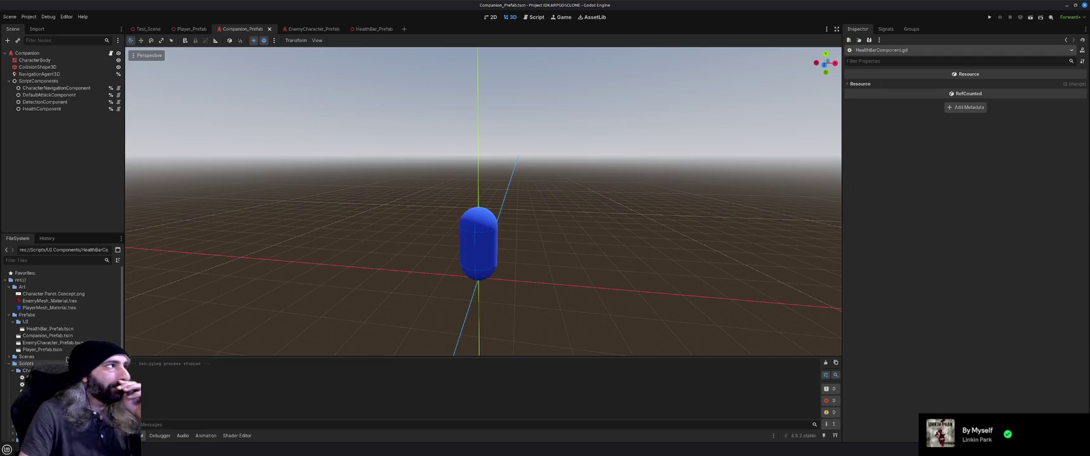
- Open the HealthComponent.gd script from the enemy's HealthComponent node
left_click(320, 30)
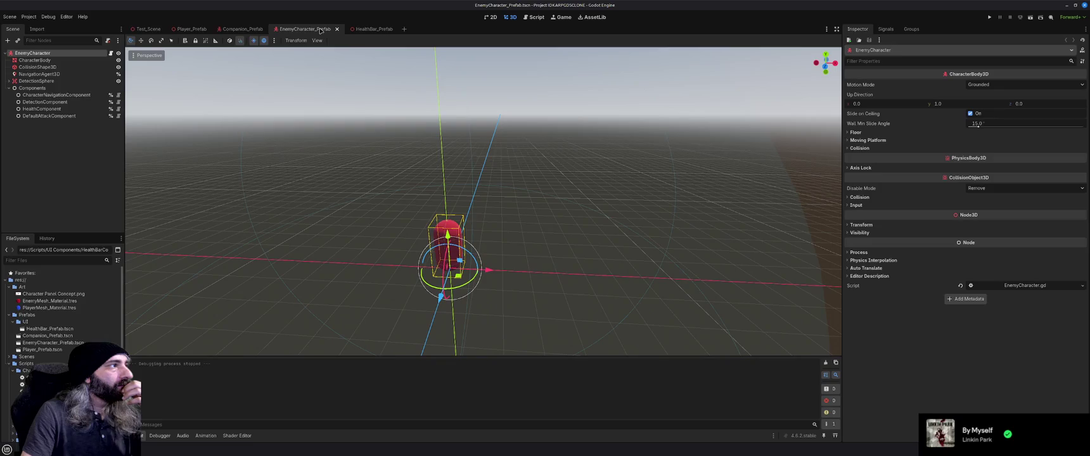
left_click(33, 110)
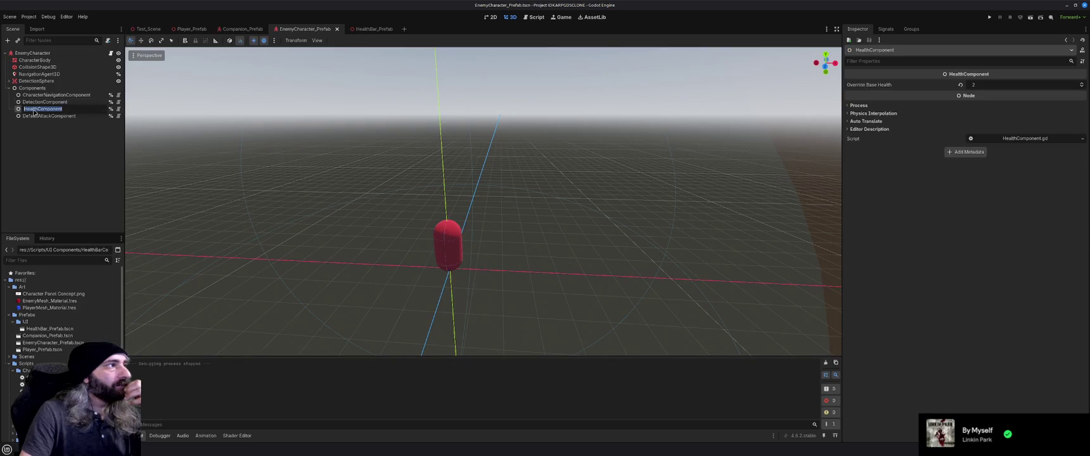
left_click(119, 109)
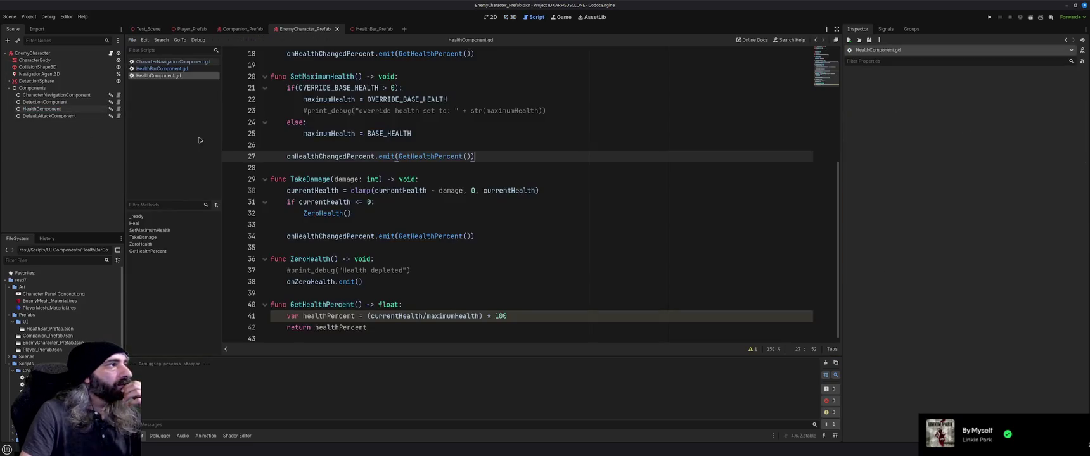
scroll(480, 222, "up", 5)
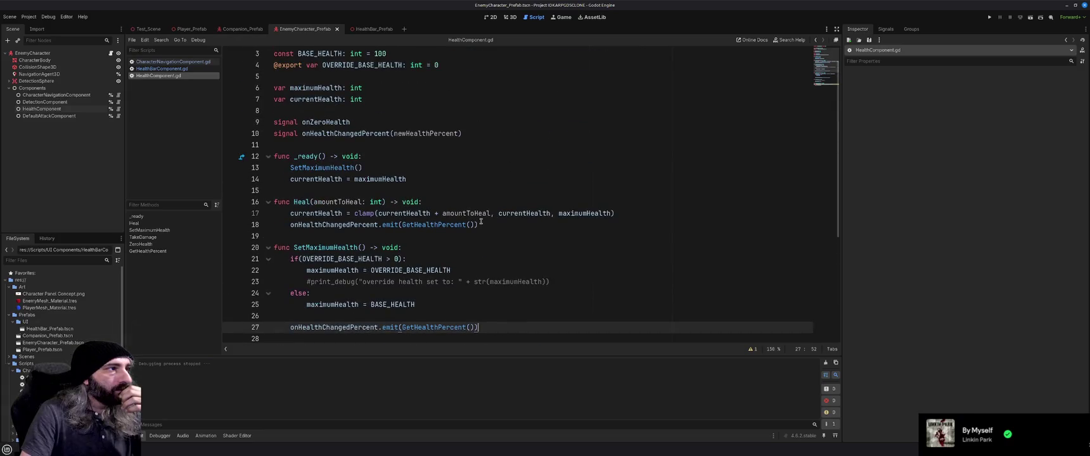
scroll(482, 221, "down", 2)
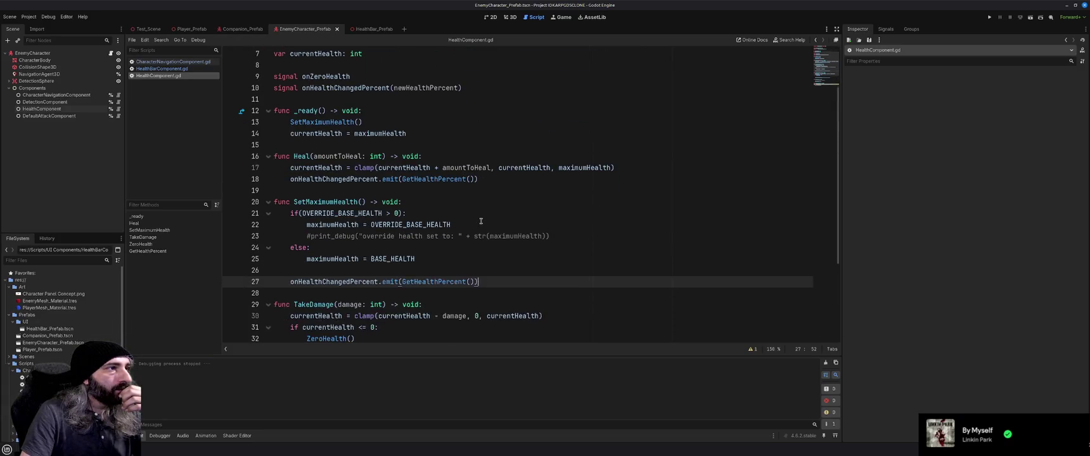
scroll(481, 221, "down", 1)
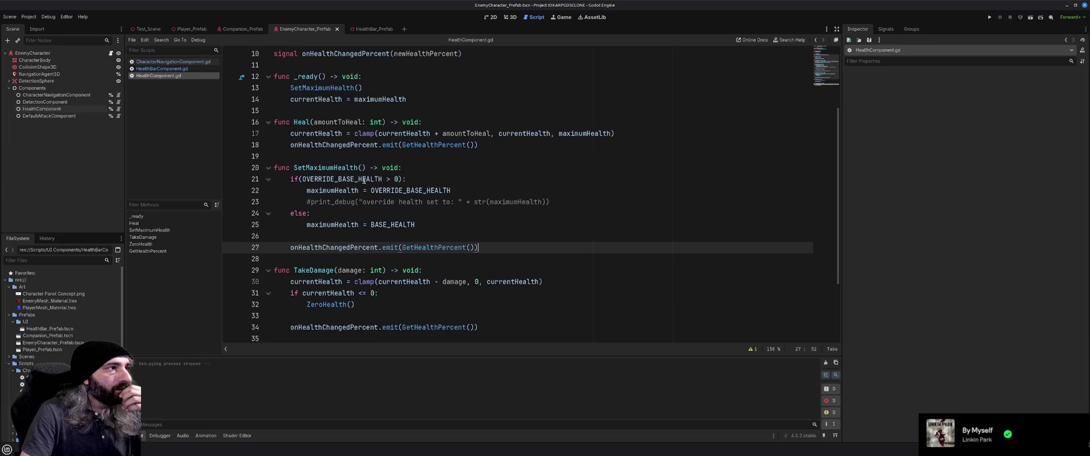
- Comment out the emit calls on lines 18, 27, 34 and the line-10 signal, then close Godot
left_click(291, 145)
type("#")
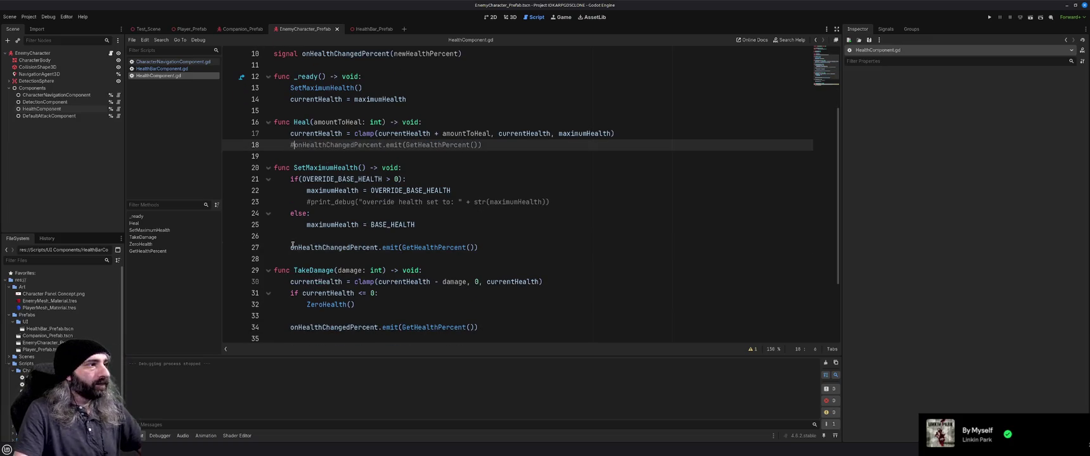
left_click(290, 247)
type("#")
scroll(291, 241, "down", 3)
left_click(291, 236)
type("#")
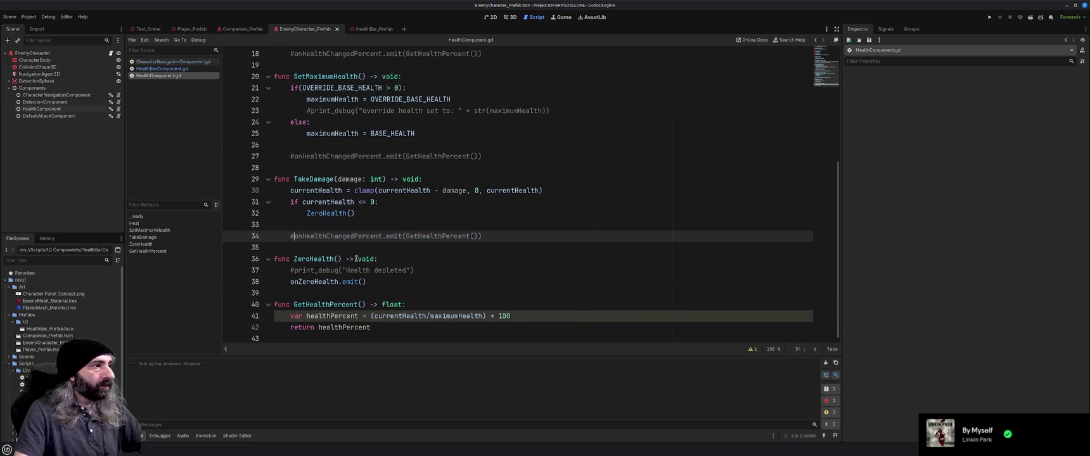
scroll(473, 247, "up", 6)
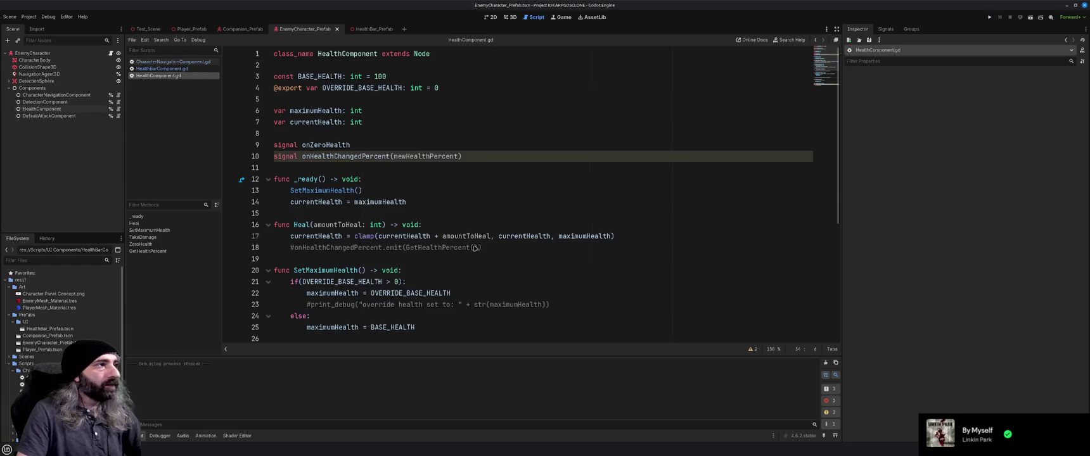
left_click(274, 156)
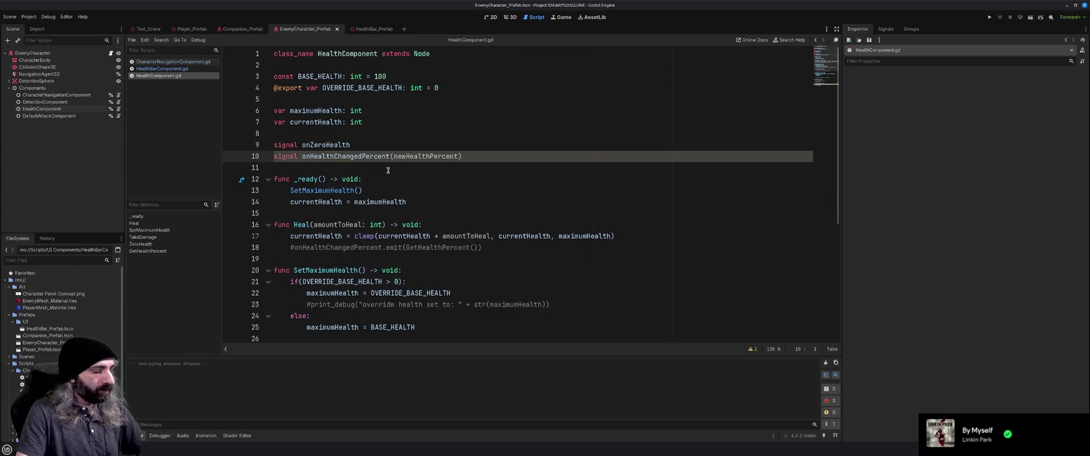
type("#")
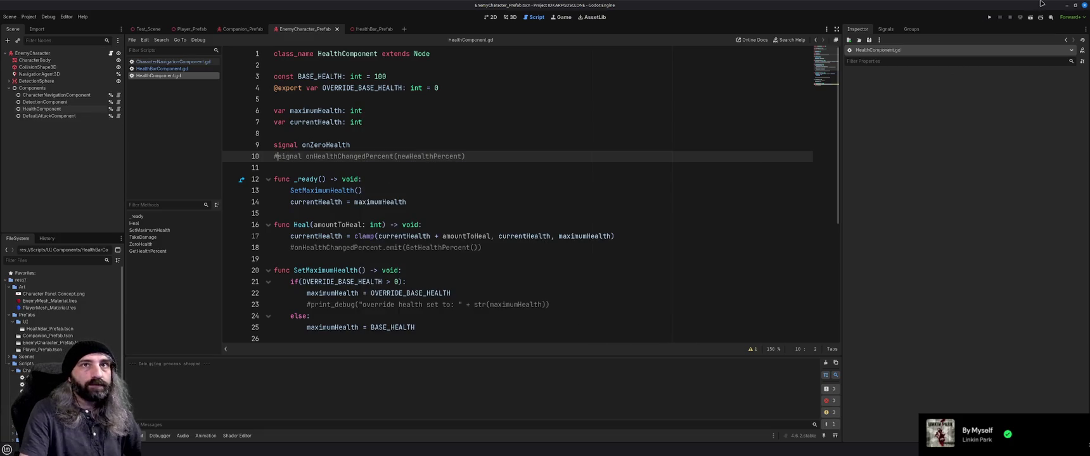
left_click(1085, 6)
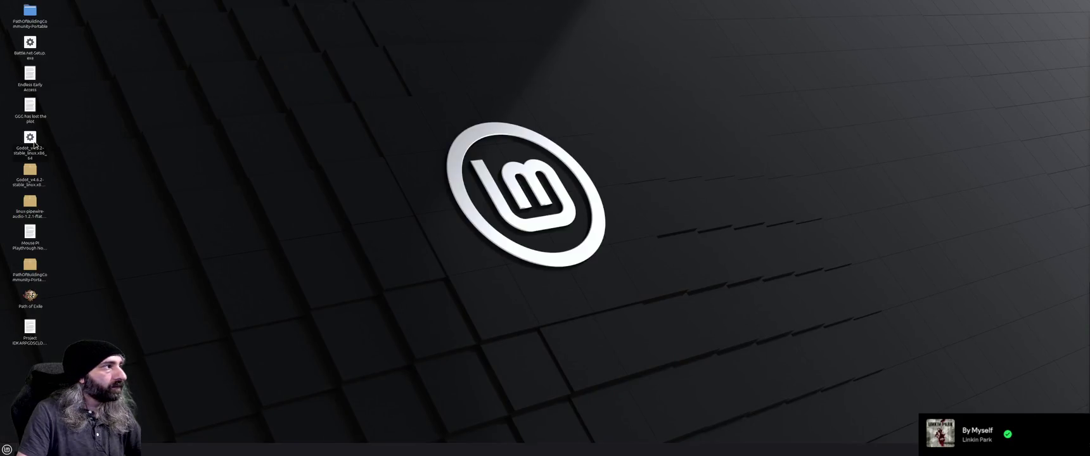
- Relaunch Godot, open the IDKARPGDSCLONE project, and bring up the Test_Scene tab
double_click(53, 144)
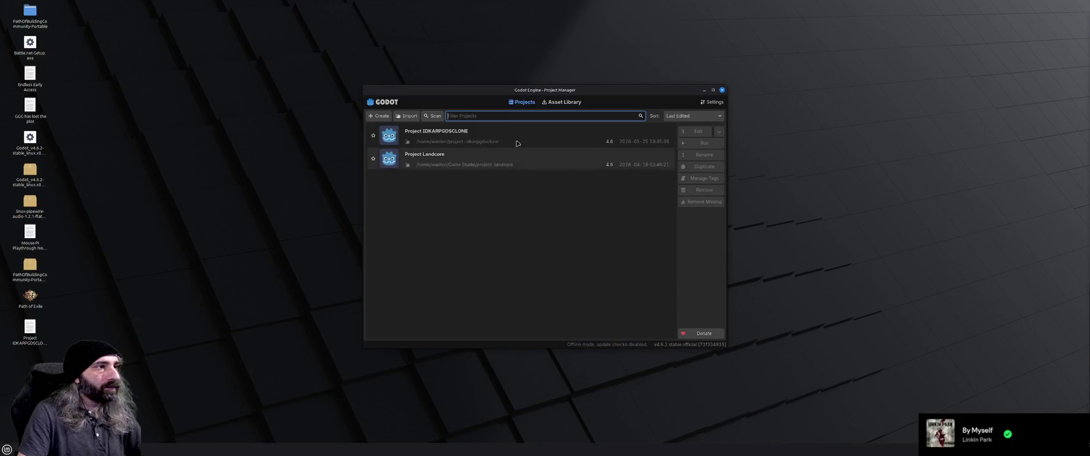
double_click(550, 161)
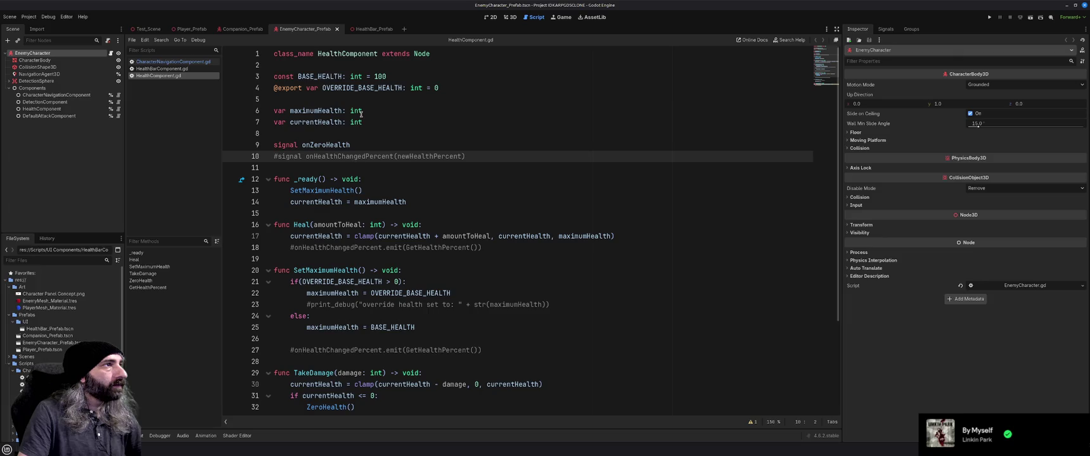
left_click(147, 28)
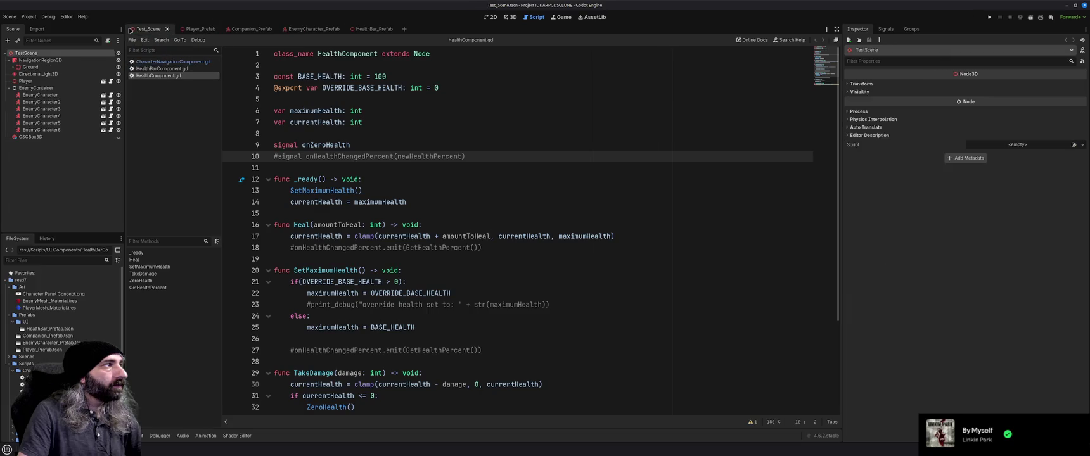
- Try running the game with F5, then delete HealthBar_Prefab.tscn from the FileSystem
left_click(509, 17)
key("F5")
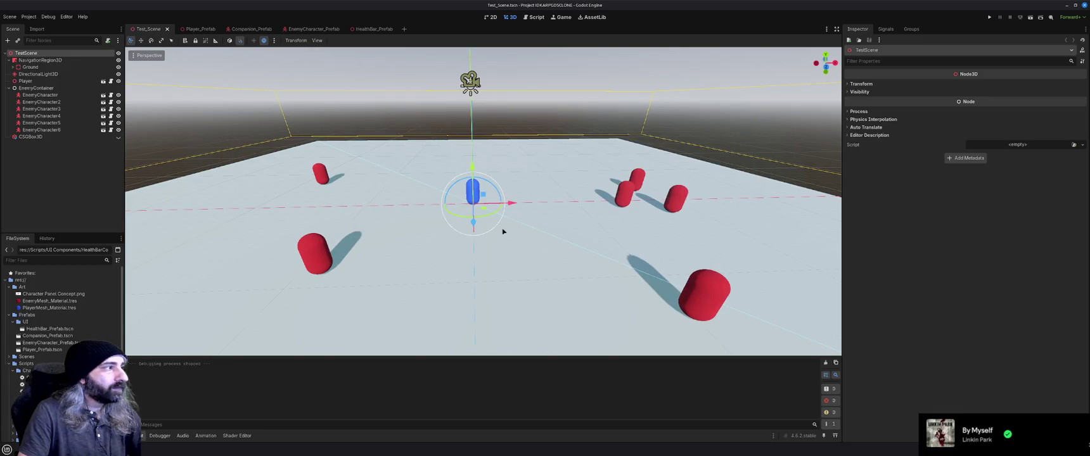
left_click(63, 330)
key("Delete")
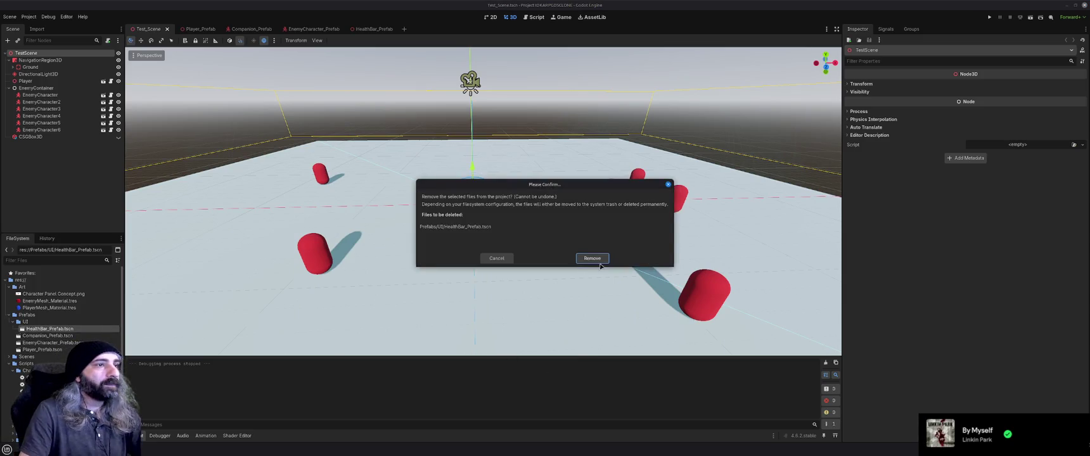
left_click(592, 258)
- Close the HealthBar_Prefab scene tab without saving
left_click(393, 30)
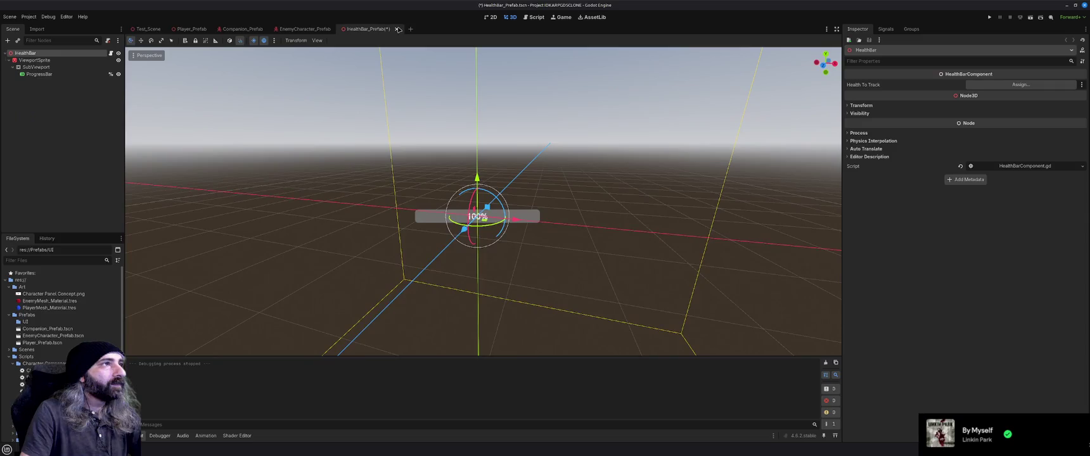
left_click(397, 29)
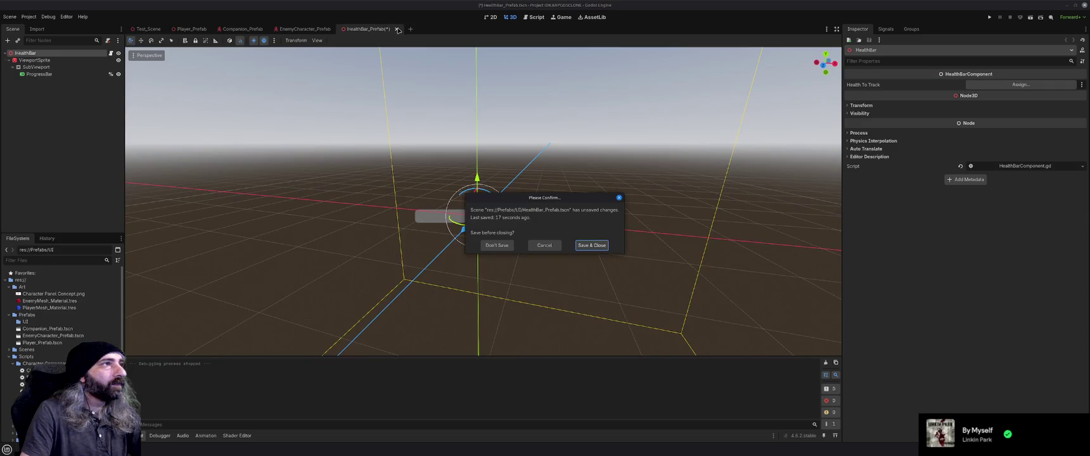
left_click(507, 246)
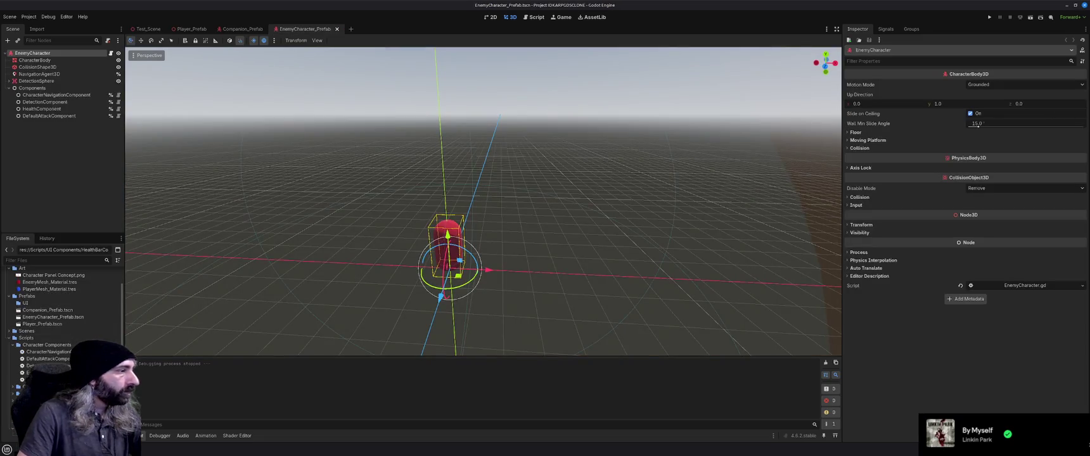
left_click(596, 258)
- Delete the Character Panel Concept.png image from the project
left_click(53, 293)
key("Delete")
left_click(592, 258)
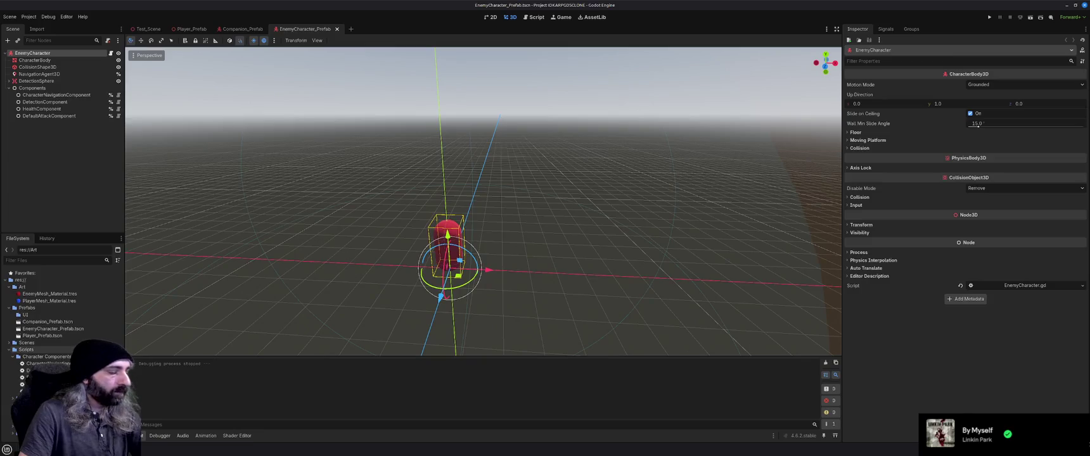
- Restart Godot, reopen the IDKARPGDSCLONE project and switch to the Test_Scene tab
left_click(1084, 6)
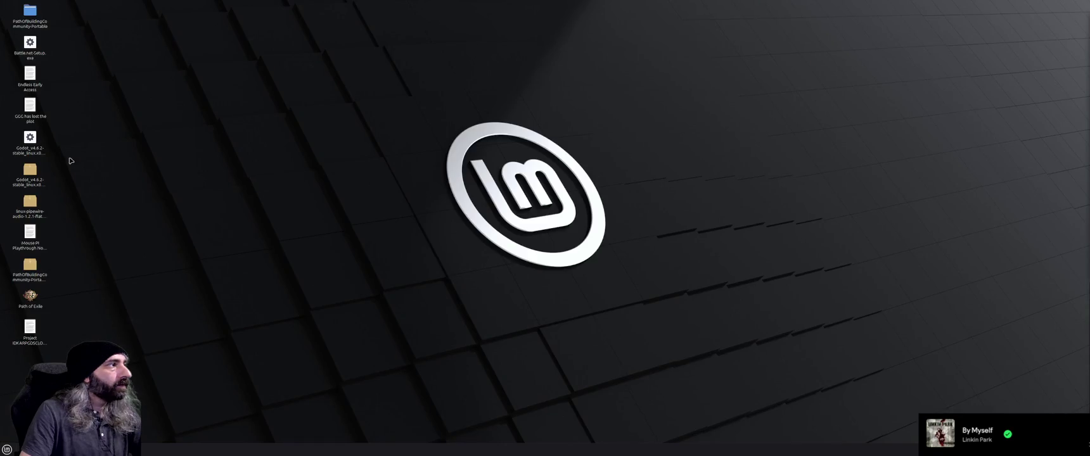
double_click(30, 141)
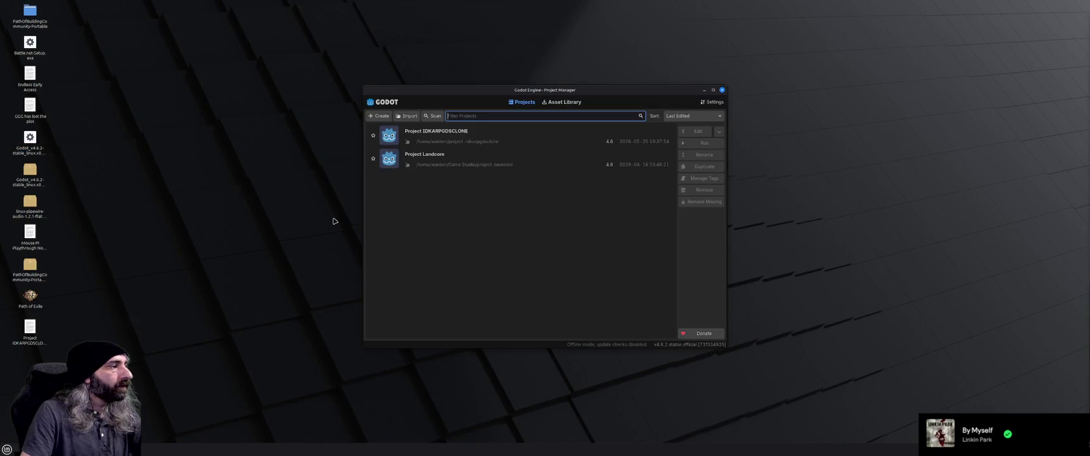
double_click(468, 139)
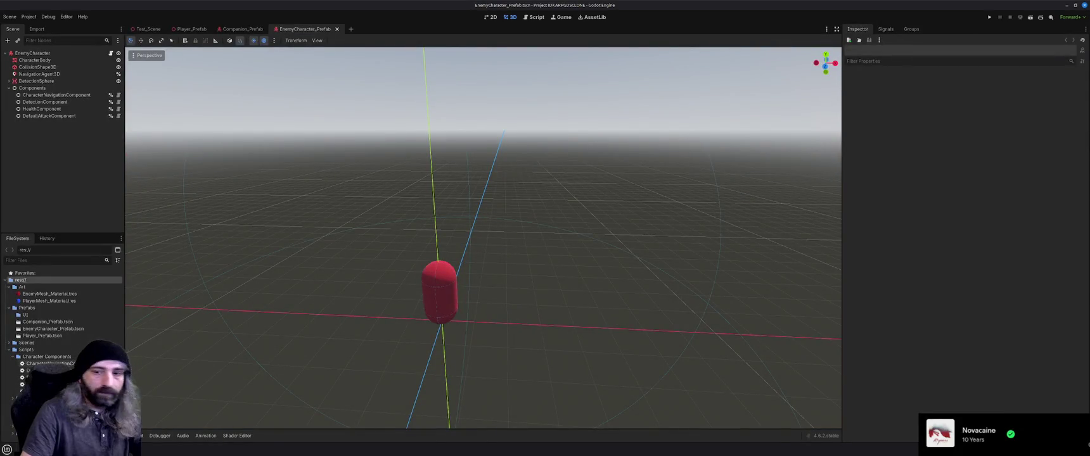
left_click(48, 364)
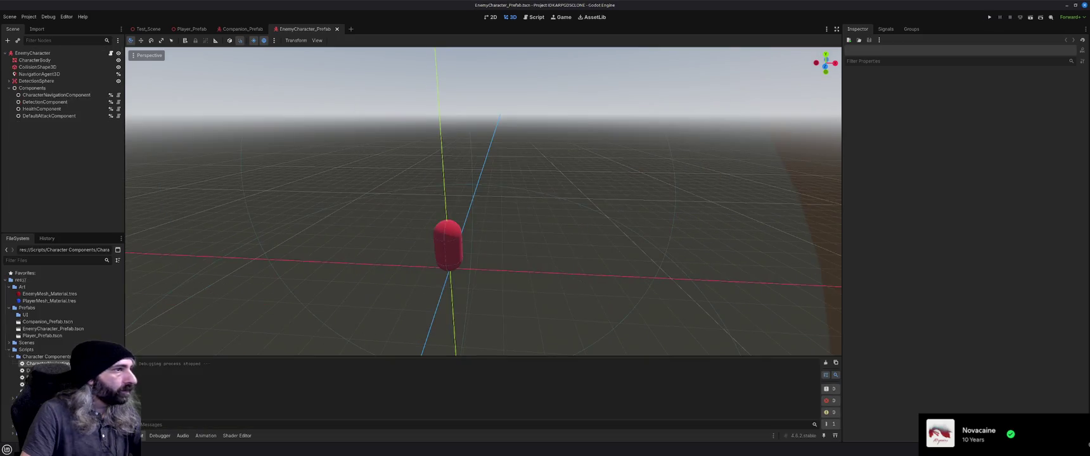
left_click(147, 30)
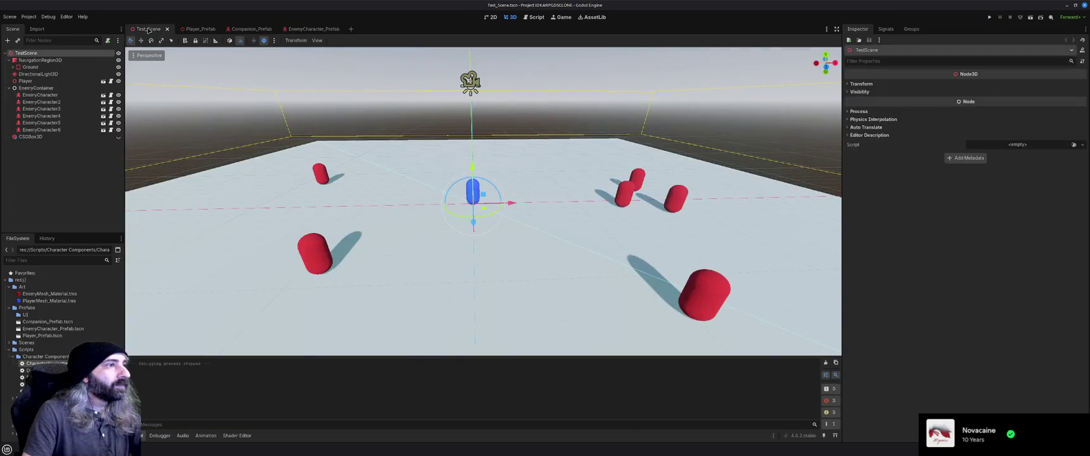
- Test-run the game, delete the Prefabs/UI folder, run it again, then view Player_Prefab
mouse_move(524, 174)
left_mouse_down()
mouse_move(476, 176)
mouse_move(469, 159)
mouse_move(478, 190)
left_mouse_up()
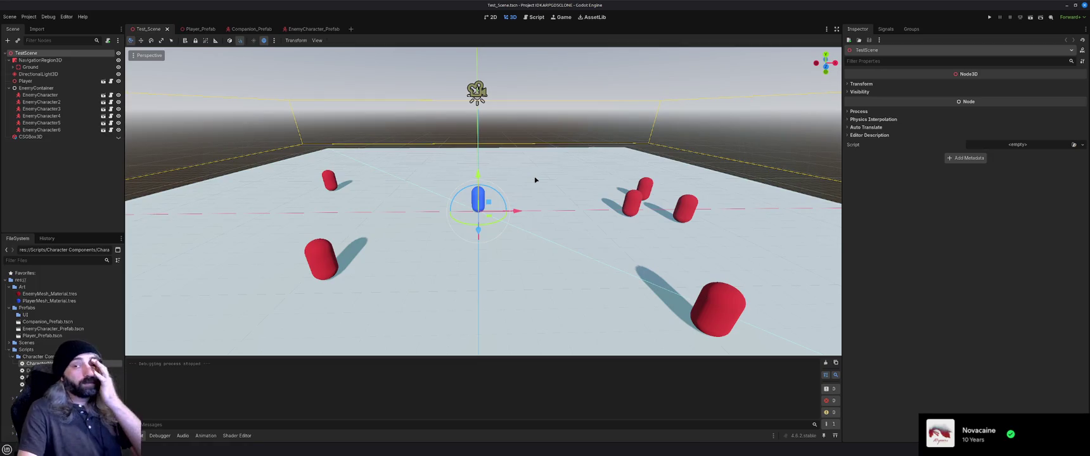
key("F5")
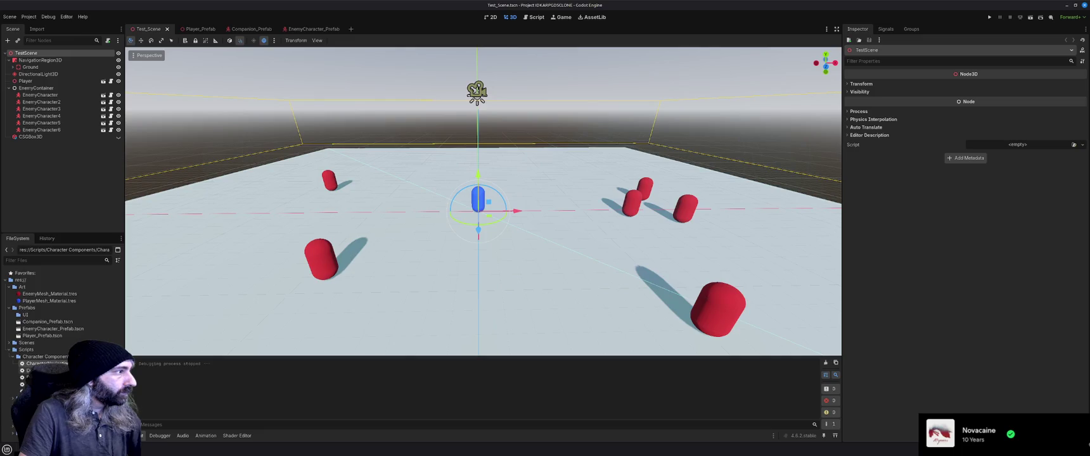
left_click(37, 316)
key("Delete")
key("Return")
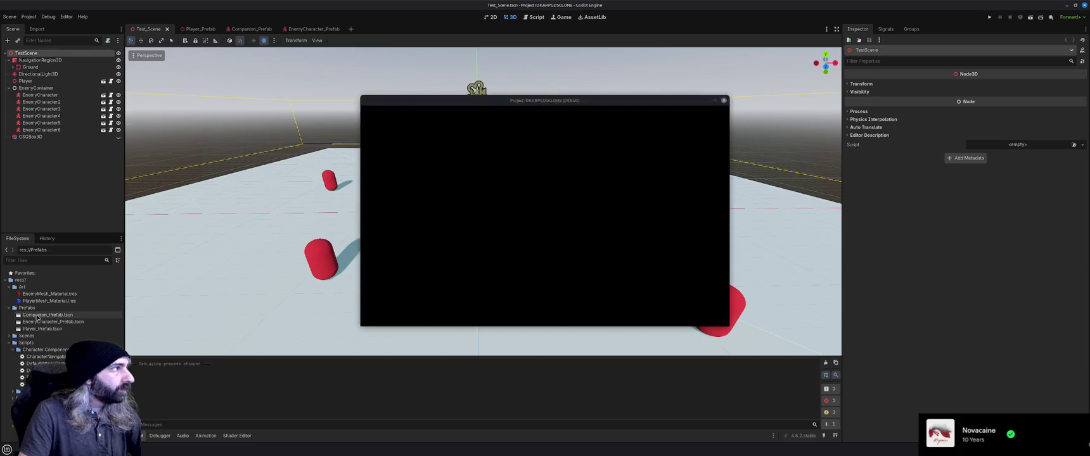
key("F5")
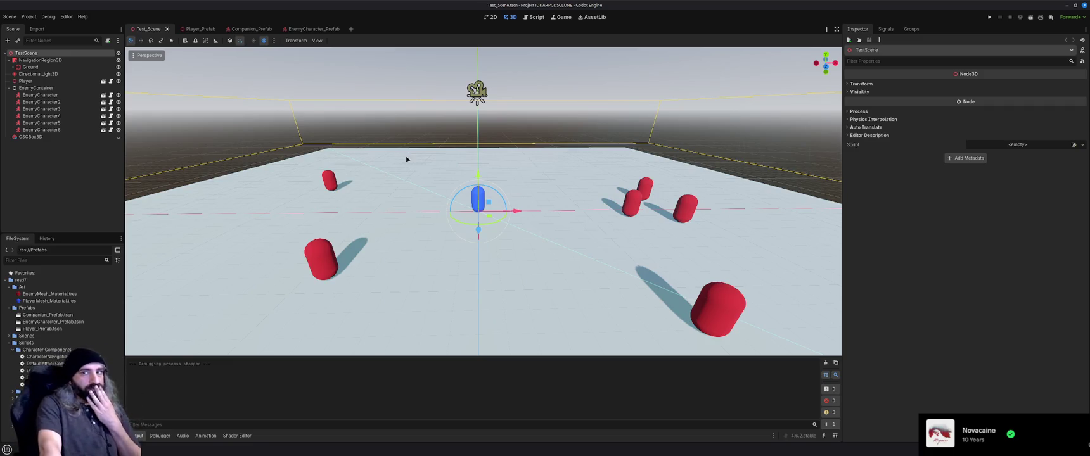
left_click(204, 28)
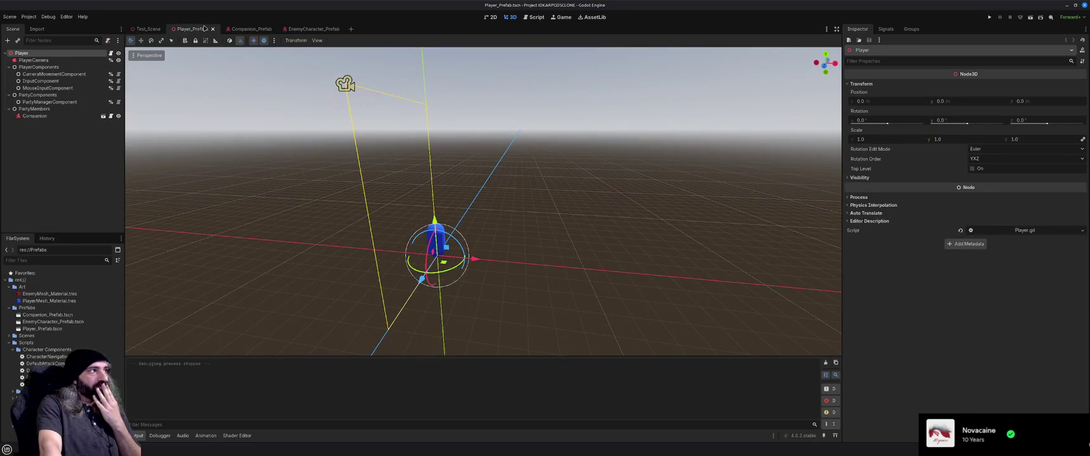
left_click(245, 28)
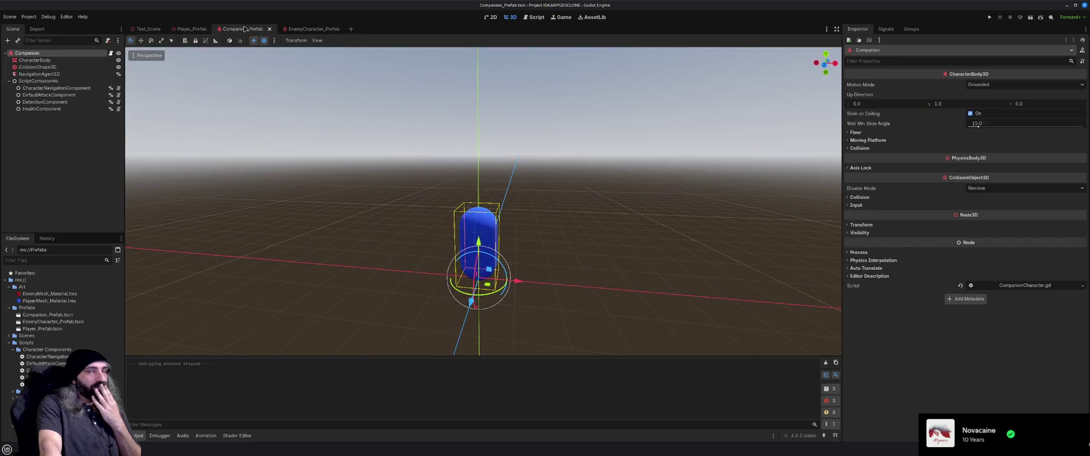
left_click(310, 29)
left_click(338, 30)
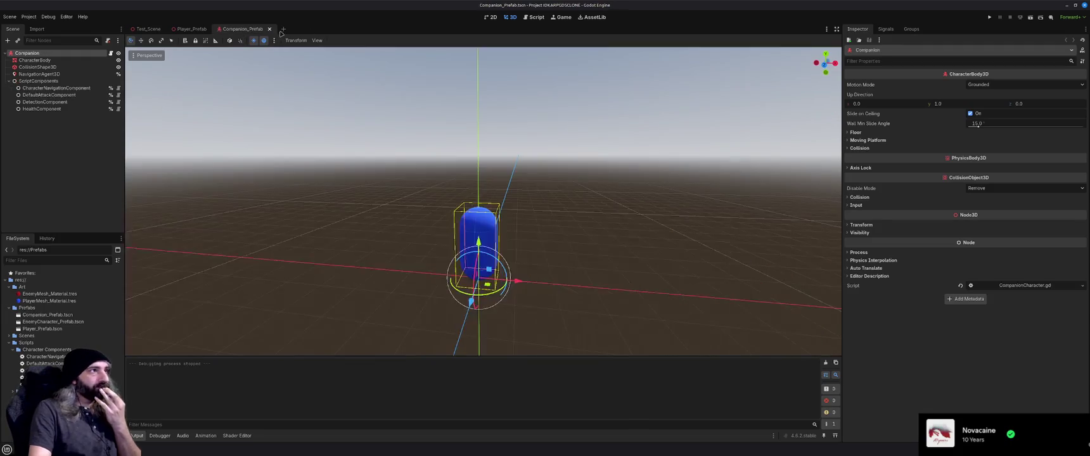
left_click(274, 30)
left_click(217, 30)
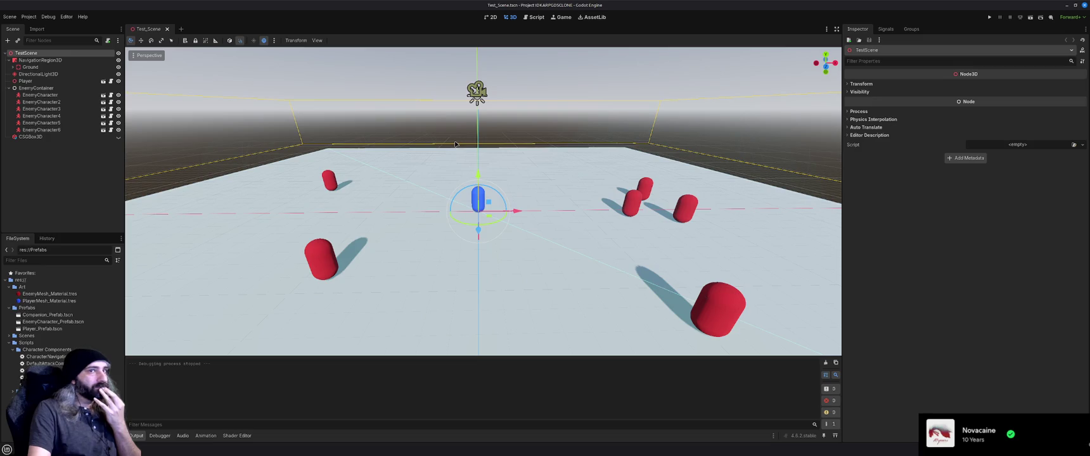
left_click(62, 60)
left_click(62, 67)
left_click(62, 81)
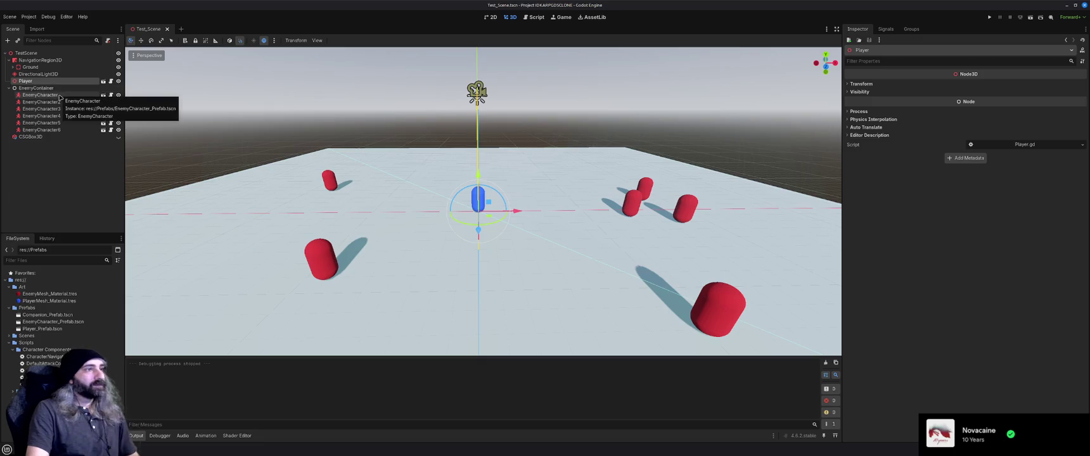
- Delete the six EnemyCharacter nodes, EnemyCharacter through EnemyCharacter6, from Test_Scene
left_click(56, 95)
left_click(55, 130, "shift")
key("Delete")
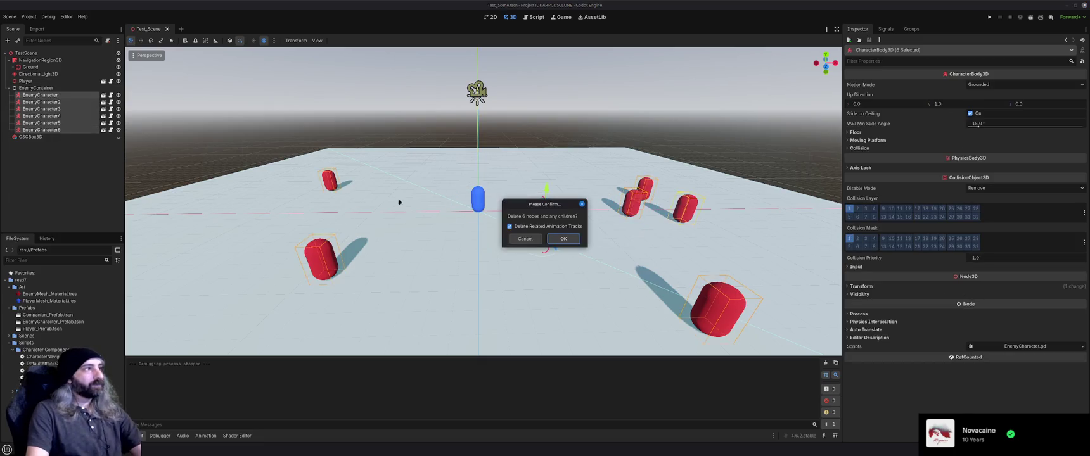
left_click(573, 240)
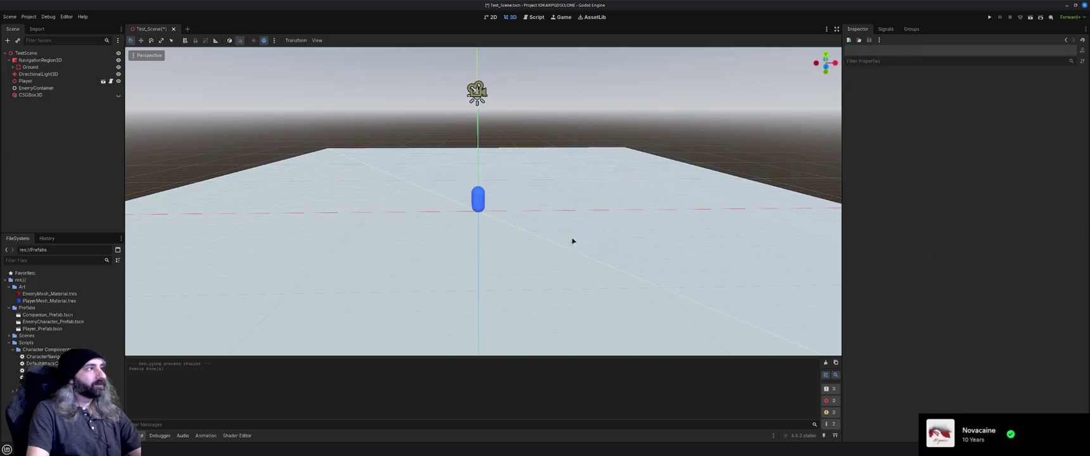
- Delete the Player and EnemyContainer nodes and save the emptied Test_Scene
left_click(26, 81)
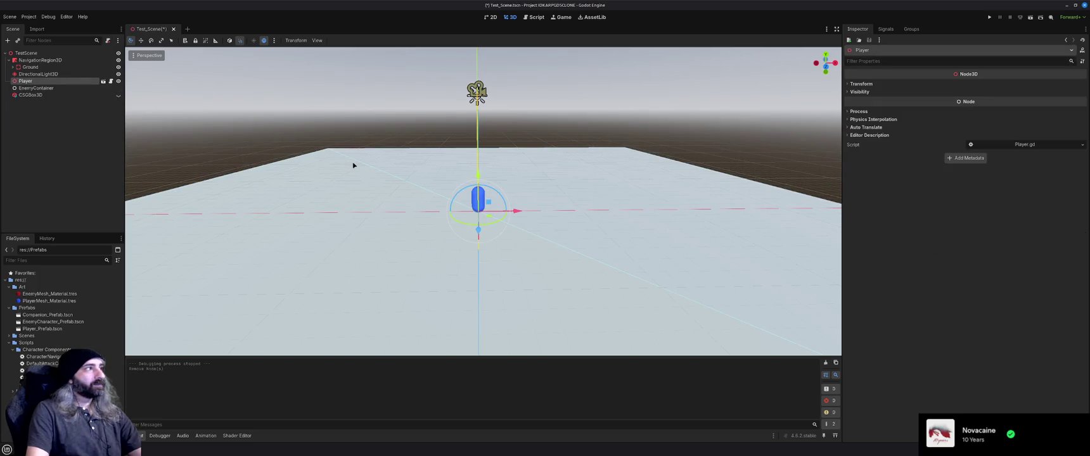
key("Delete")
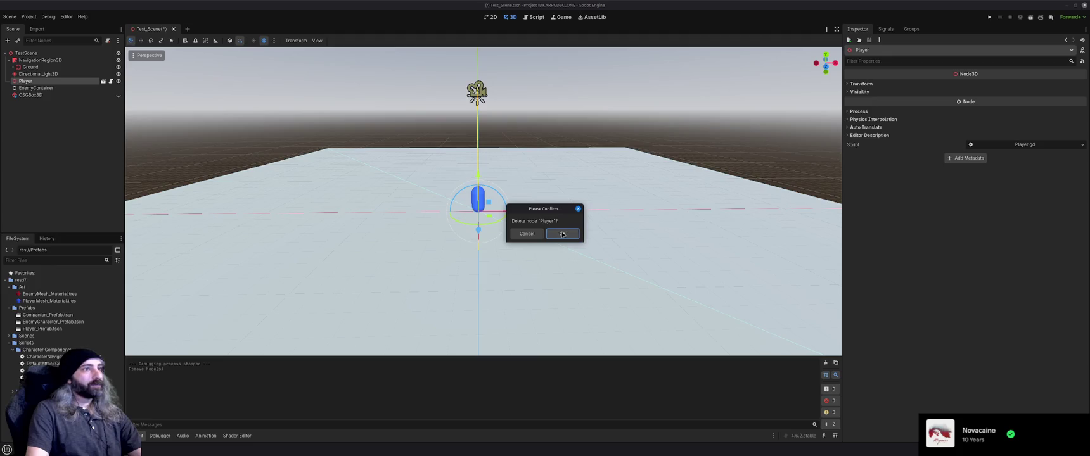
left_click(564, 234)
left_click(45, 85)
key("Delete")
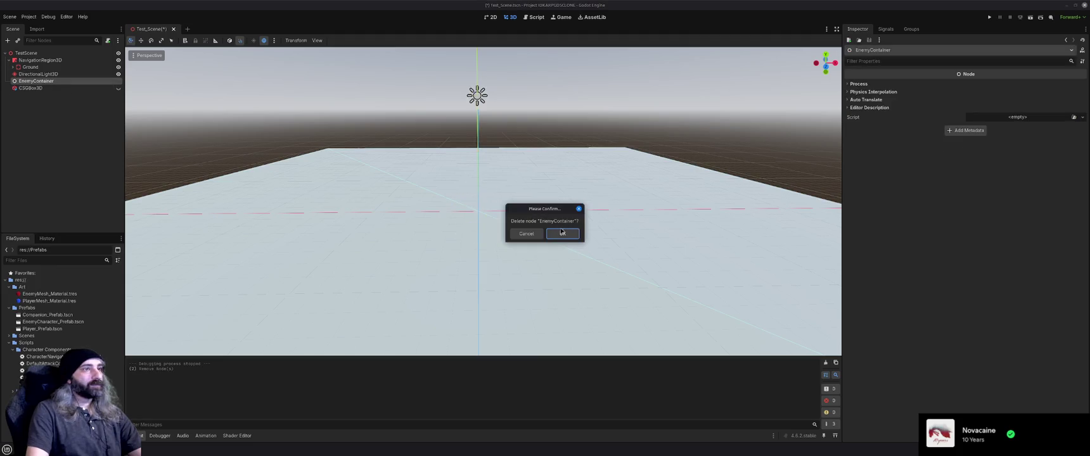
left_click(557, 233)
key("ctrl+s")
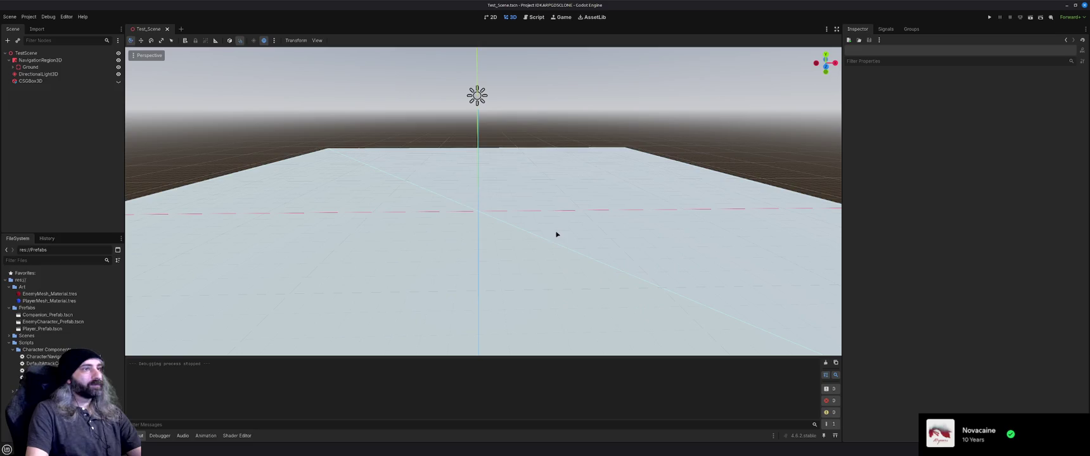
key("ctrl+s")
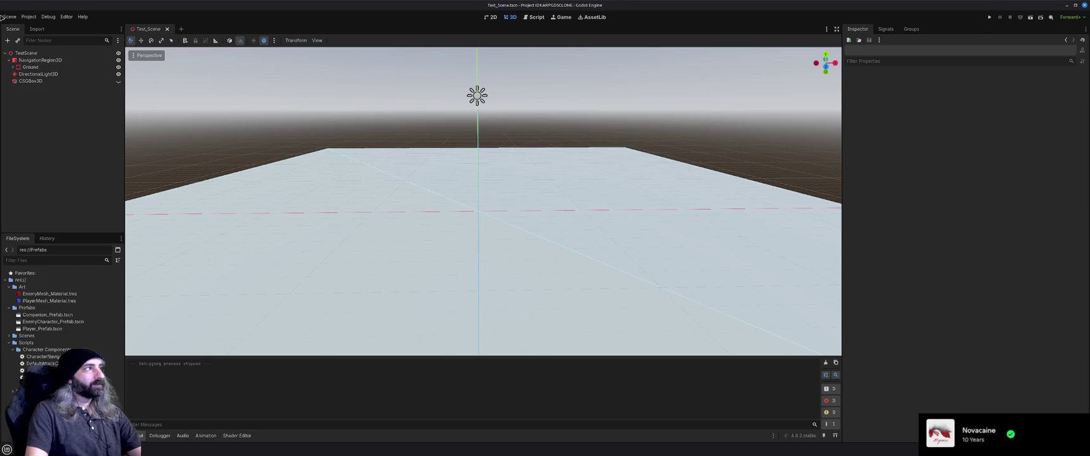
- Verify in Project Settings that Application > Run's main scene is Test_Scene.tscn, run the game, then switch to Brave
left_click(8, 17)
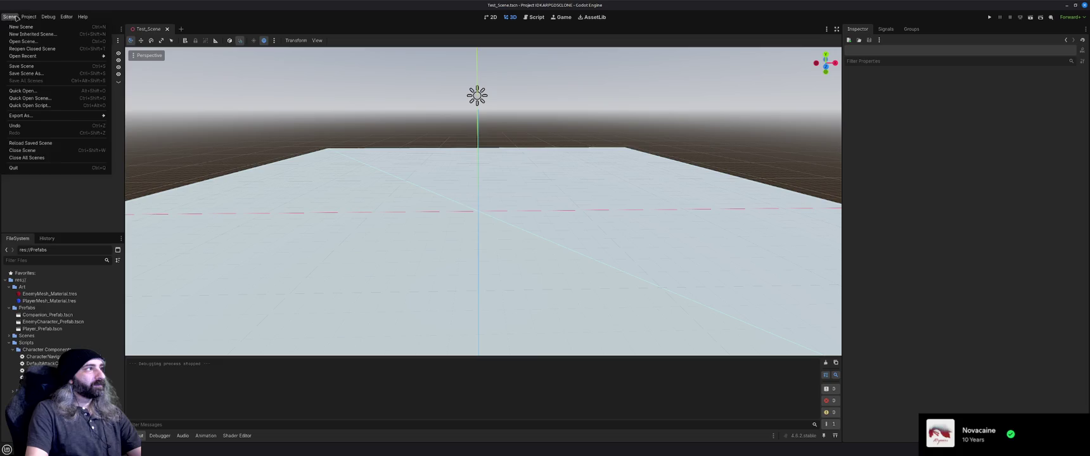
mouse_move(29, 18)
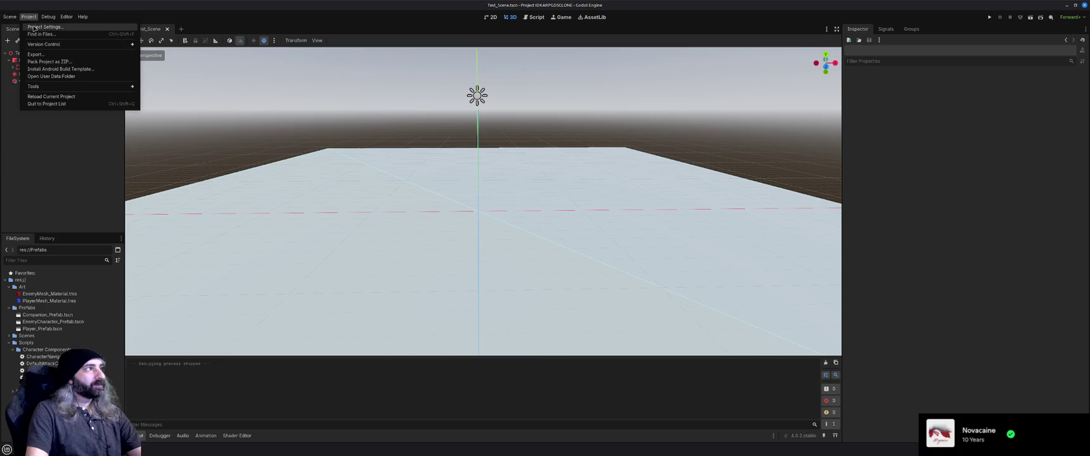
left_click(37, 27)
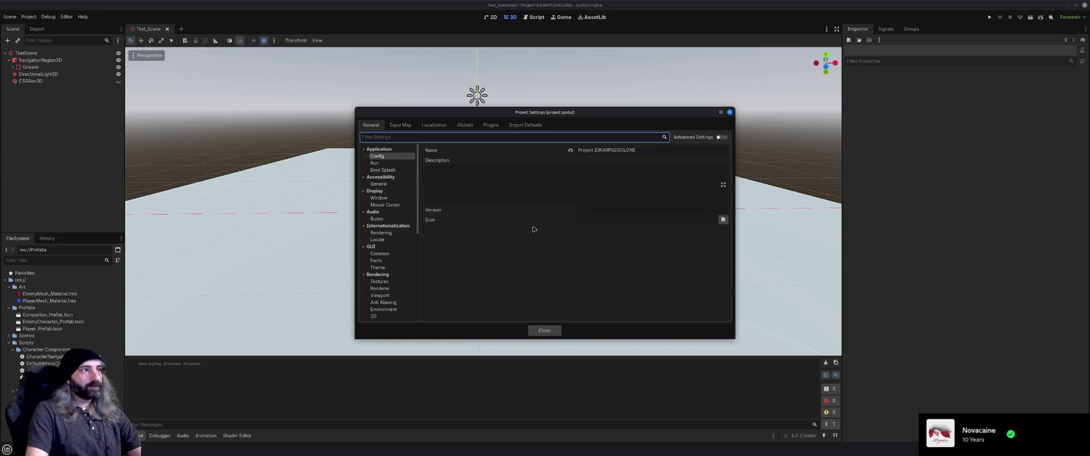
left_click(384, 165)
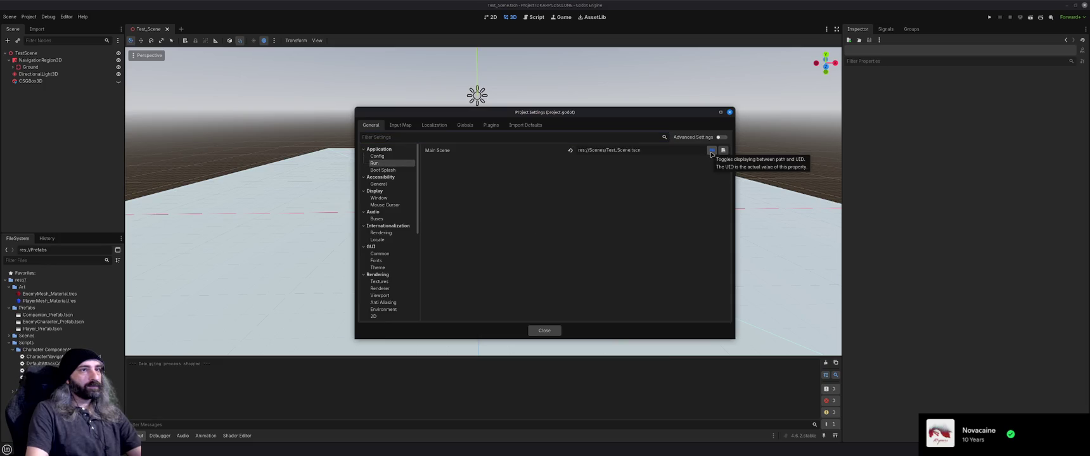
left_click(730, 112)
key("F5")
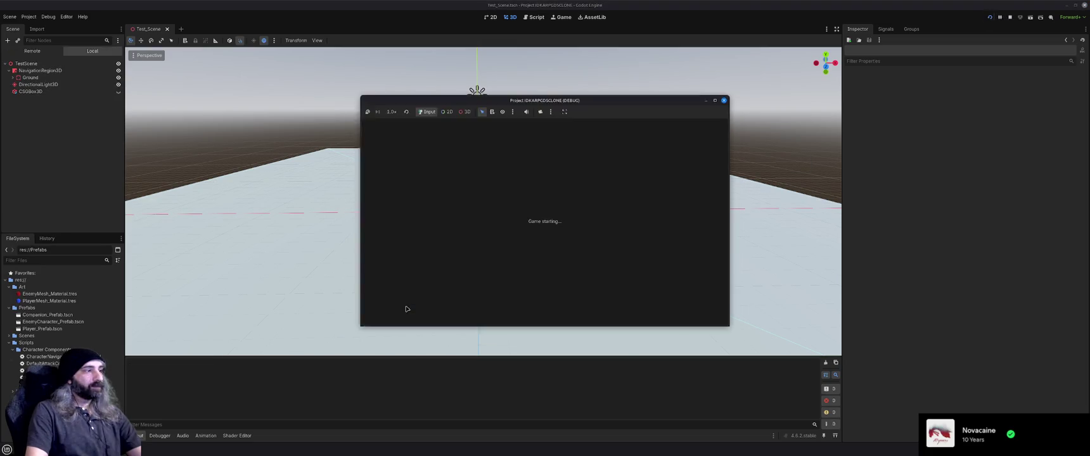
key("alt+Tab")
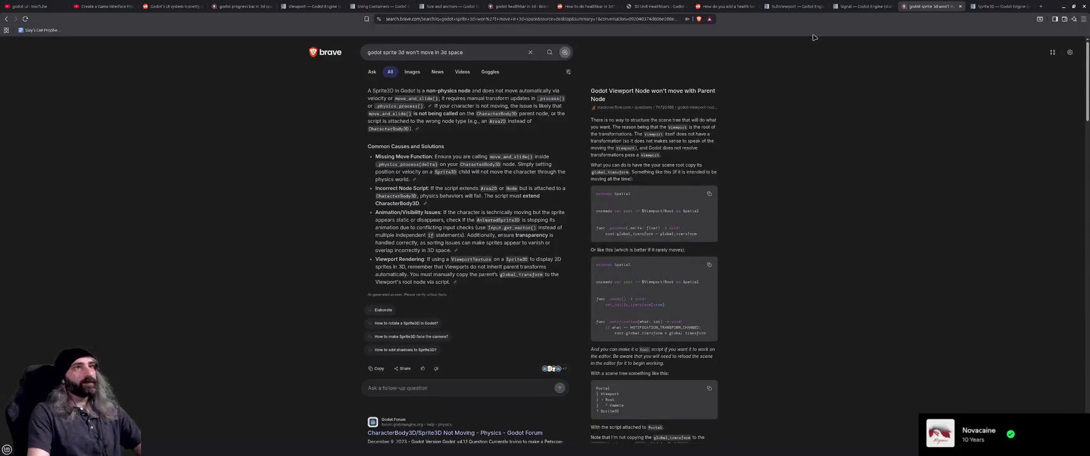
- Search the web in a new tab for 'godot won't play in editor'
left_click(1040, 7)
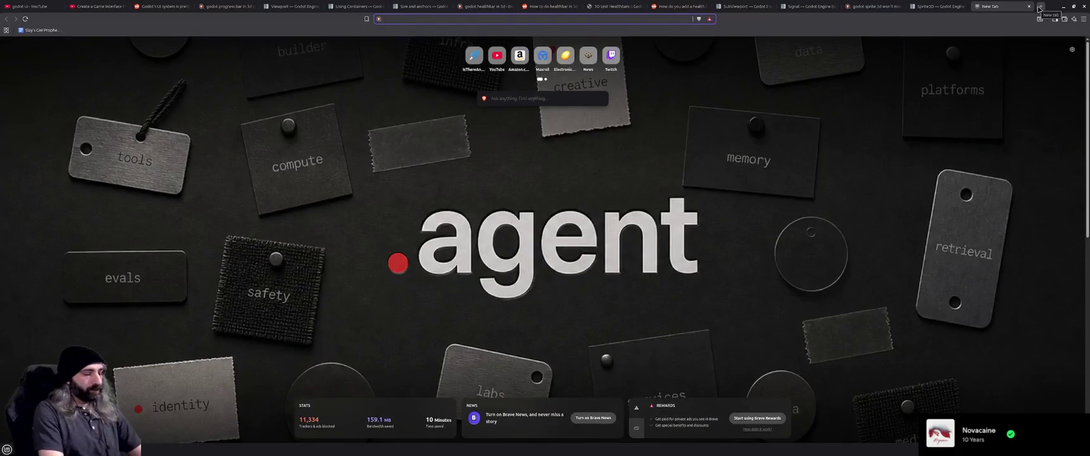
type("godsot w")
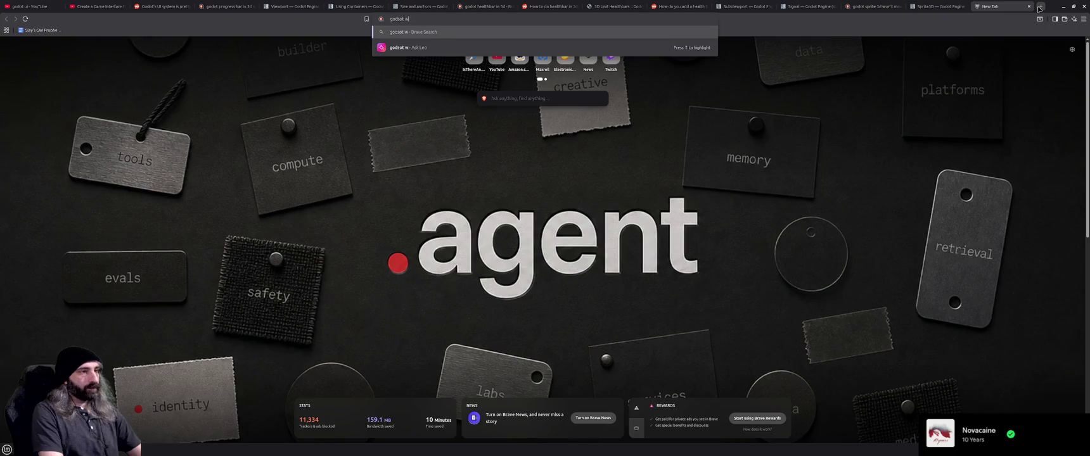
type("on't play")
key("ctrl+a")
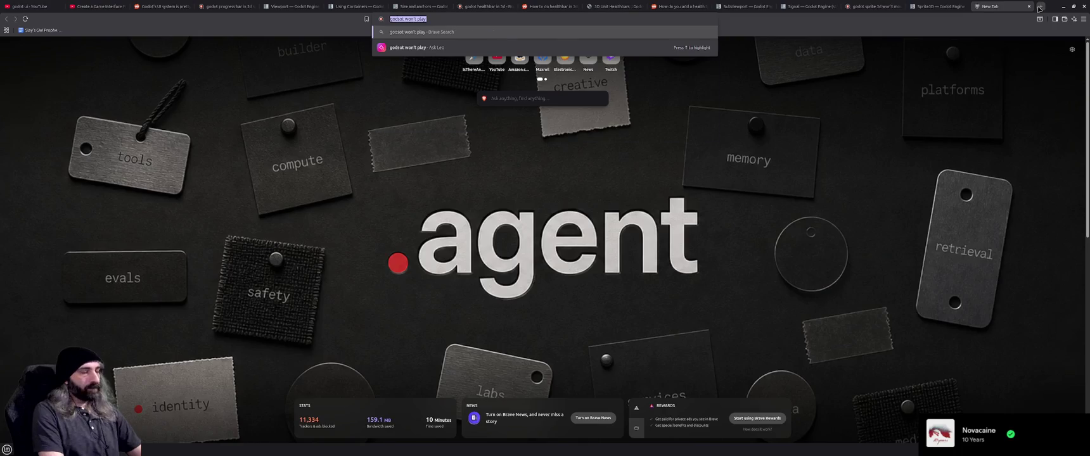
type("godot won't play")
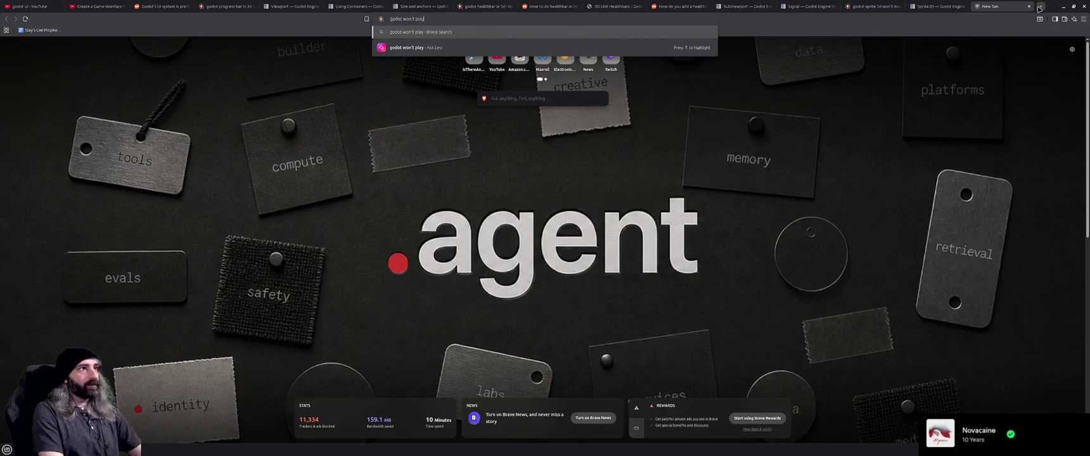
type(" in editor")
key("Return")
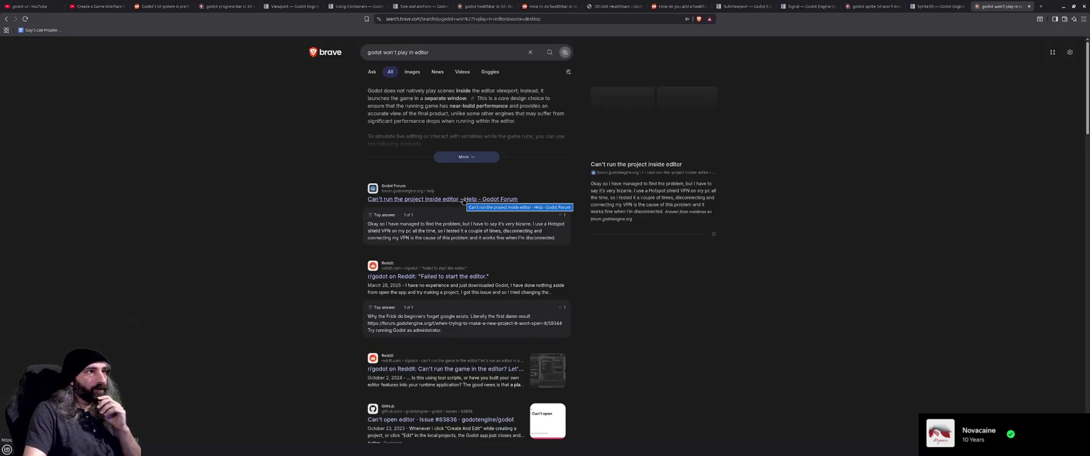
- Read the Godot Forum thread 'Can't run the project inside editor', then return to Godot
left_click(463, 200)
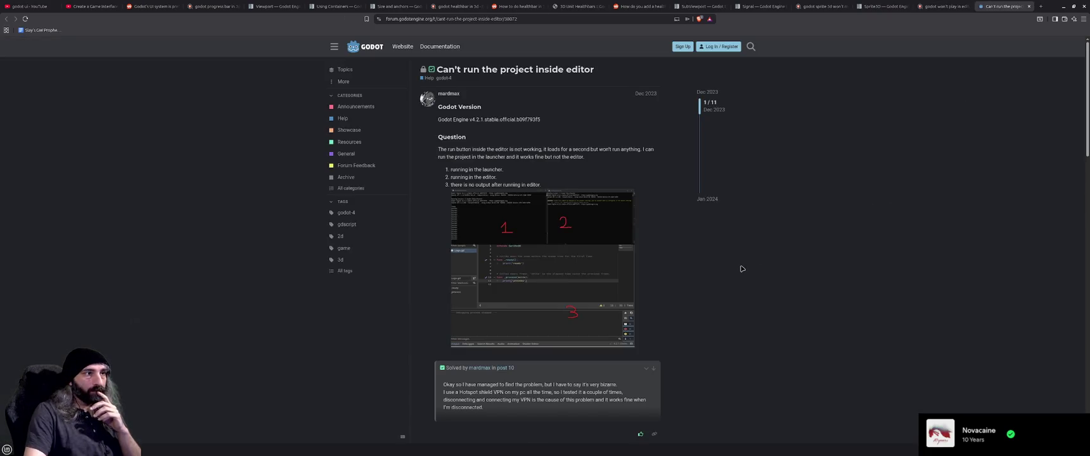
scroll(741, 269, "down", 3)
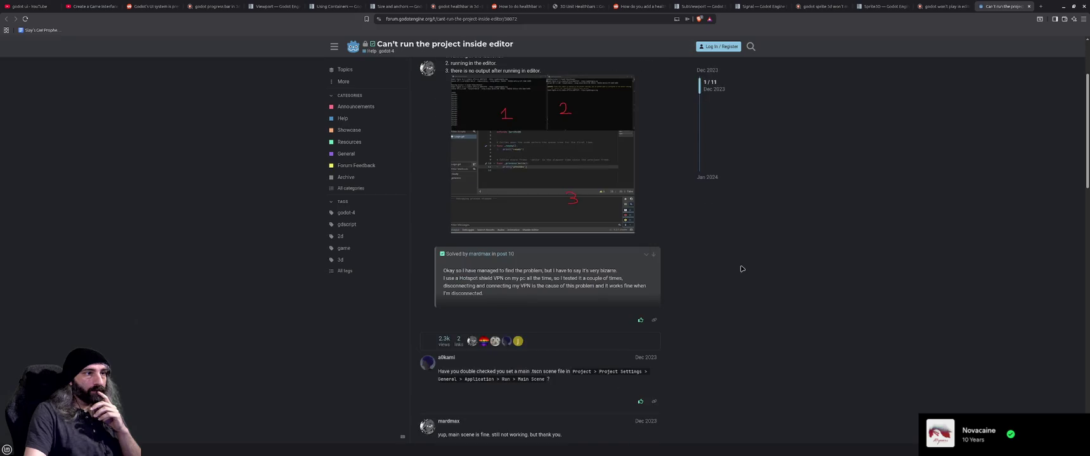
scroll(741, 268, "down", 5)
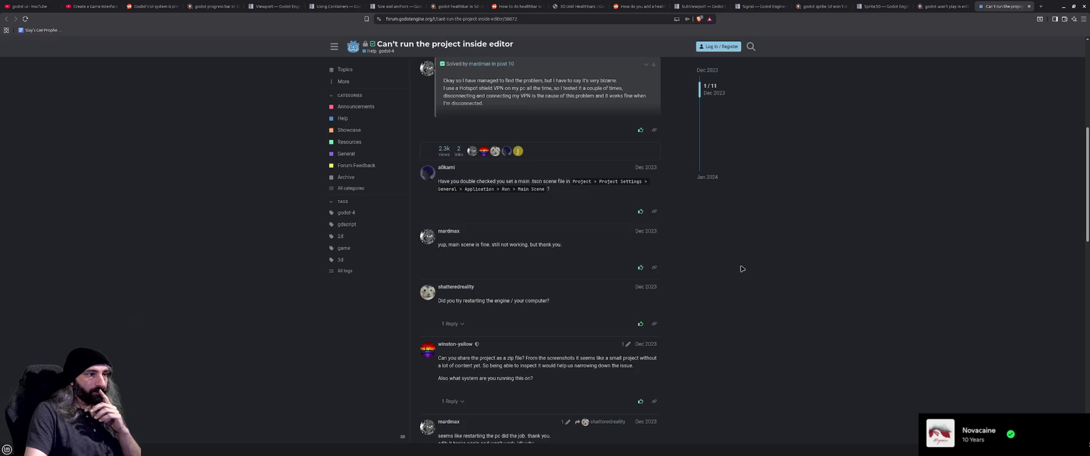
scroll(742, 269, "down", 10)
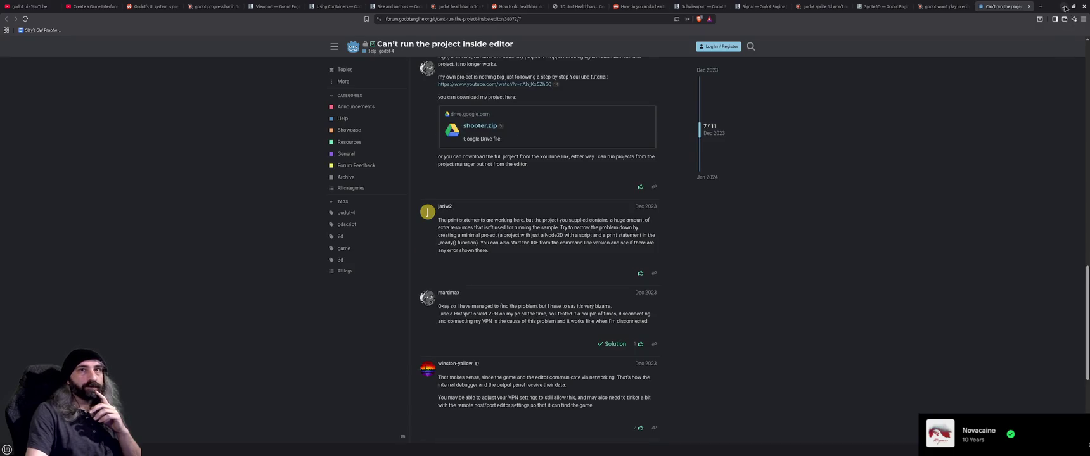
key("alt+Tab")
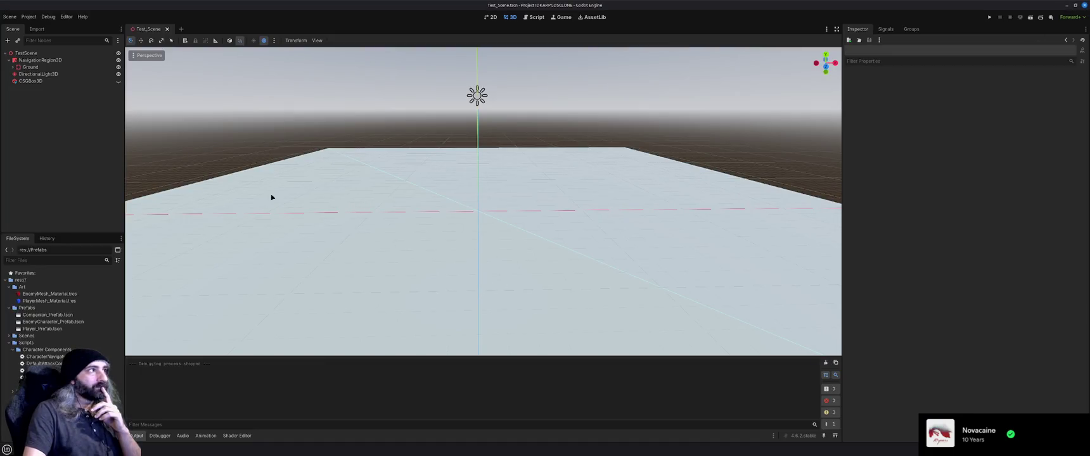
- Undo the deletions to restore the player and enemies, save, and check the debugger output
key("ctrl+z")
key("ctrl+z")
key("ctrl+z")
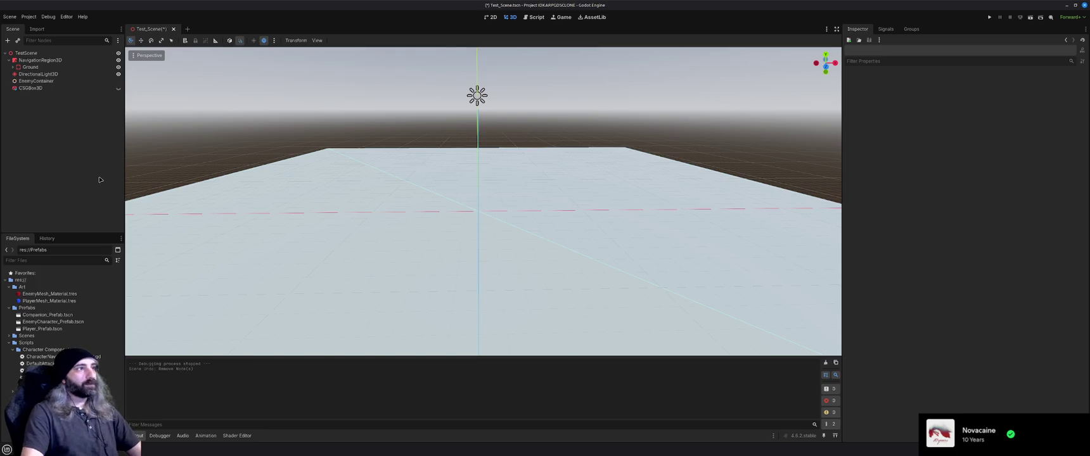
key("ctrl+s")
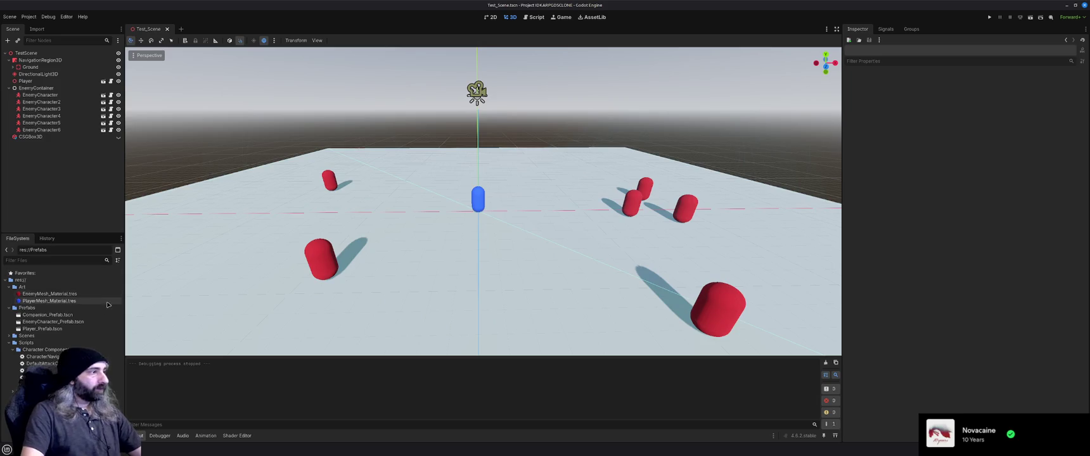
left_click(162, 437)
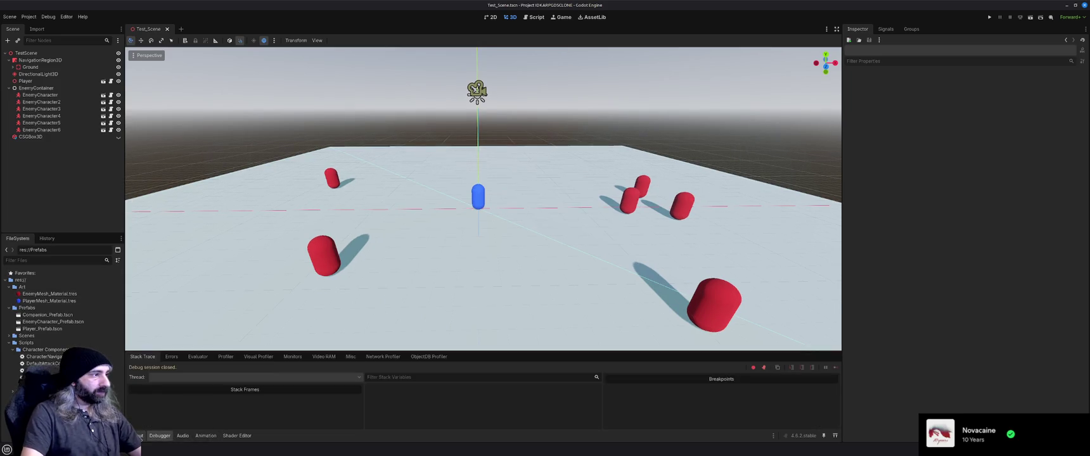
left_click(138, 436)
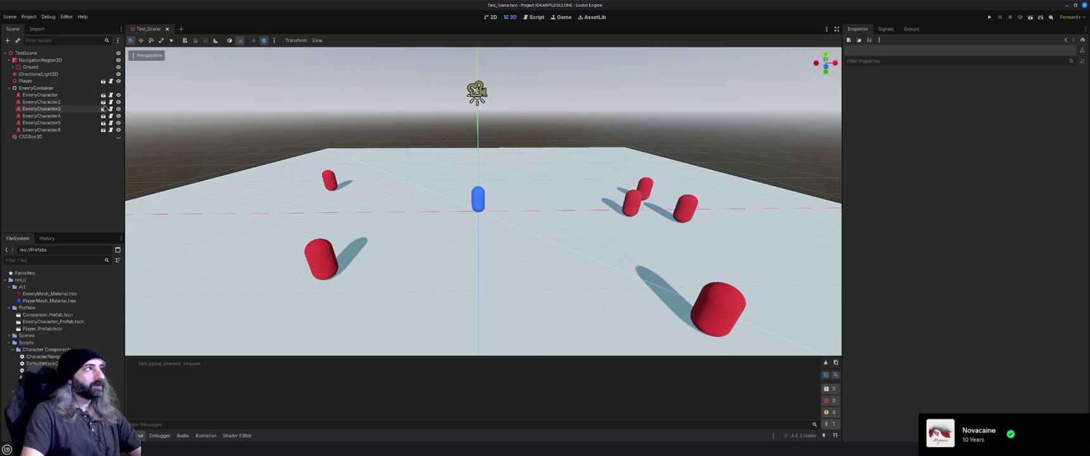
- Look through the Debug and Scene menus, then open the Player_Prefab scene
left_click(48, 17)
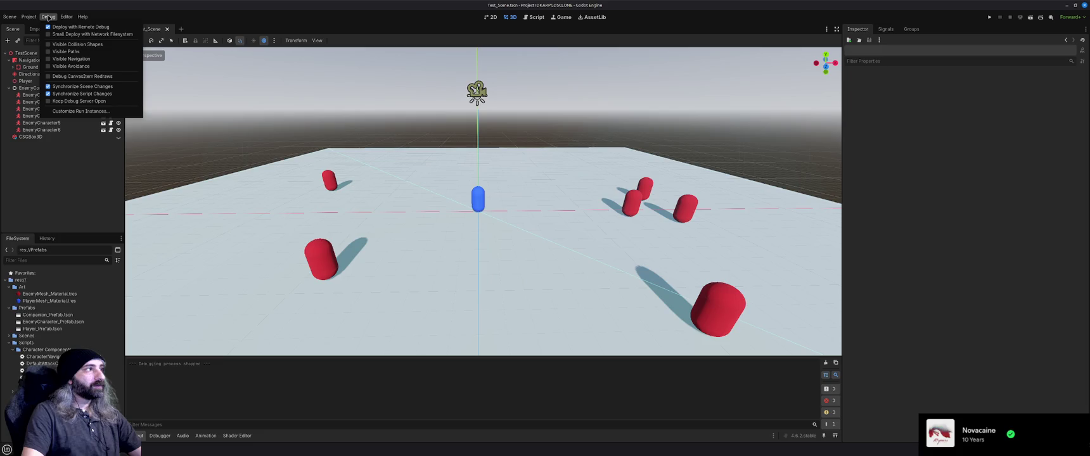
left_click(48, 17)
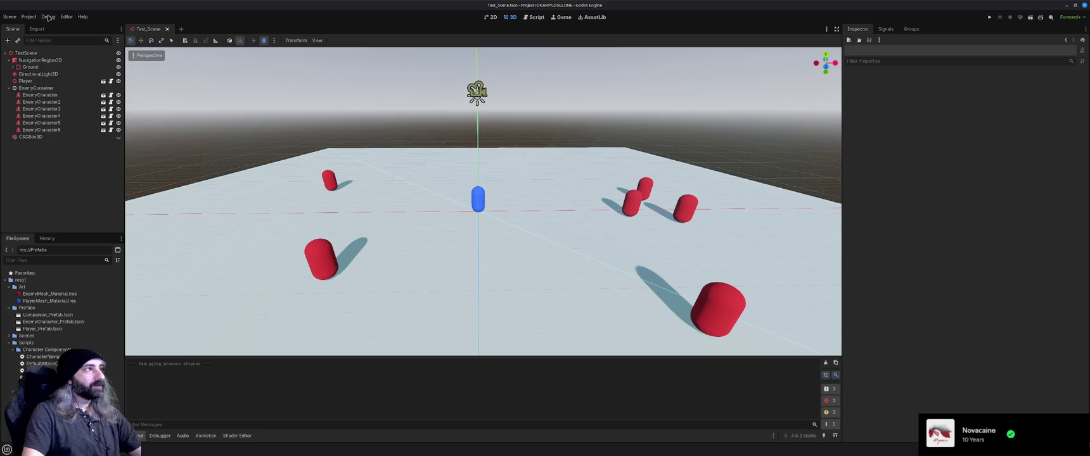
left_click(10, 18)
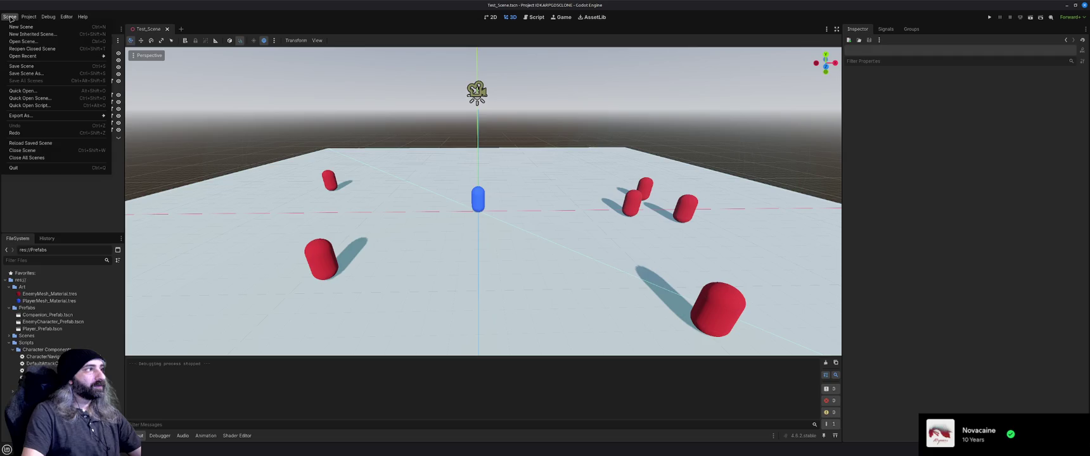
left_click(11, 18)
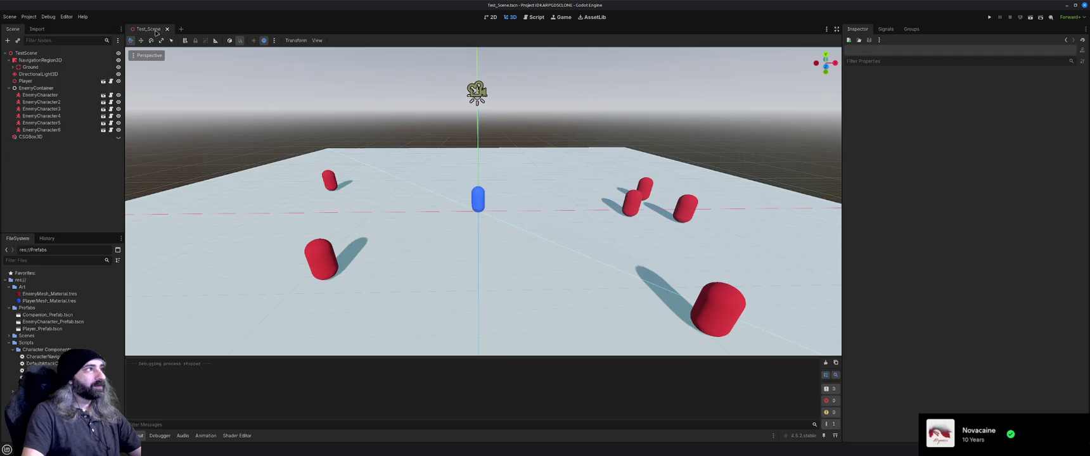
left_click(103, 82)
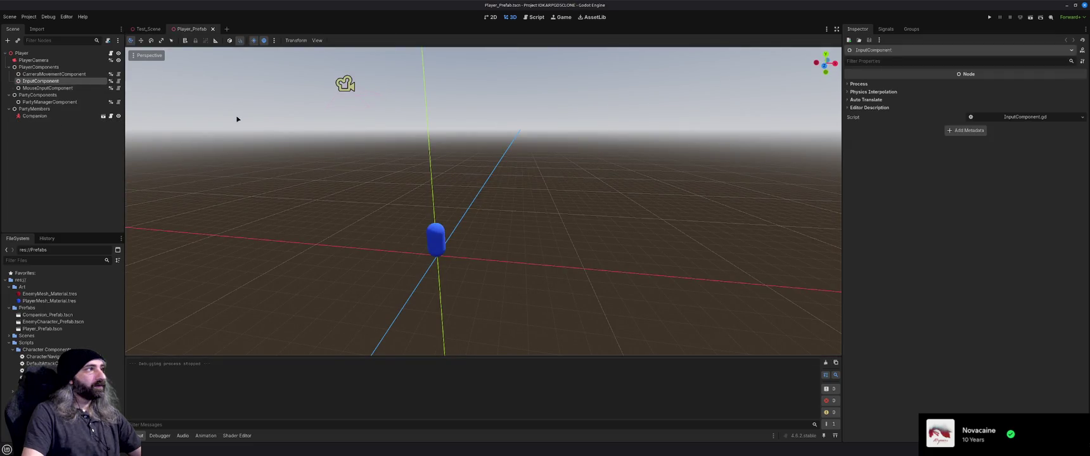
- Open Companion_Prefab and try running with F6 from it and from Test_Scene
left_click(102, 116)
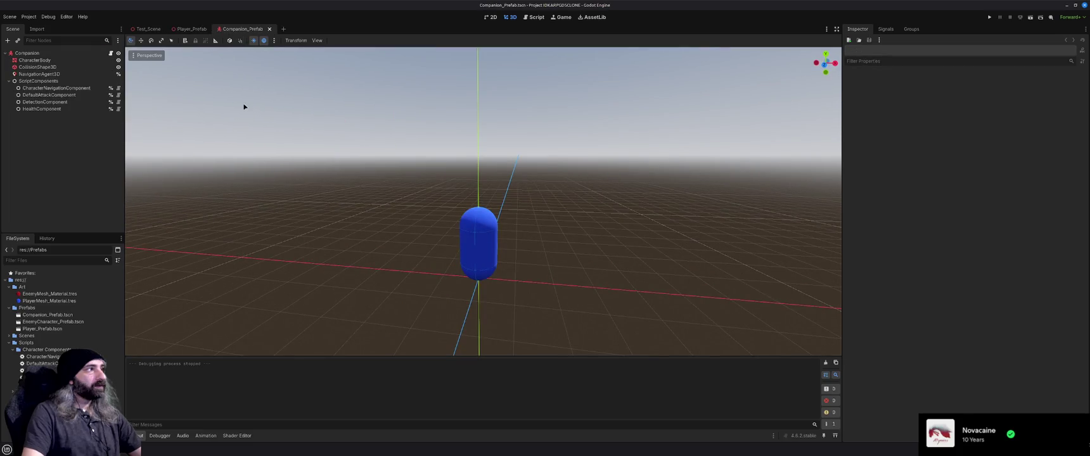
key("F6")
left_click(147, 29)
key("F6")
key("F6")
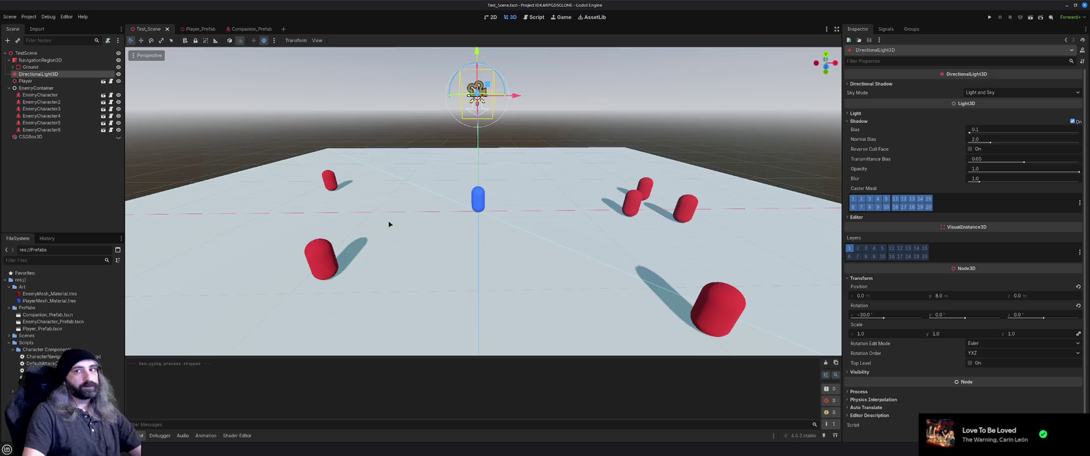
left_click(989, 17)
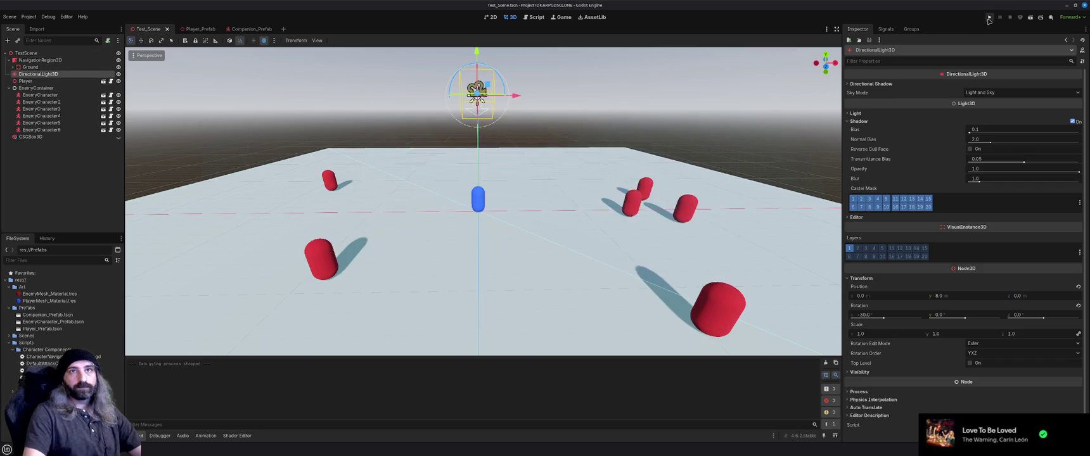
left_click(1030, 18)
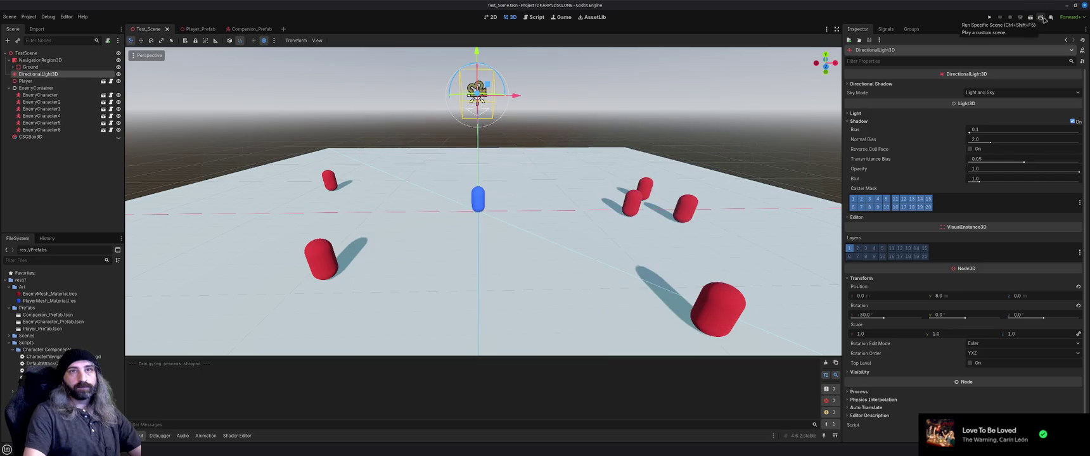
left_click(1043, 19)
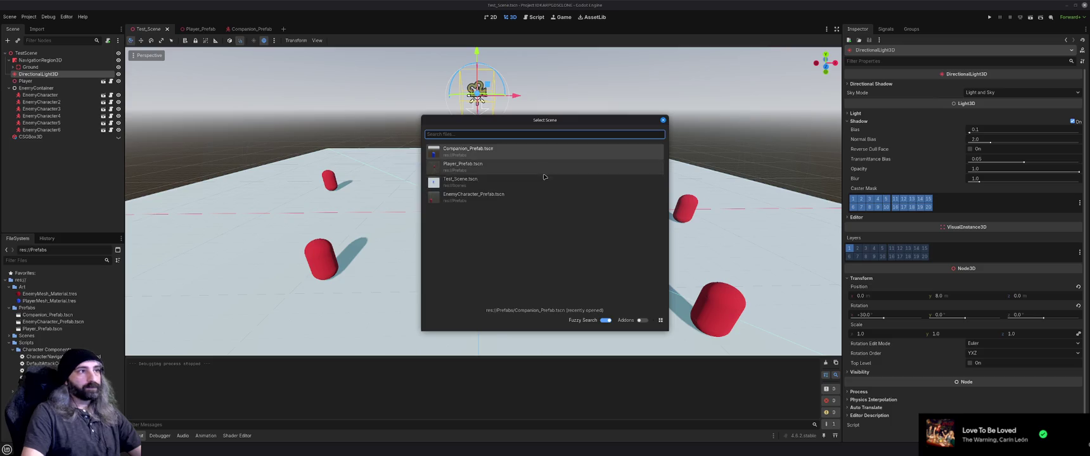
left_click(544, 178)
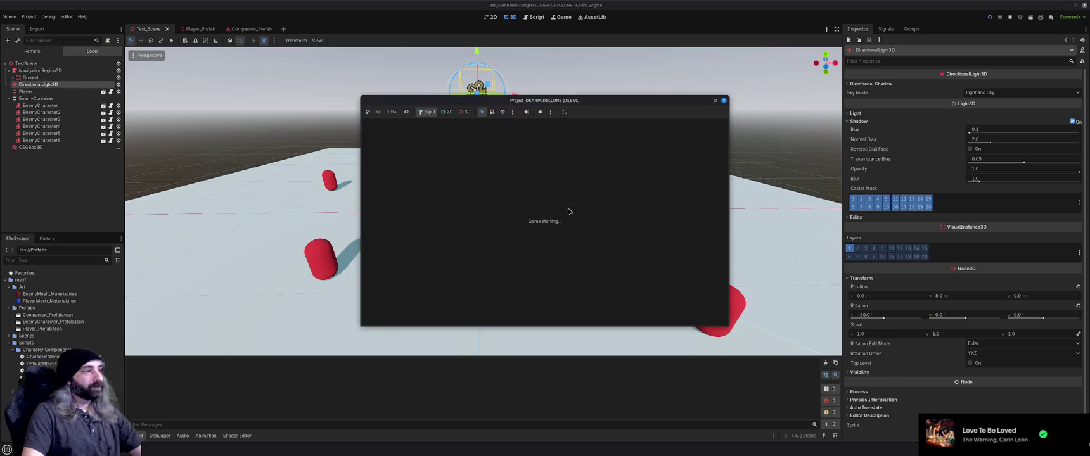
left_click(160, 436)
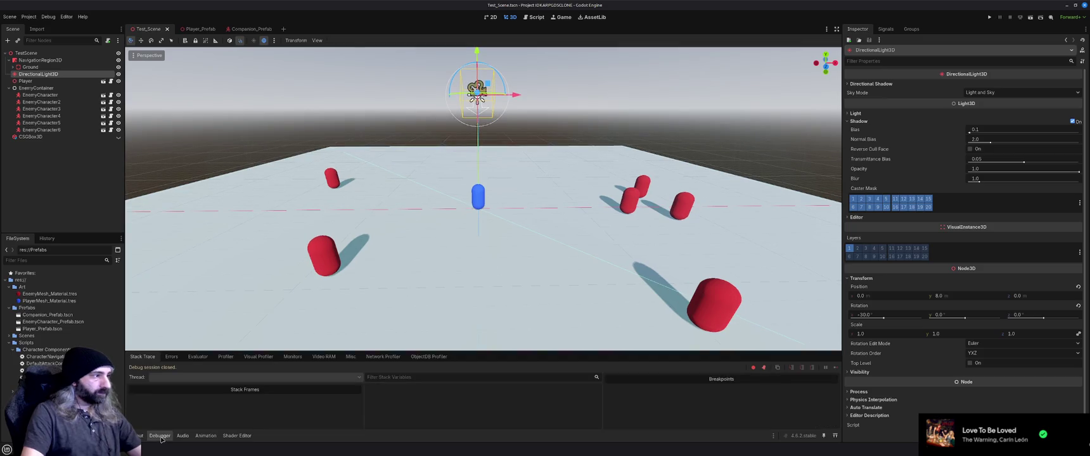
left_click(198, 357)
left_click(226, 357)
left_click(251, 359)
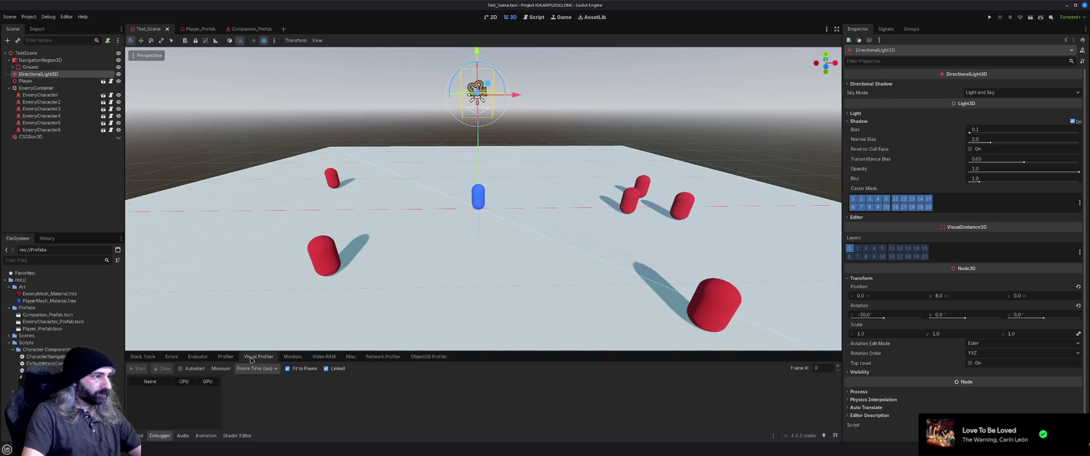
left_click(293, 356)
left_click(324, 357)
left_click(351, 357)
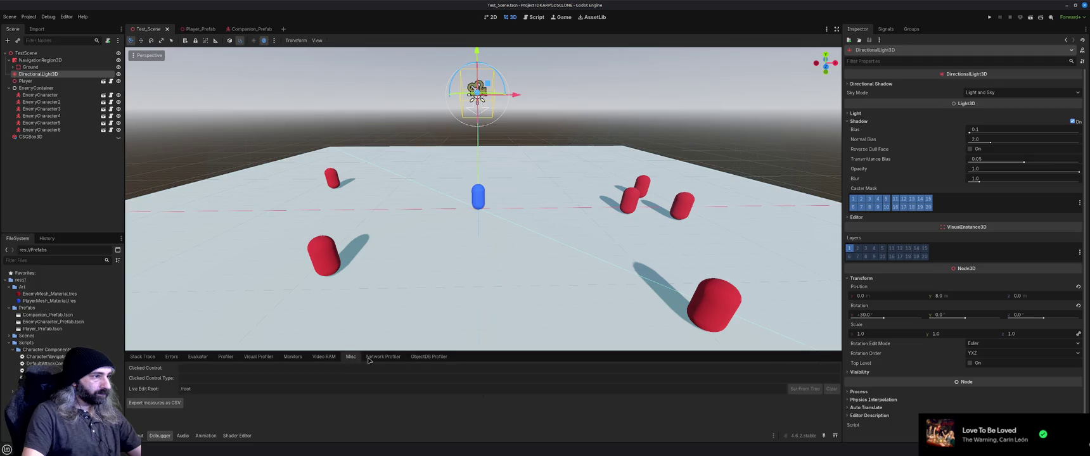
left_click(380, 357)
left_click(427, 357)
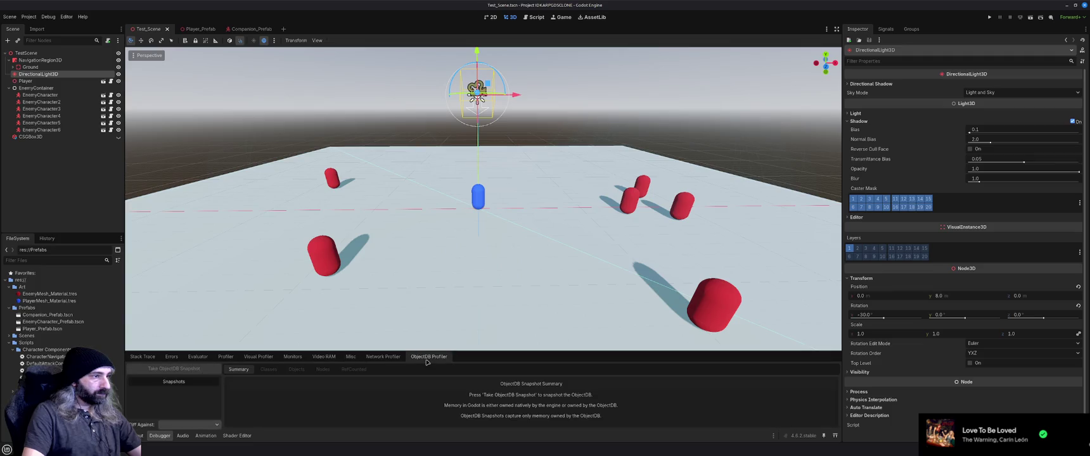
left_click(142, 356)
left_click(141, 436)
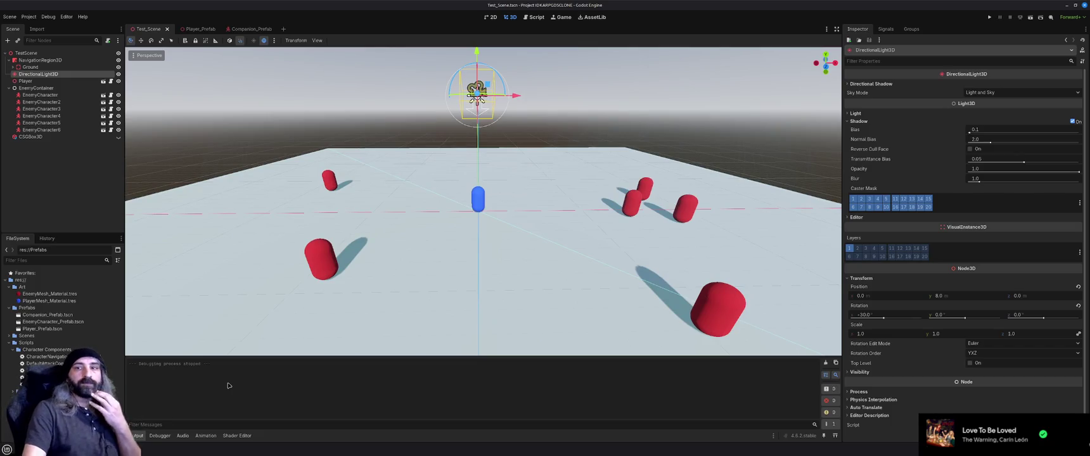
- Browse the Scene, Project and Debug menus, select then deselect NavigationRegion3D, and return to Brave
left_click(11, 18)
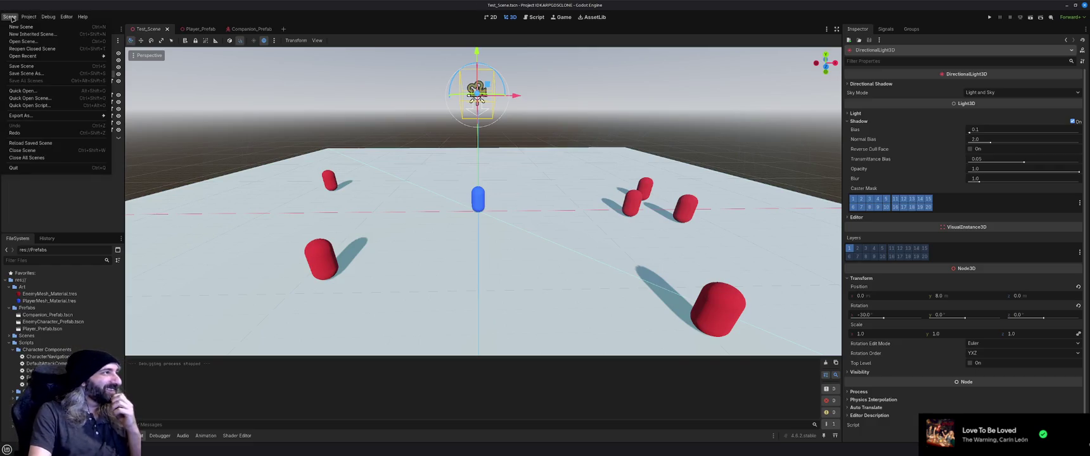
mouse_move(31, 18)
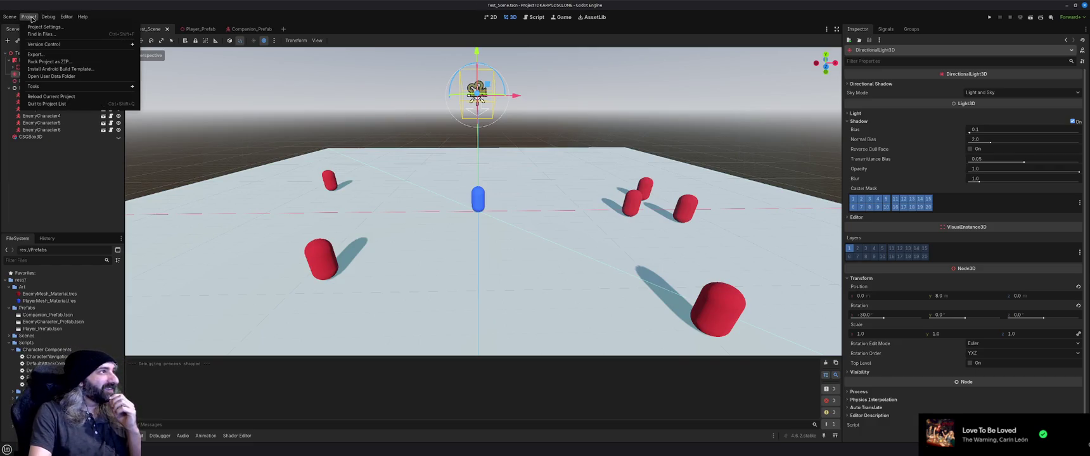
mouse_move(46, 47)
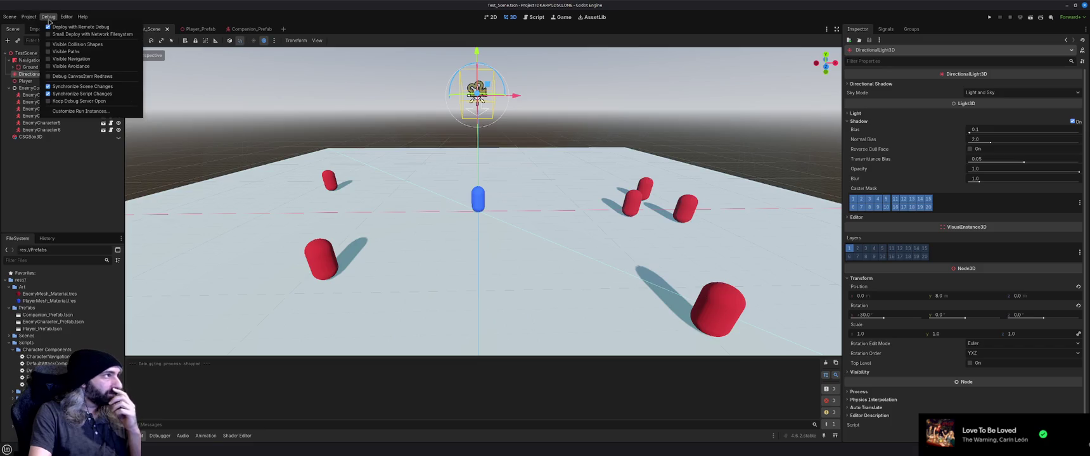
left_click(49, 21)
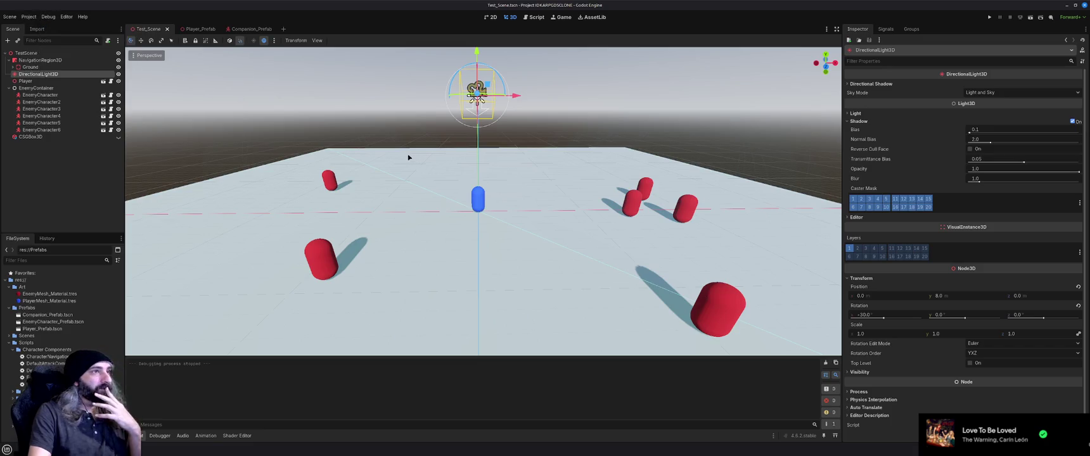
left_click(474, 301)
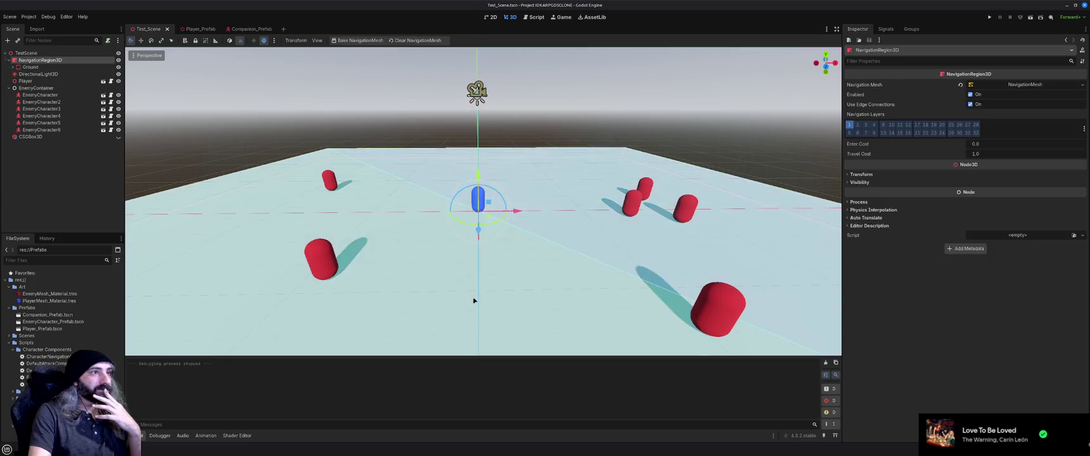
left_click(641, 125)
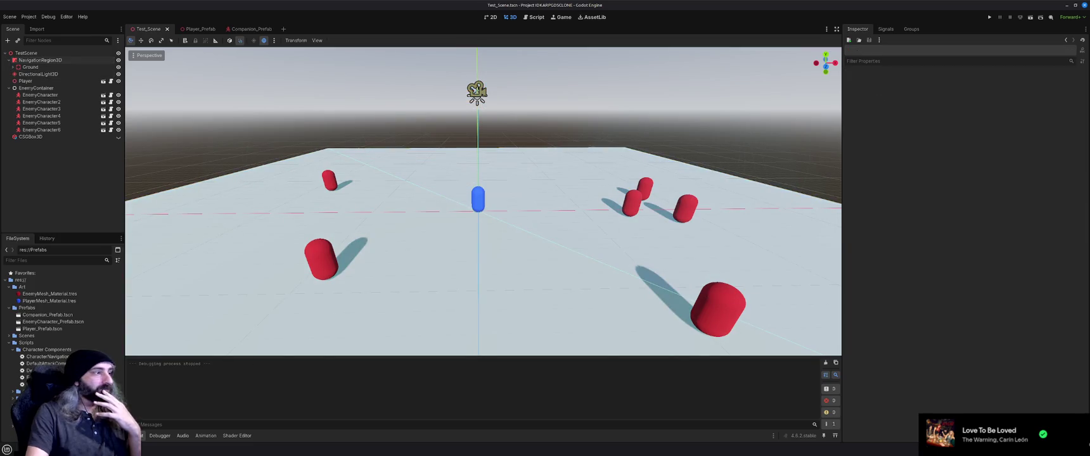
key("alt+Tab")
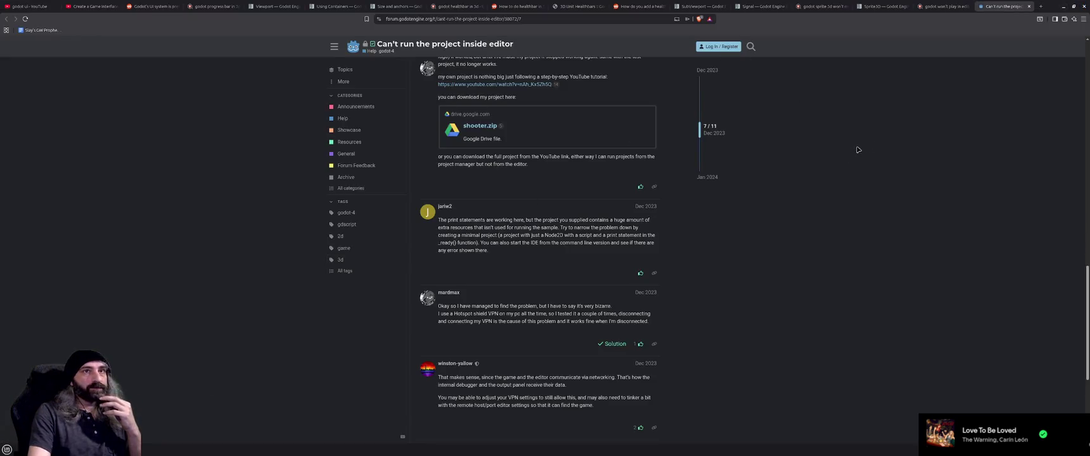
- Search for 'godot project won't play' and expand the full AI answer listing common causes
left_click(943, 6)
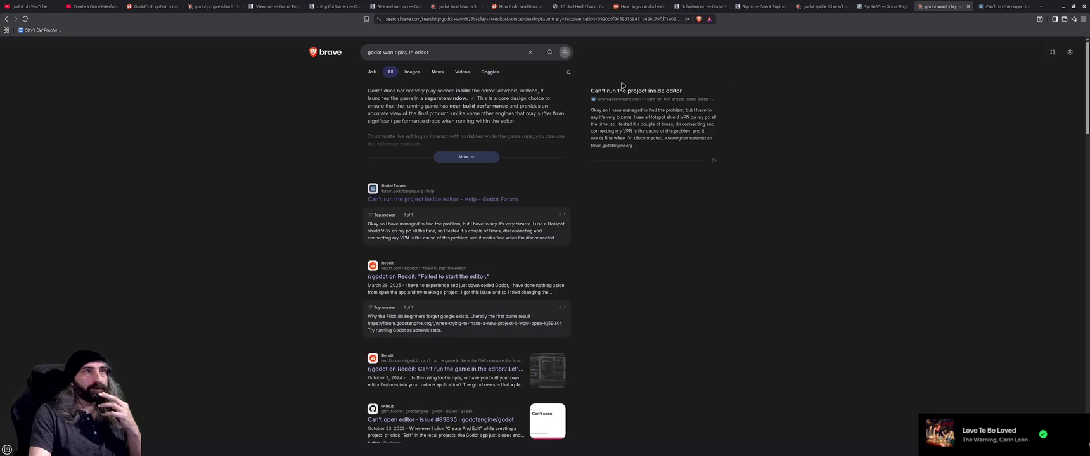
left_click_drag(429, 53, 383, 52)
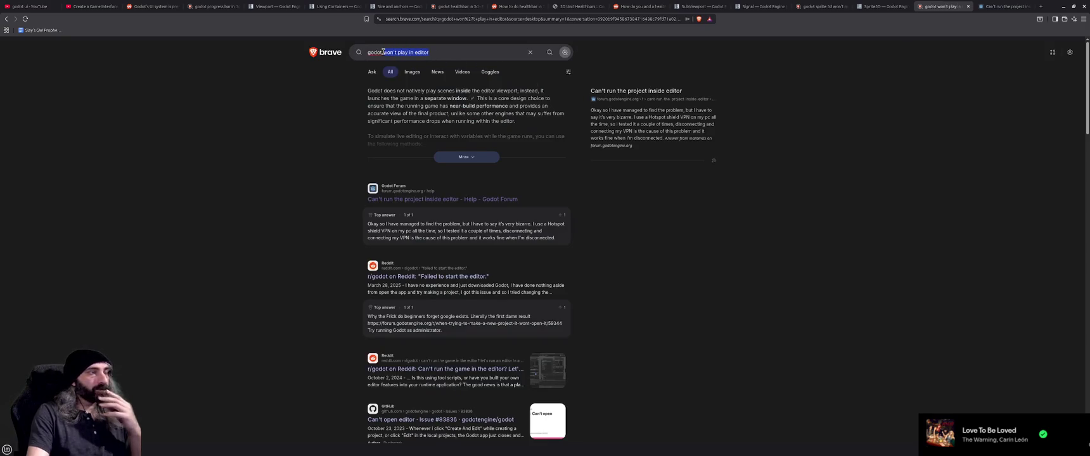
type("ot project won'")
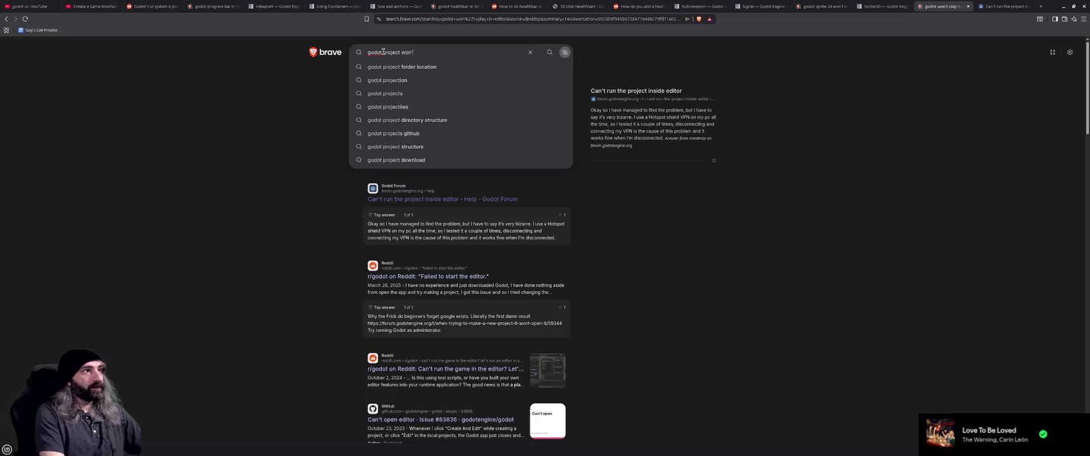
type("t play")
key("Return")
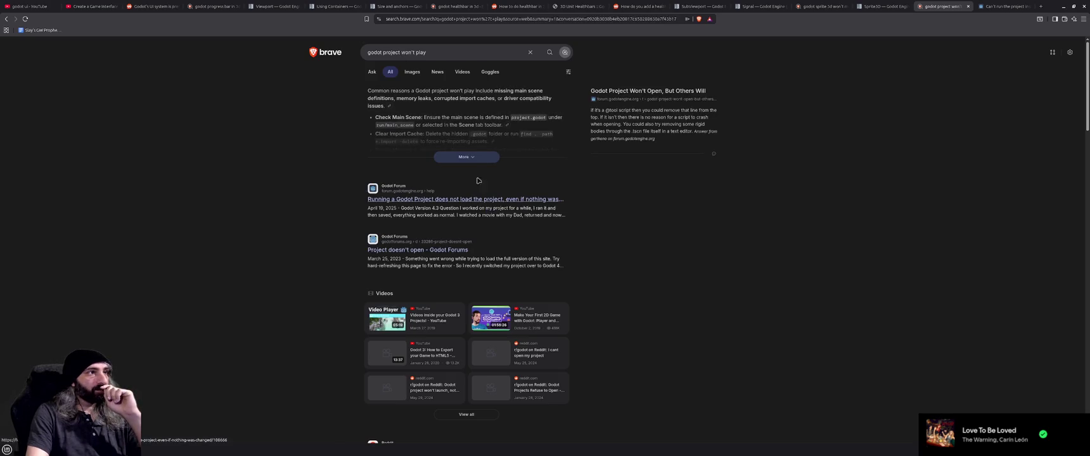
left_click(468, 158)
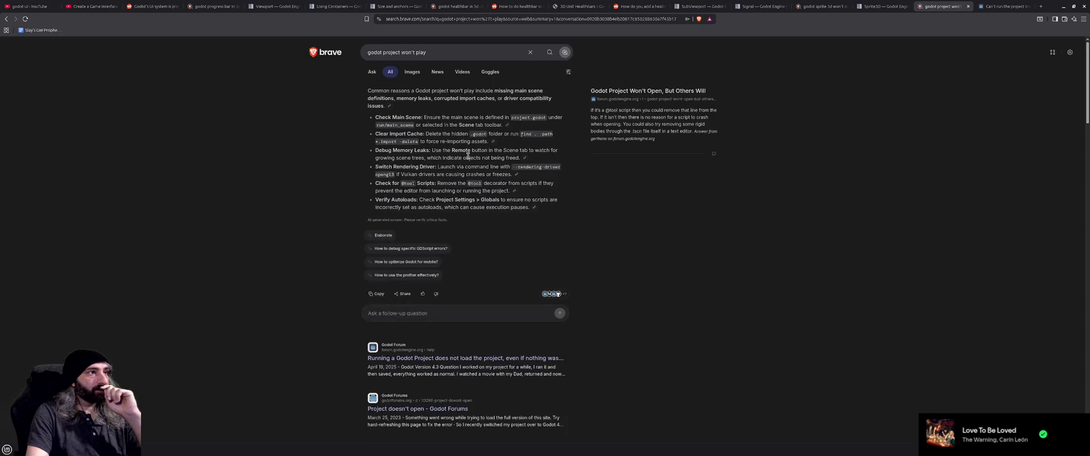
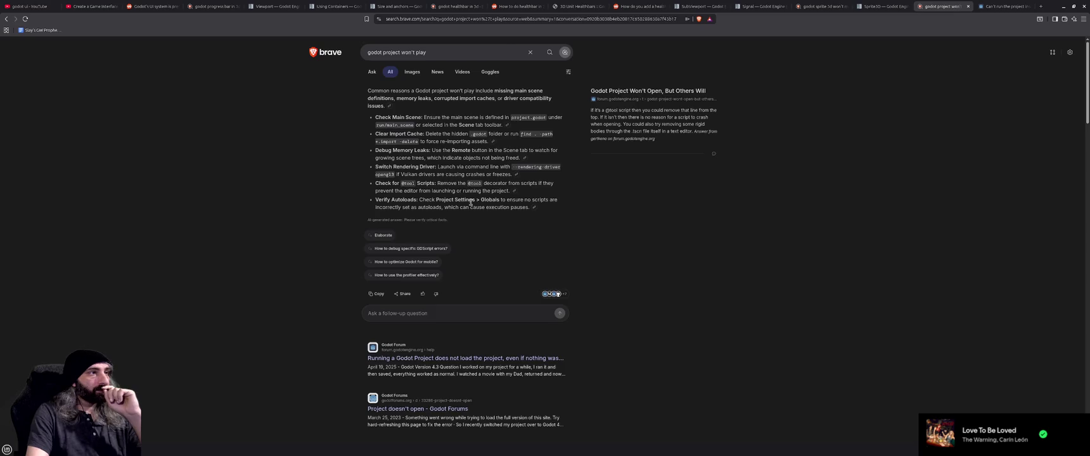
- Switch back to Godot and close the editor to return to the Project Manager
scroll(488, 232, "down", 2)
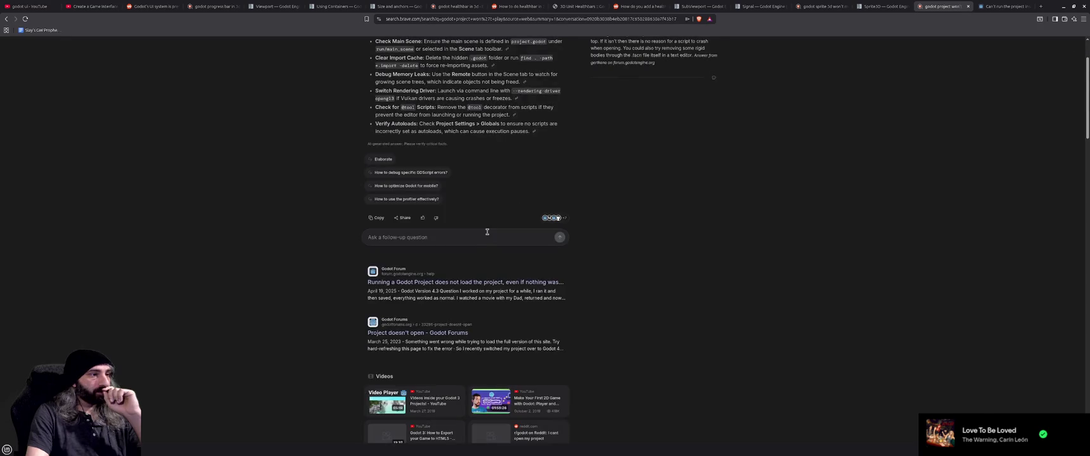
scroll(487, 232, "down", 2)
scroll(488, 232, "down", 5)
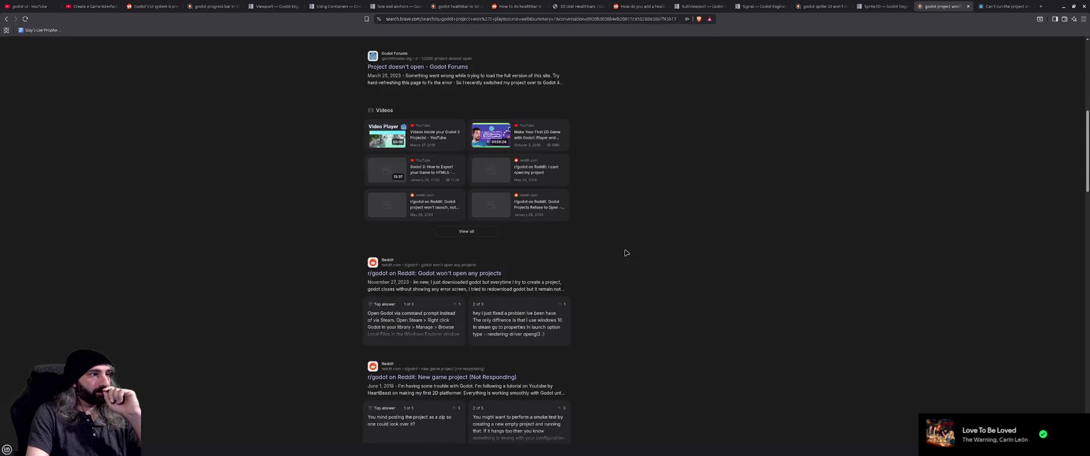
scroll(626, 253, "down", 2)
scroll(626, 253, "down", 3)
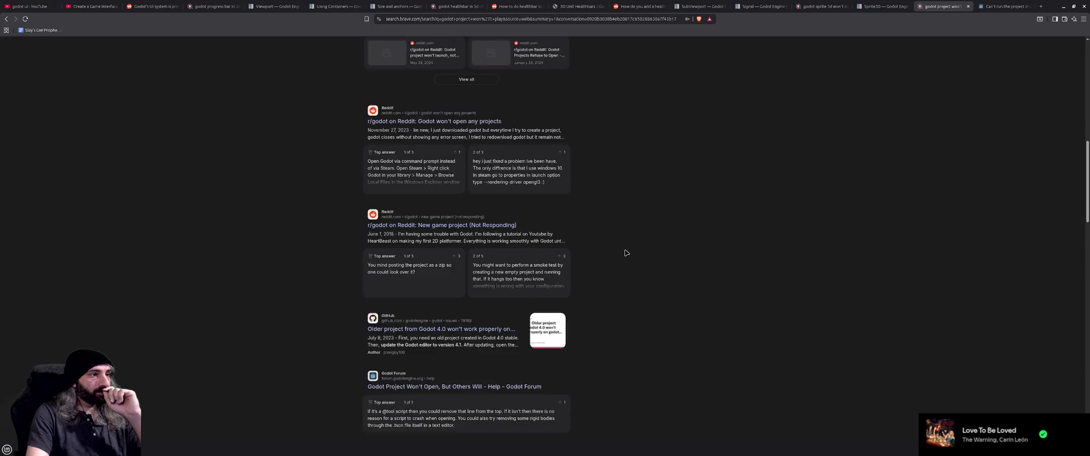
scroll(626, 253, "down", 2)
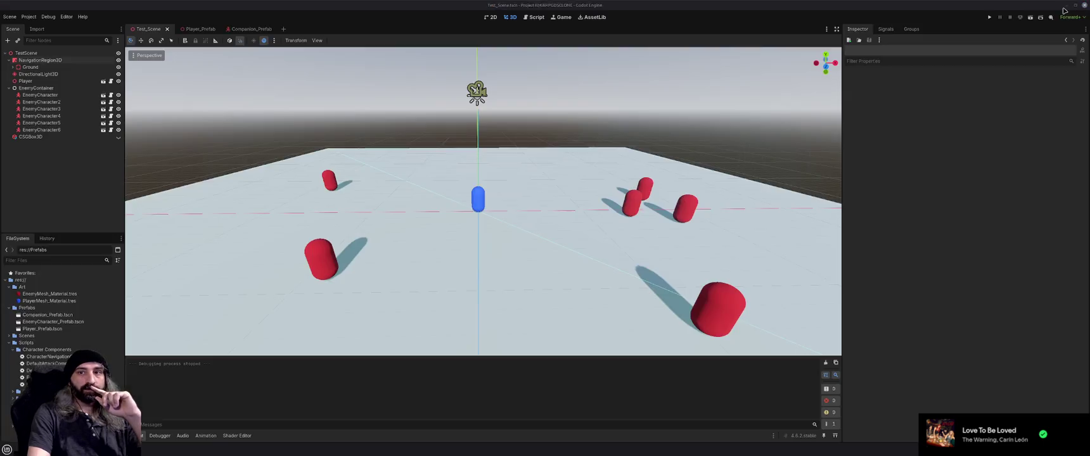
key("alt+Tab")
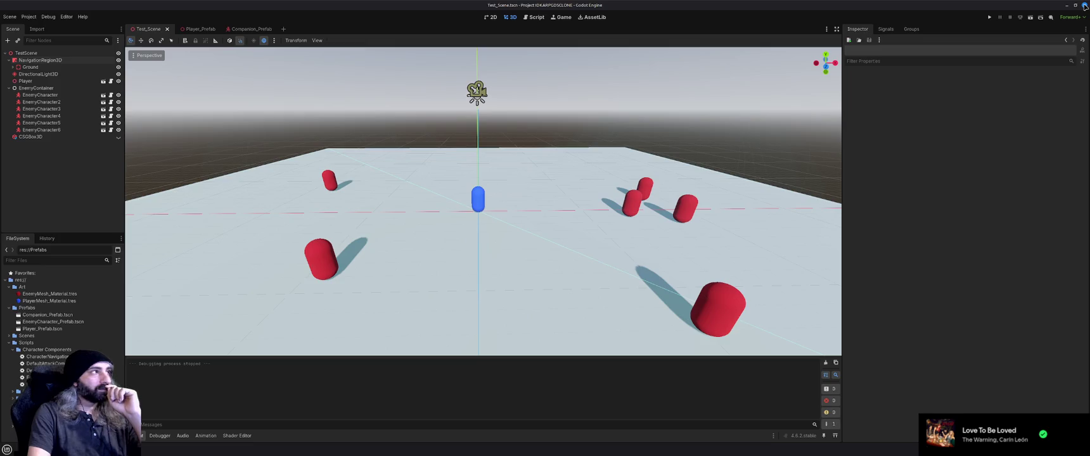
left_click(1084, 6)
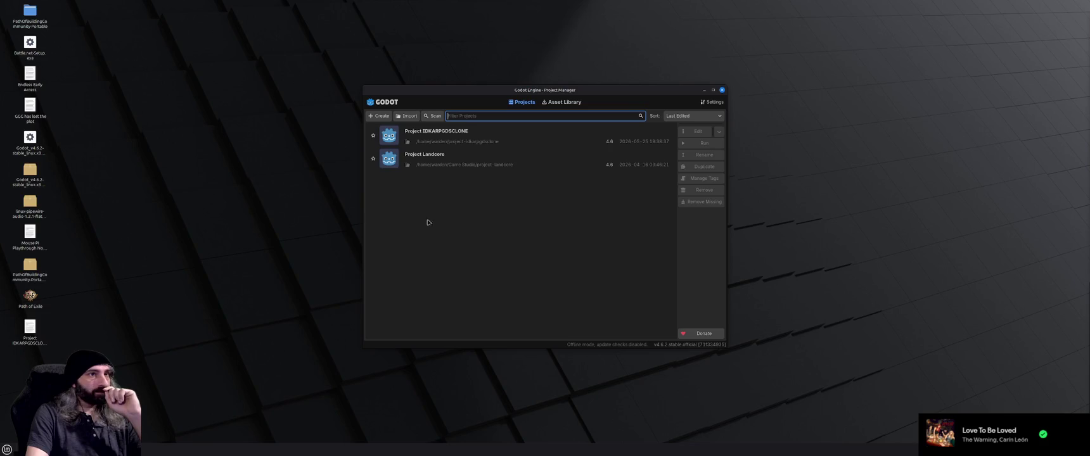
- Check the quick settings with kebab-case naming left unchanged, then reopen the IDKARPGDSCLONE project
left_click(715, 103)
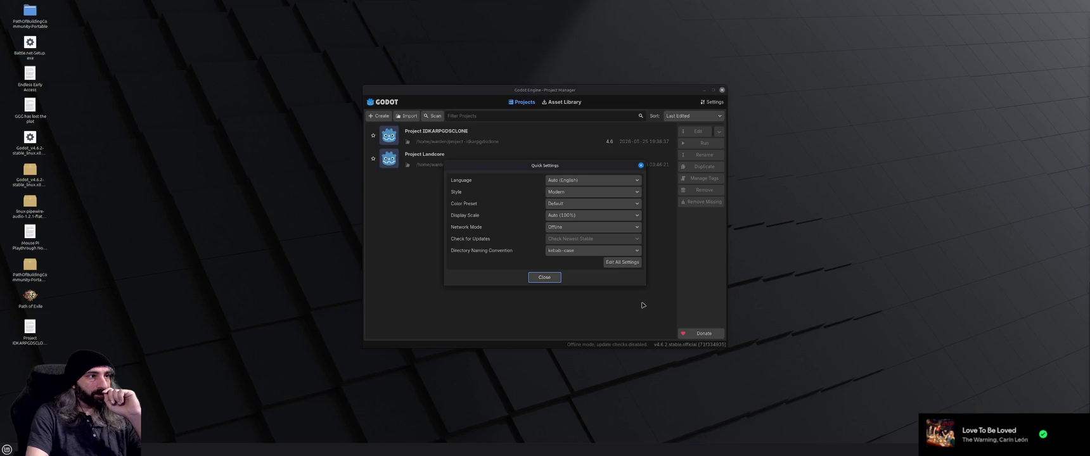
left_click(543, 279)
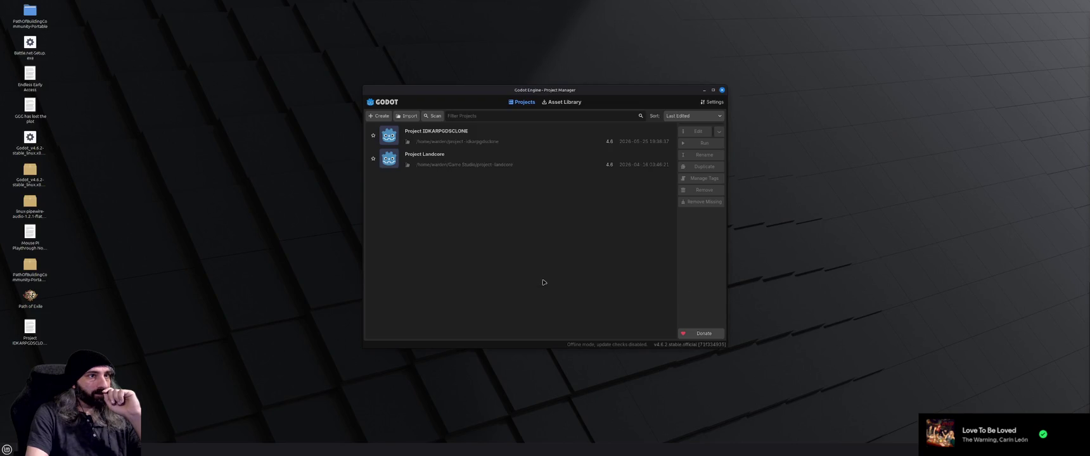
left_click(508, 140)
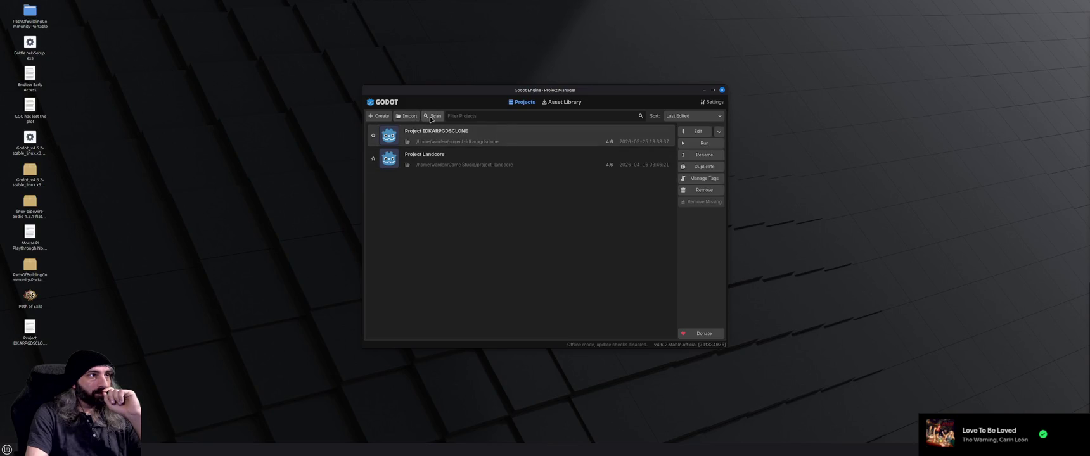
left_click(714, 102)
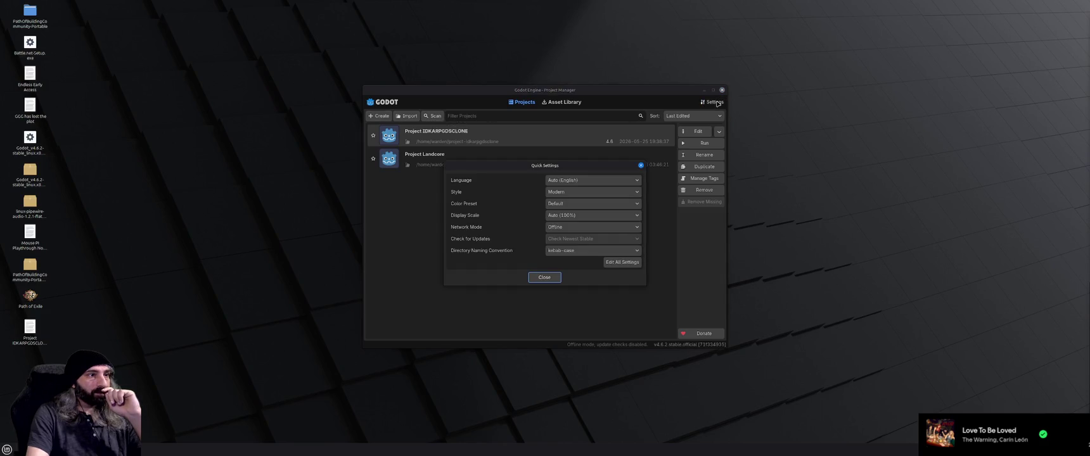
left_click(637, 252)
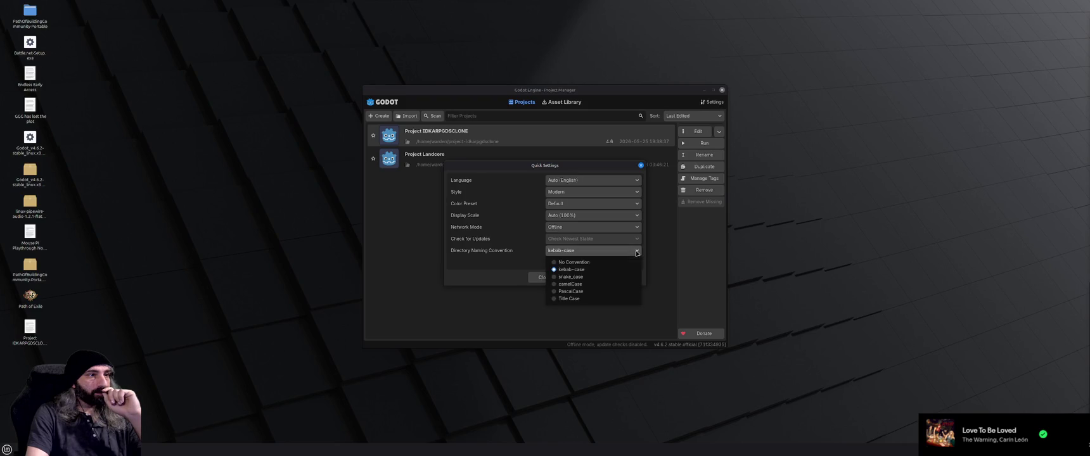
left_click(637, 251)
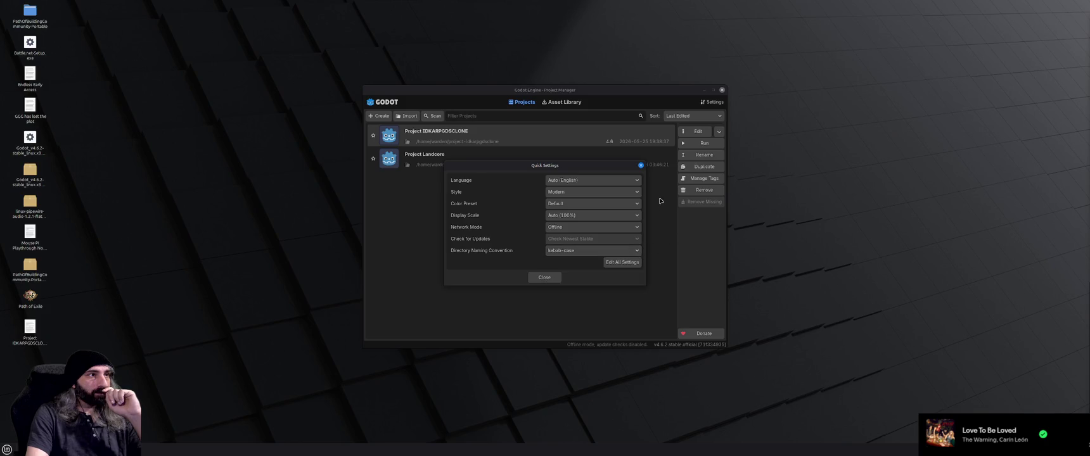
left_click(641, 165)
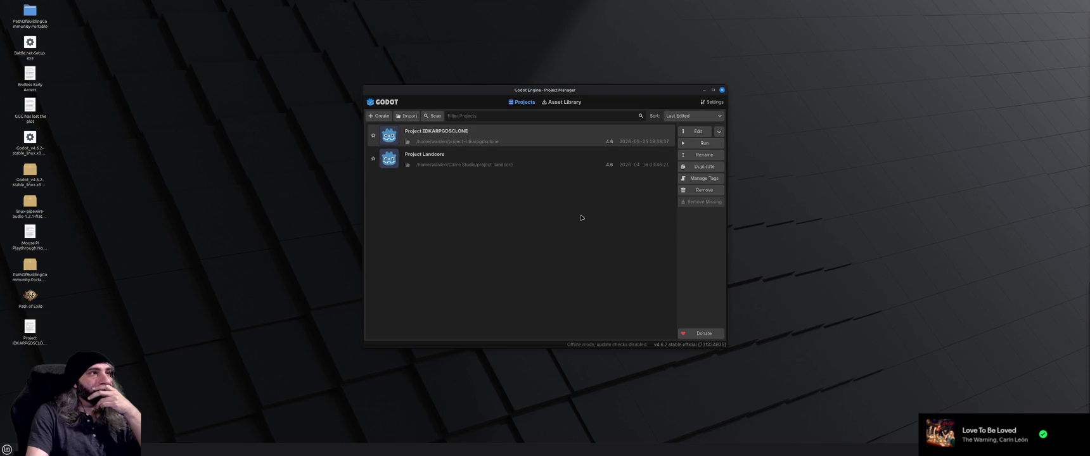
double_click(552, 136)
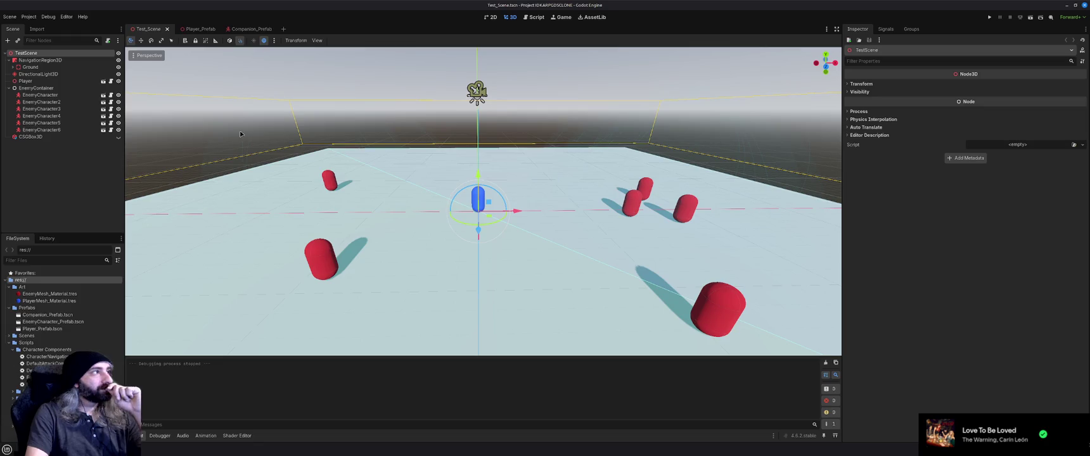
- Look through the Player_Prefab and Companion_Prefab scenes, ending back on Test_Scene
left_click(200, 29)
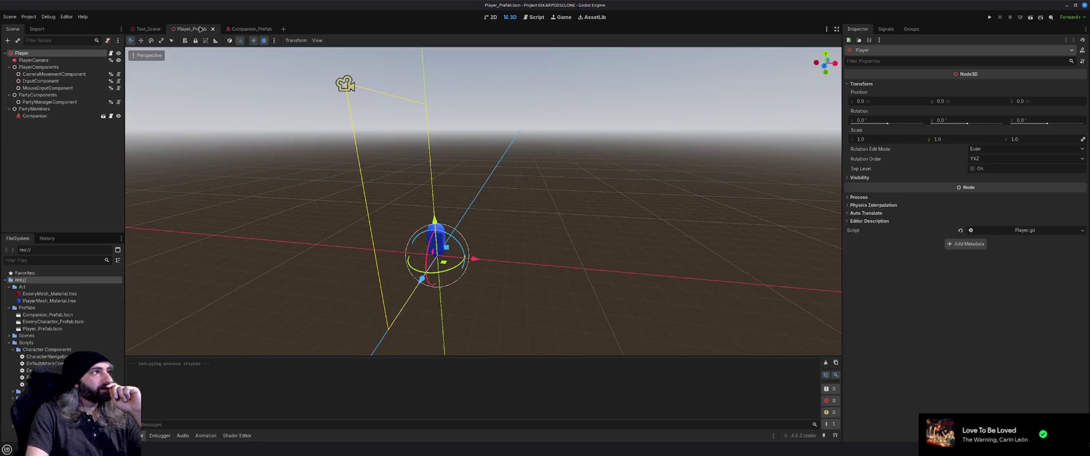
left_click(250, 30)
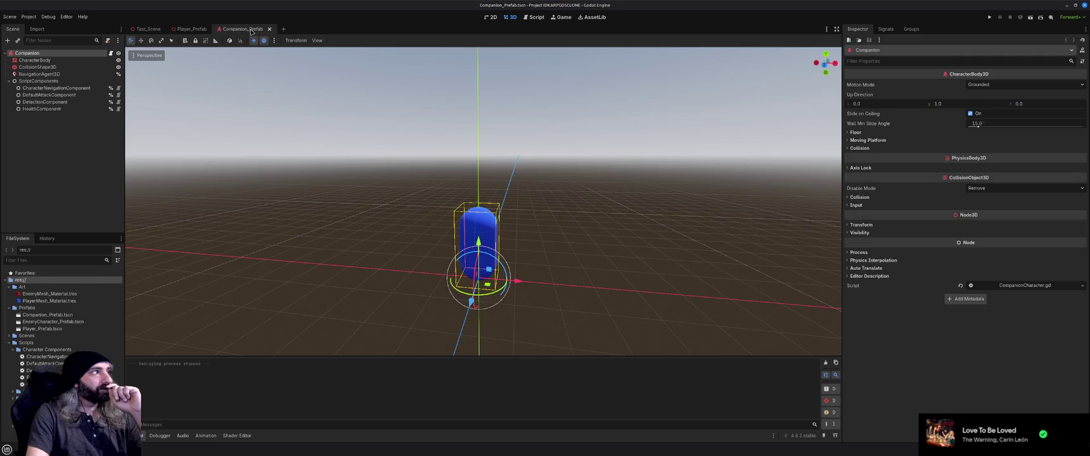
left_click(147, 29)
- Go through the Scene and Project menus and open Project Settings
left_click(10, 17)
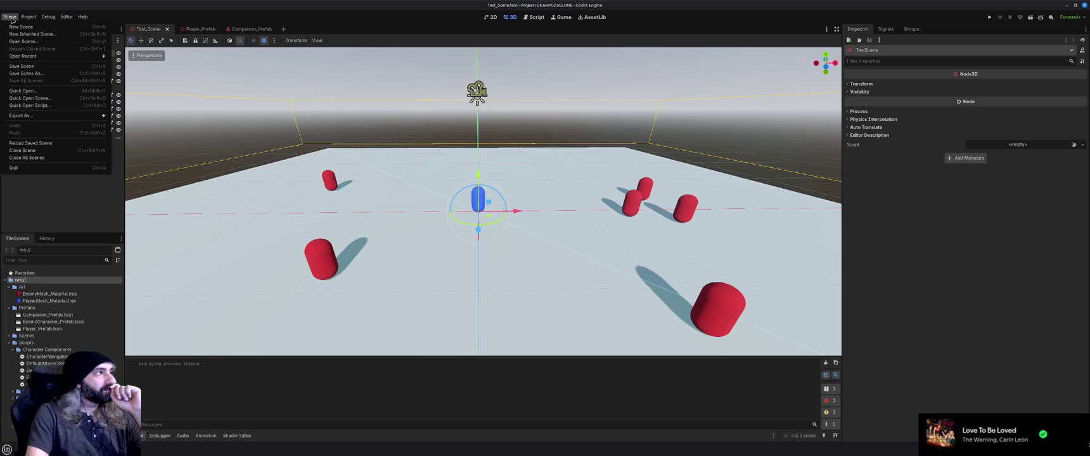
mouse_move(26, 19)
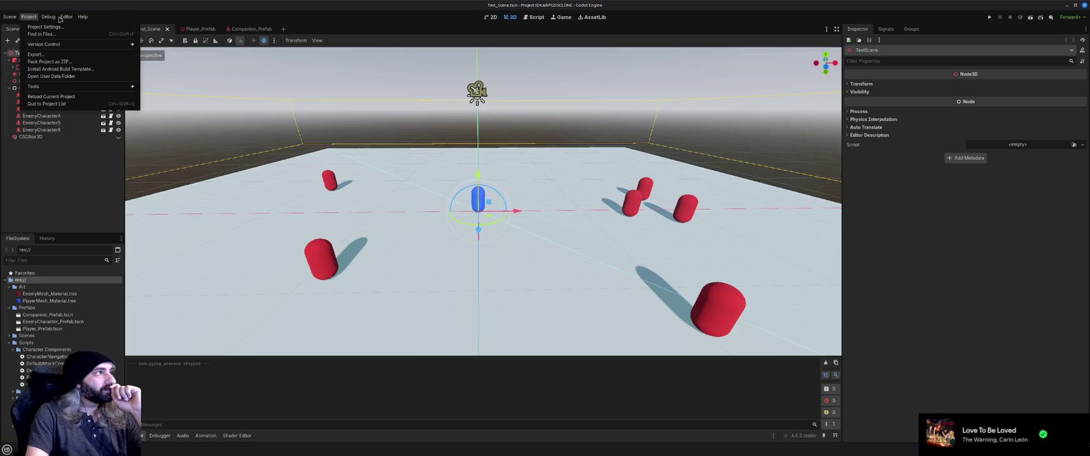
mouse_move(84, 18)
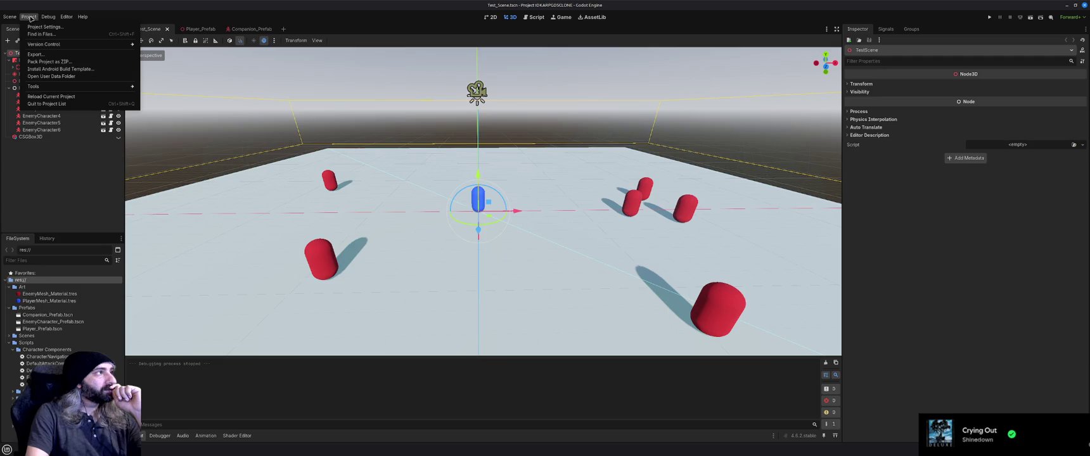
mouse_move(64, 90)
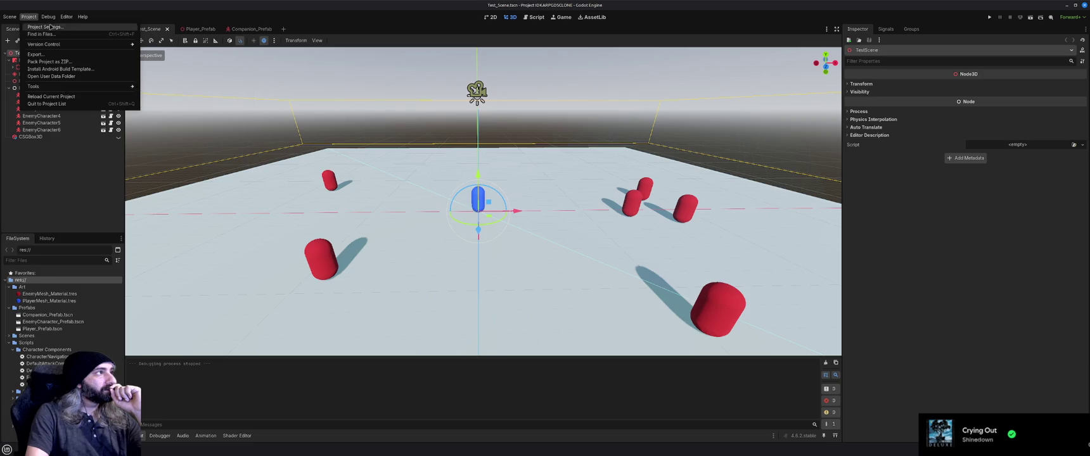
left_click(44, 26)
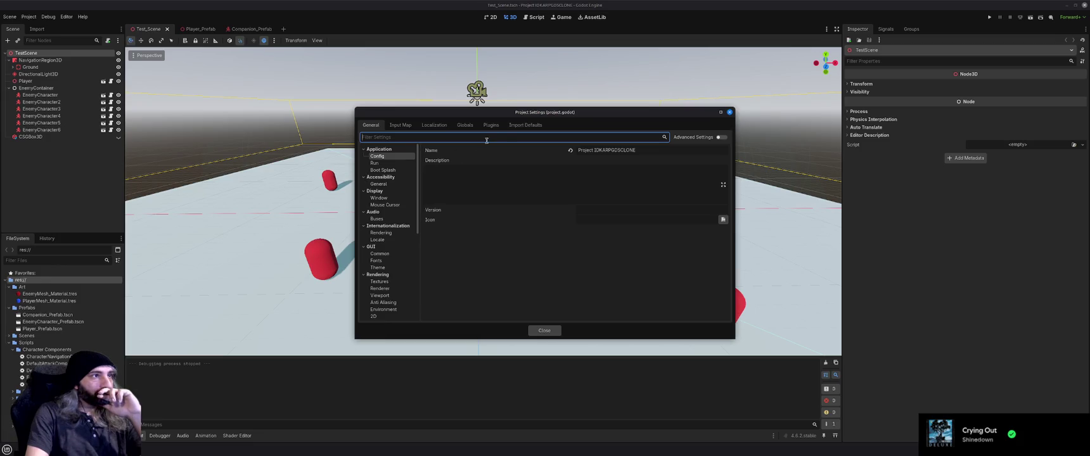
- Browse the General settings: run, boot splash, accessibility, filesystem import and project config
left_click(513, 126)
left_click(494, 126)
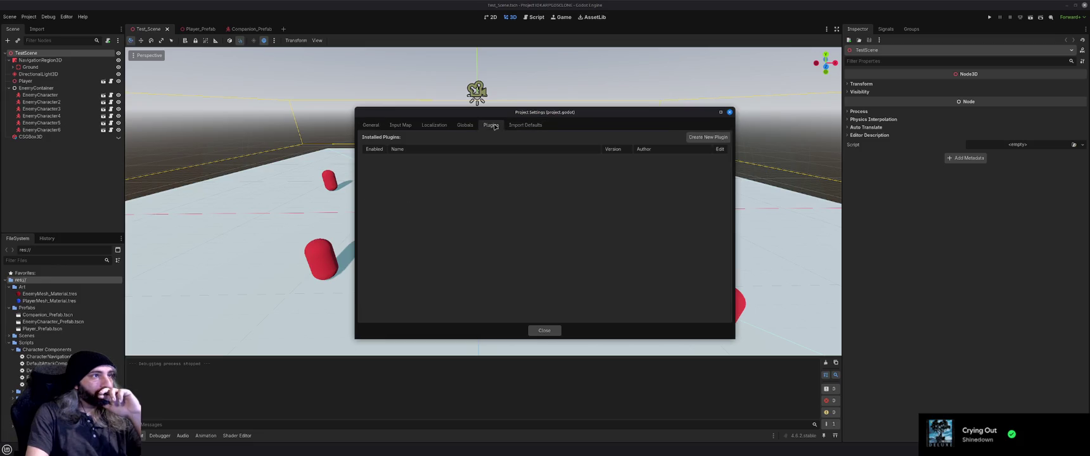
left_click(379, 126)
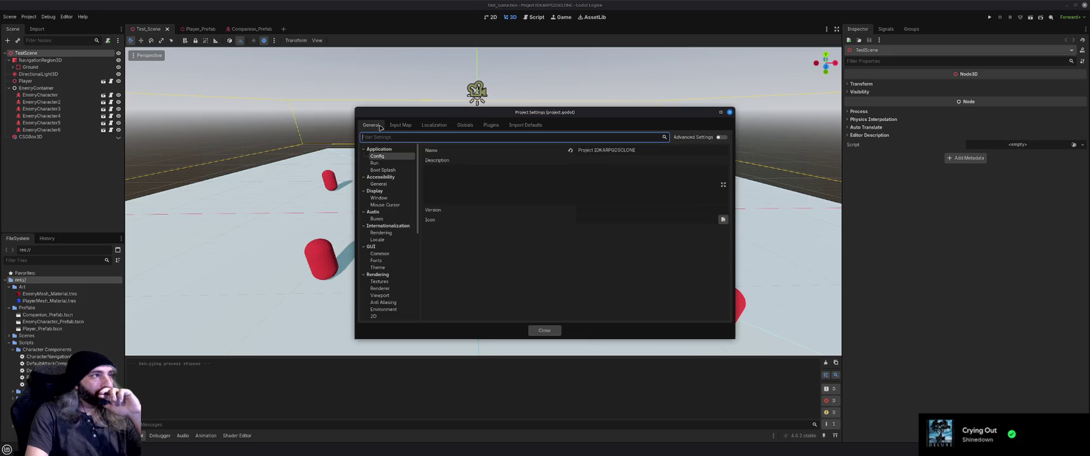
left_click(393, 163)
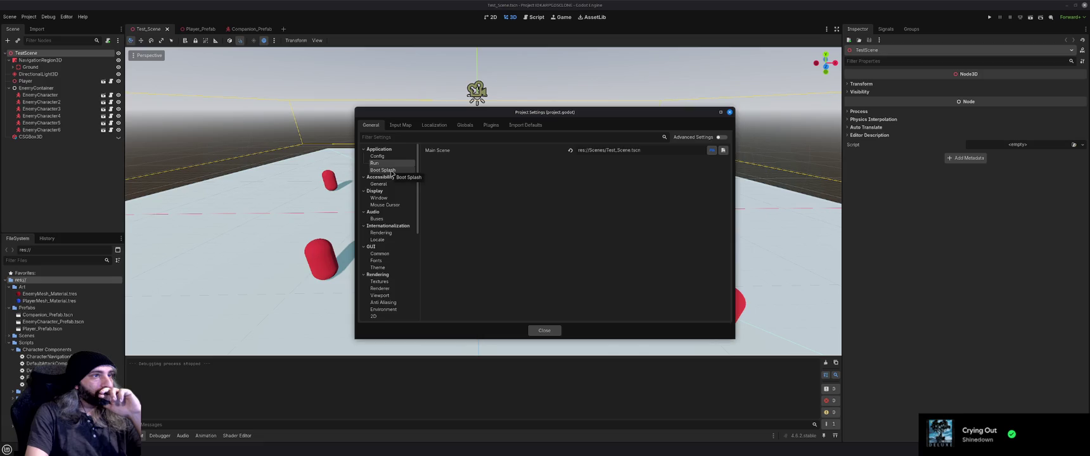
left_click(392, 171)
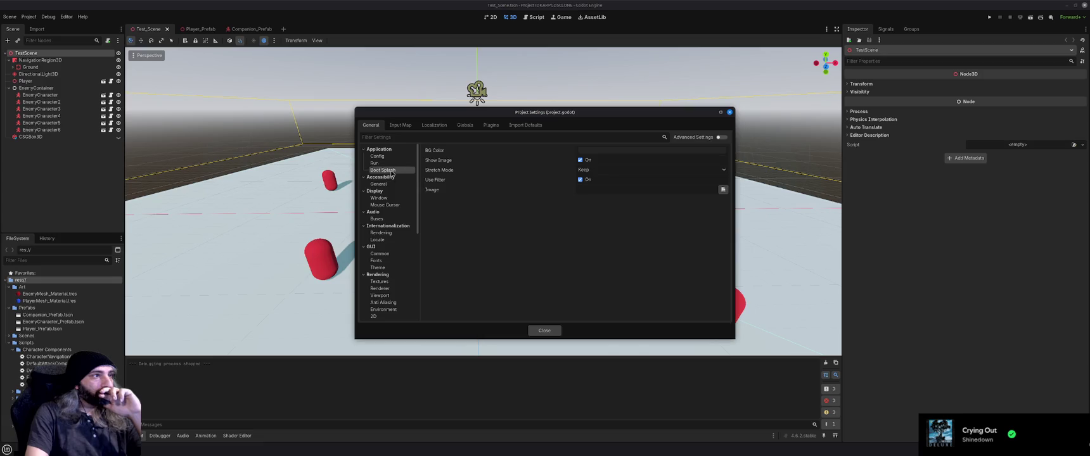
left_click(393, 184)
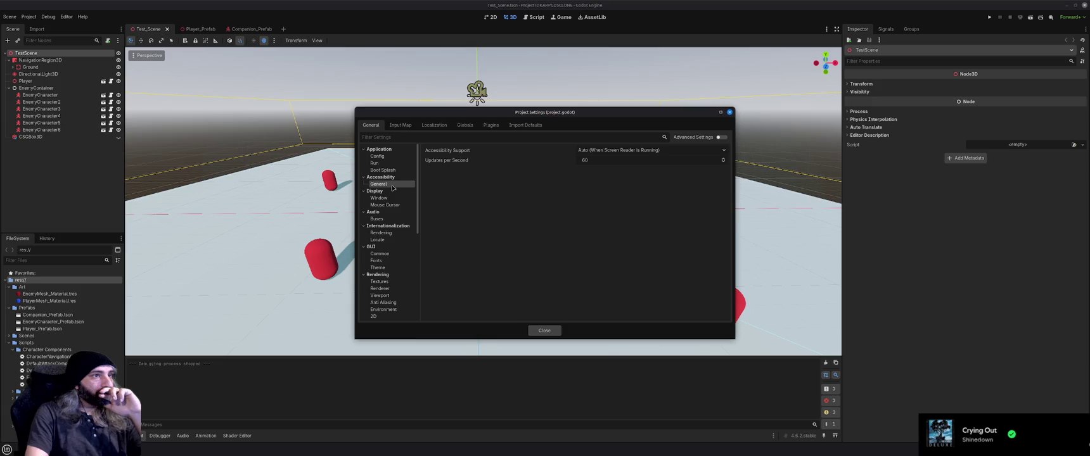
scroll(396, 184, "down", 1)
left_click_drag(419, 172, 418, 259)
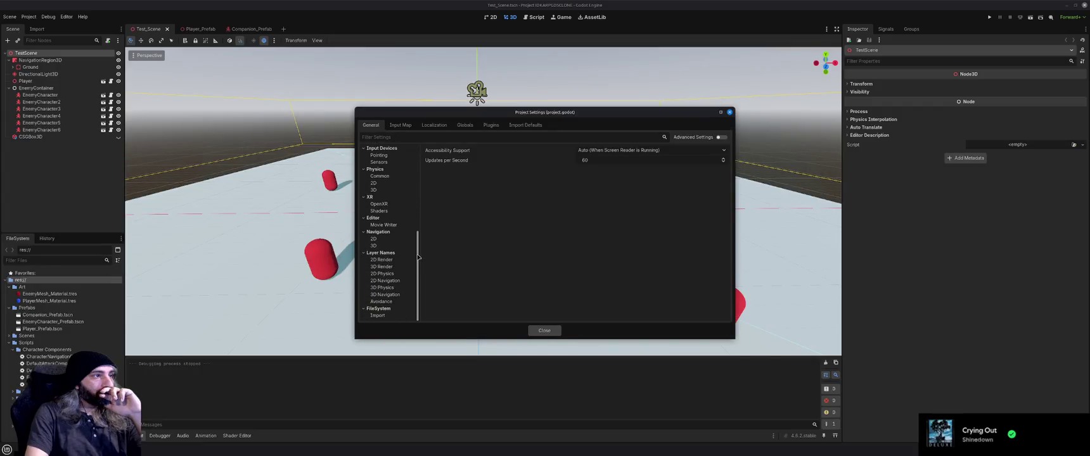
left_click(386, 316)
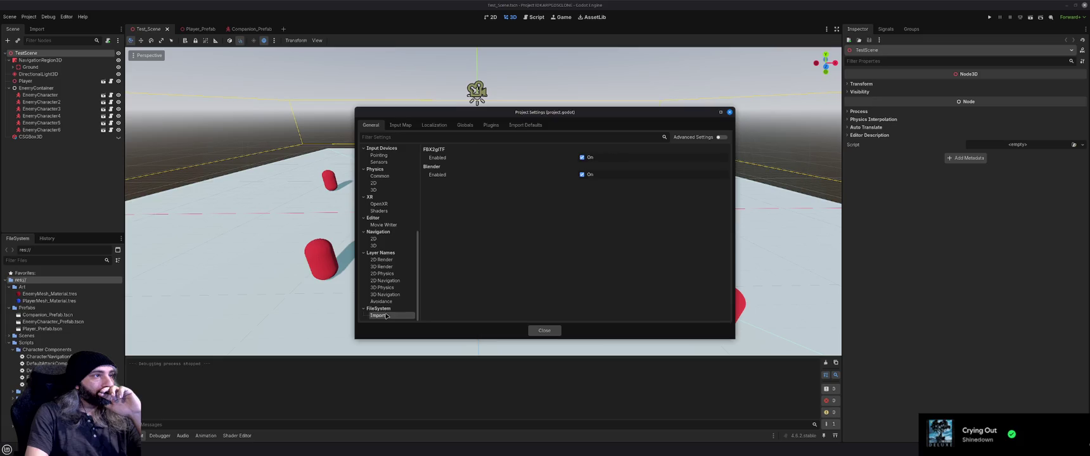
scroll(415, 266, "up", 3)
scroll(419, 234, "up", 3)
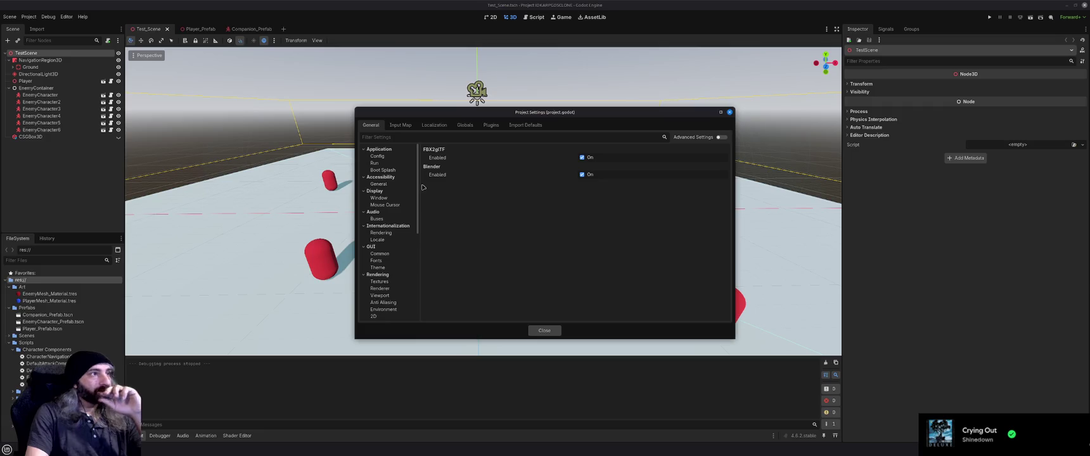
left_click(386, 151)
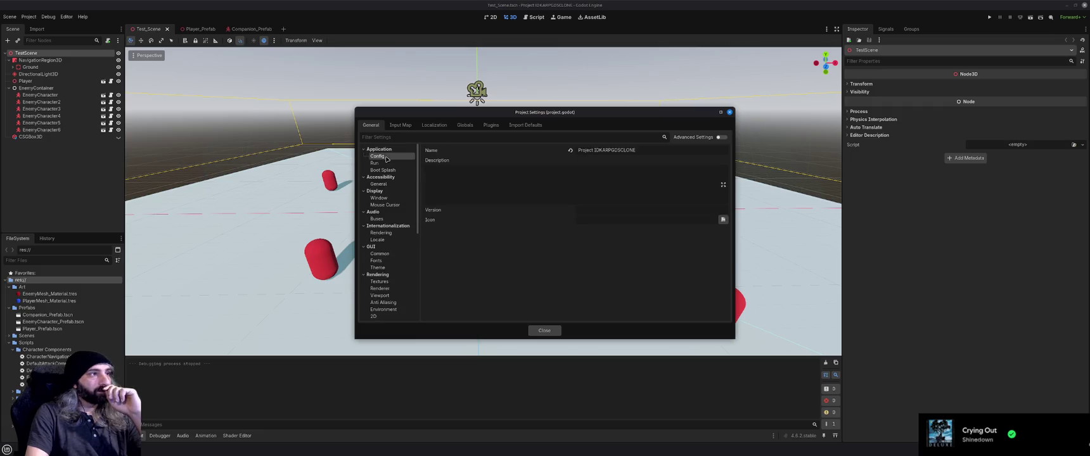
- Review the Import Defaults options, then close Project Settings
left_click(520, 126)
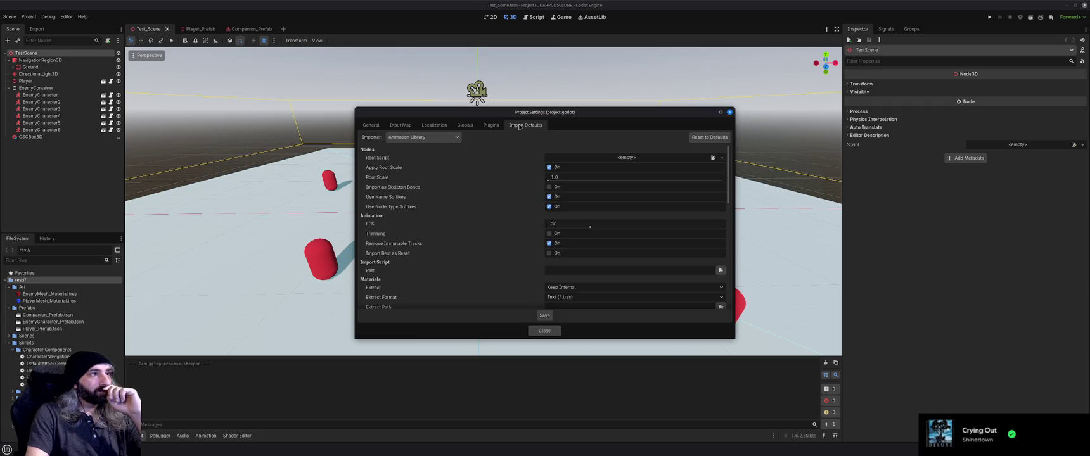
scroll(729, 172, "down", 2)
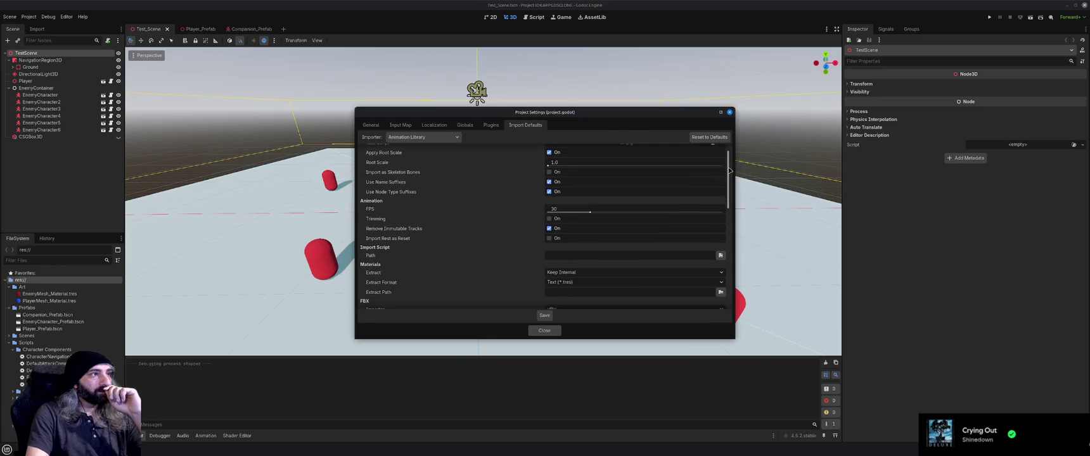
left_click_drag(729, 171, 724, 279)
left_click(545, 330)
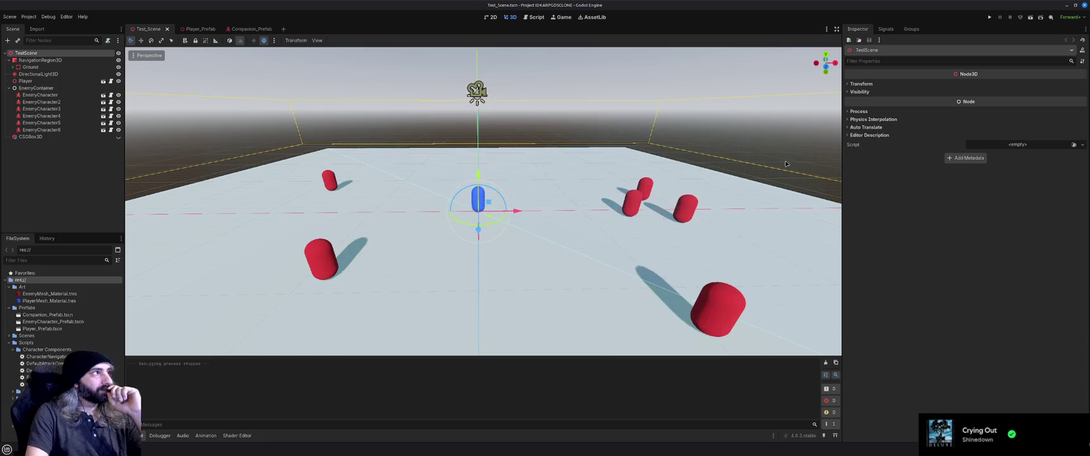
- Quit the editor, relaunch Godot's Project Manager, and try Scan and Import without committing
left_click(1085, 6)
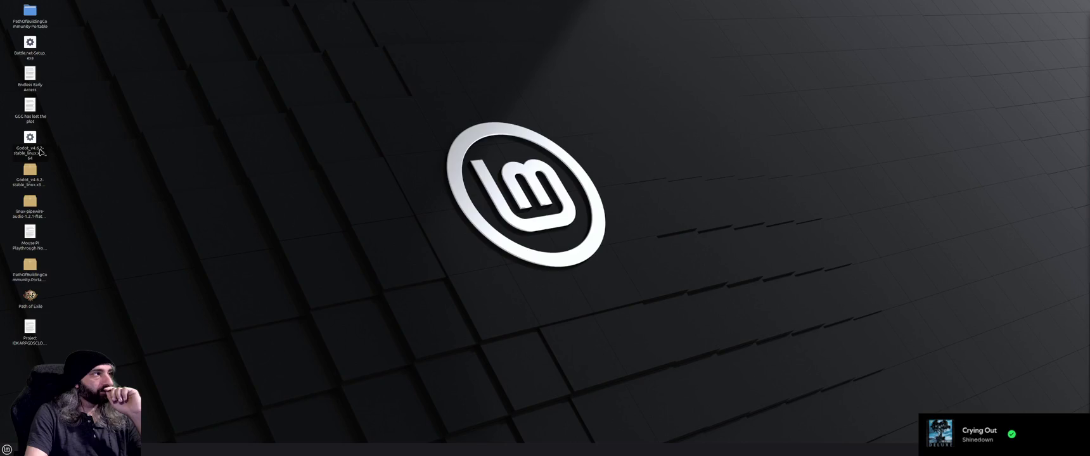
double_click(40, 152)
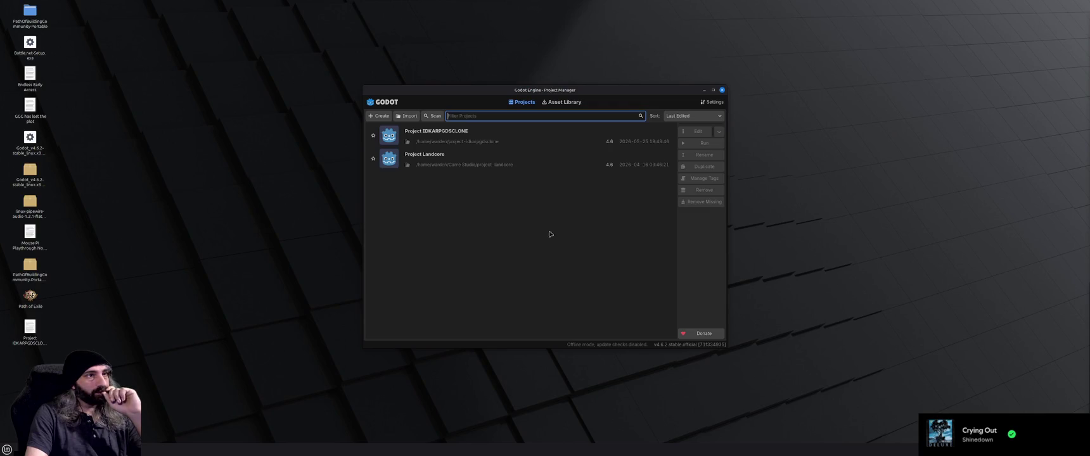
left_click(561, 138)
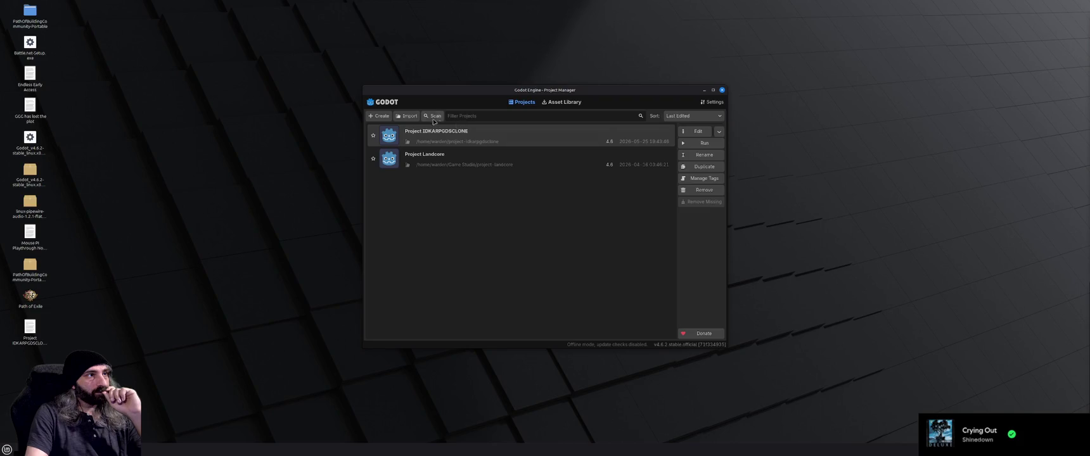
left_click(431, 117)
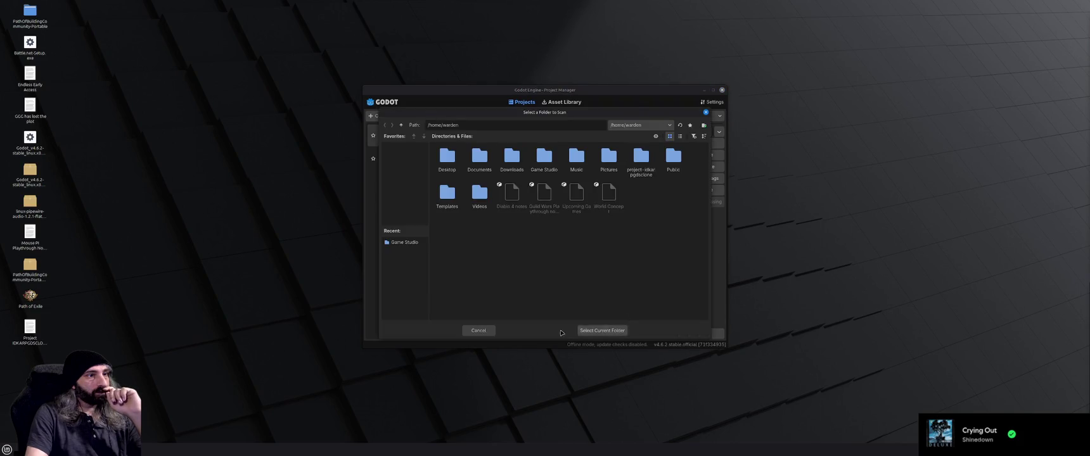
left_click(469, 331)
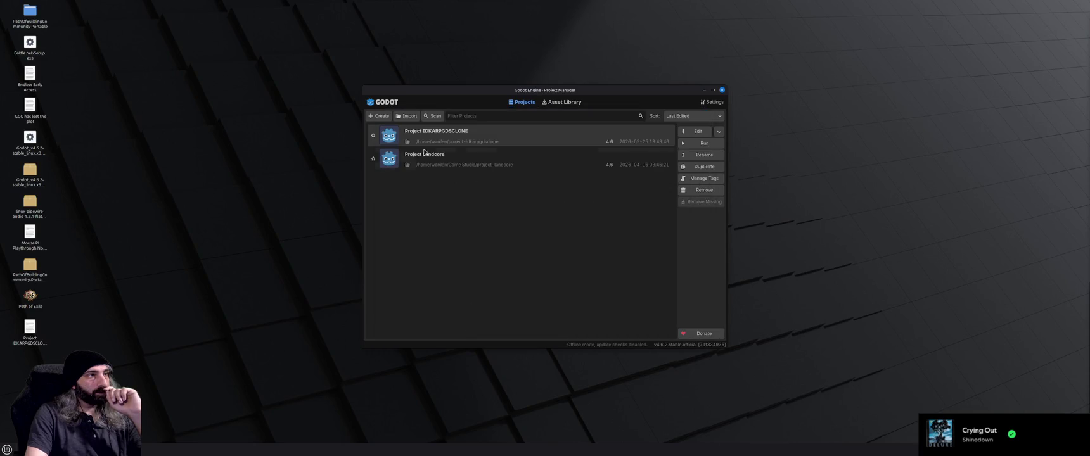
left_click(403, 118)
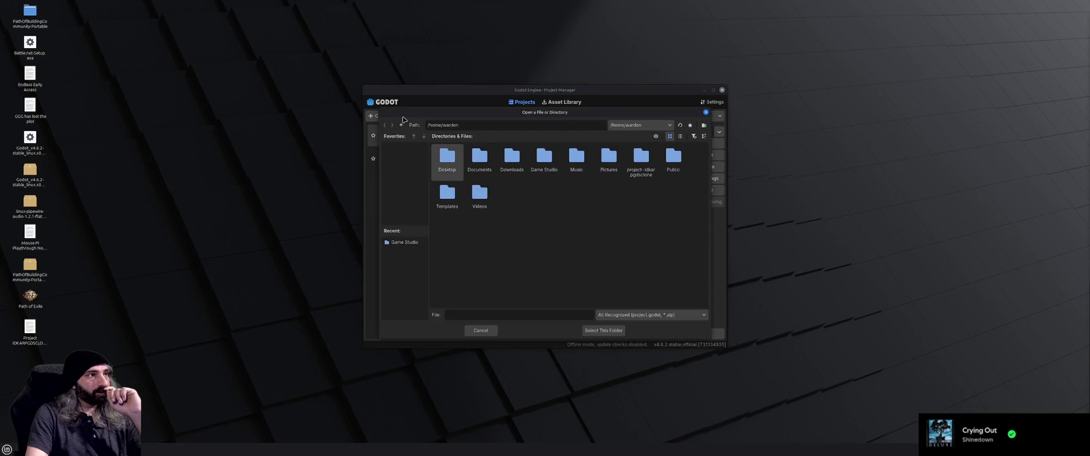
left_click(481, 334)
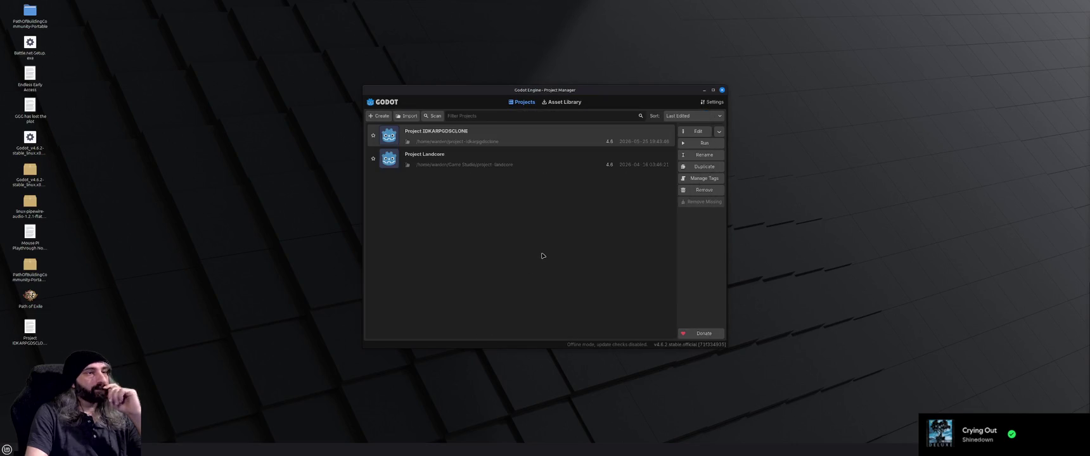
- Remove Project Landcore from the project list, then browse the Game Studio folder without importing
left_click(550, 166)
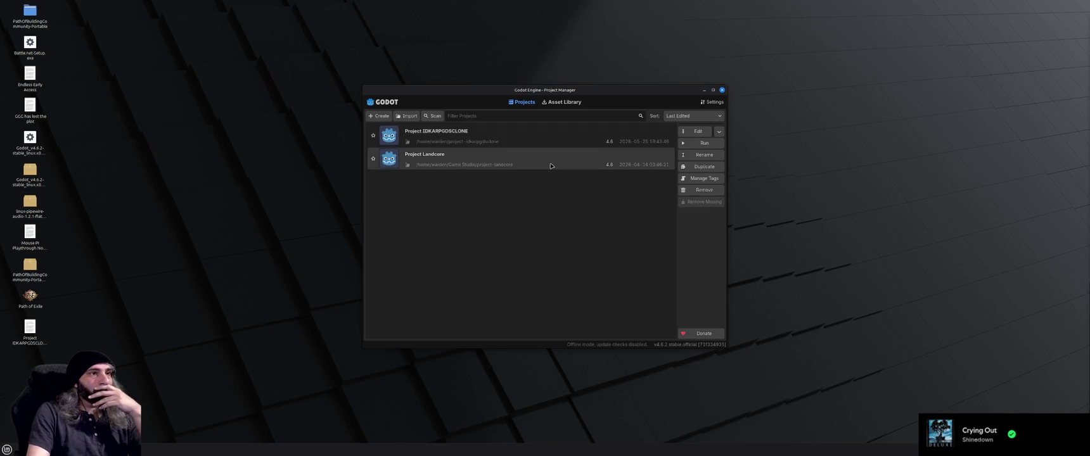
left_click(702, 190)
left_click(563, 236)
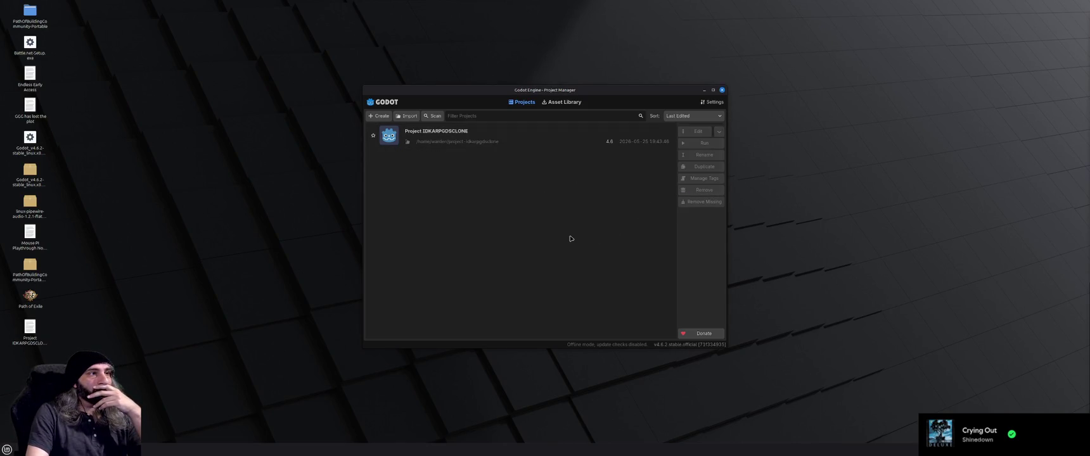
left_click(406, 116)
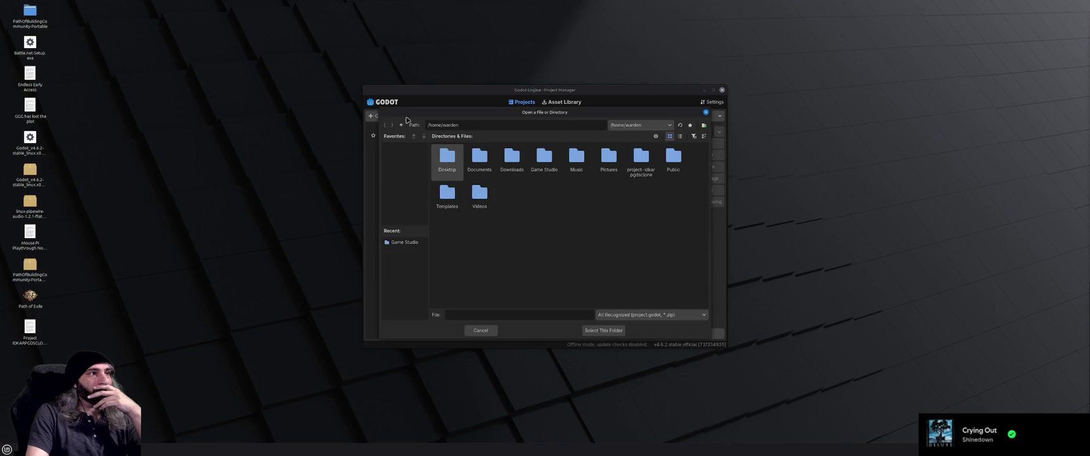
double_click(544, 162)
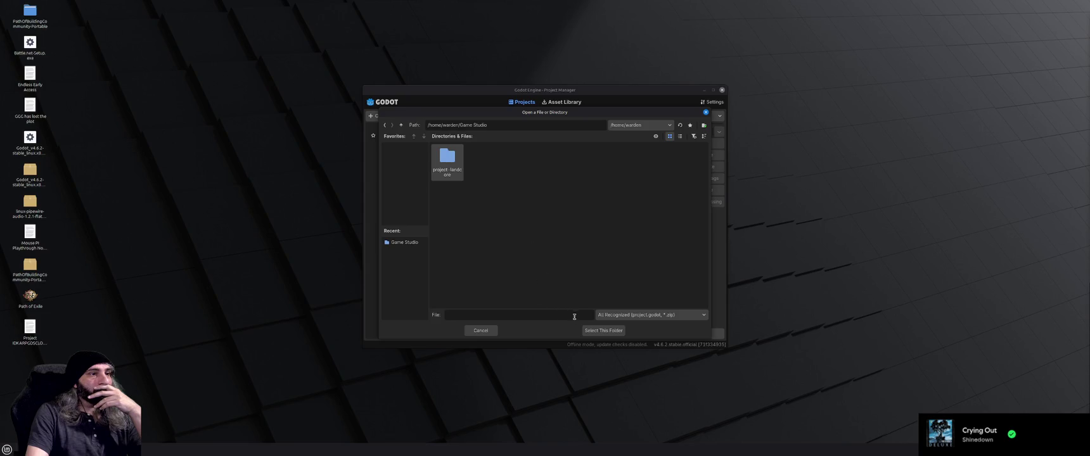
left_click(481, 332)
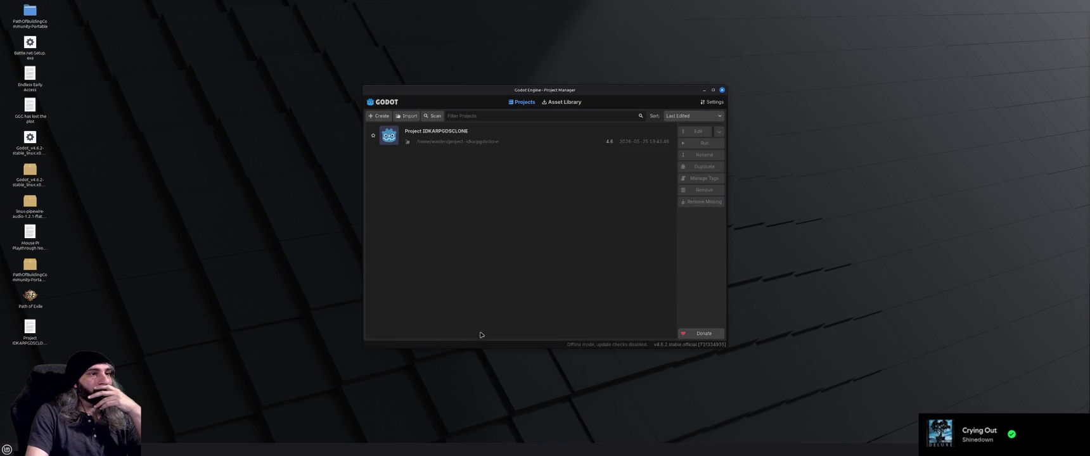
left_click(720, 103)
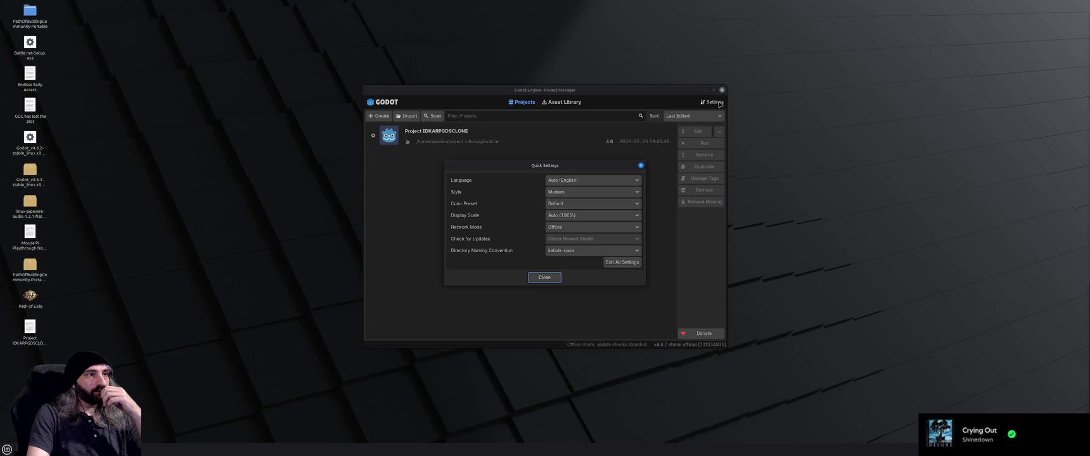
- Close the quick settings and launch IDKARPGDSCLONE, after which the blank Godot window closes
left_click(639, 166)
double_click(550, 148)
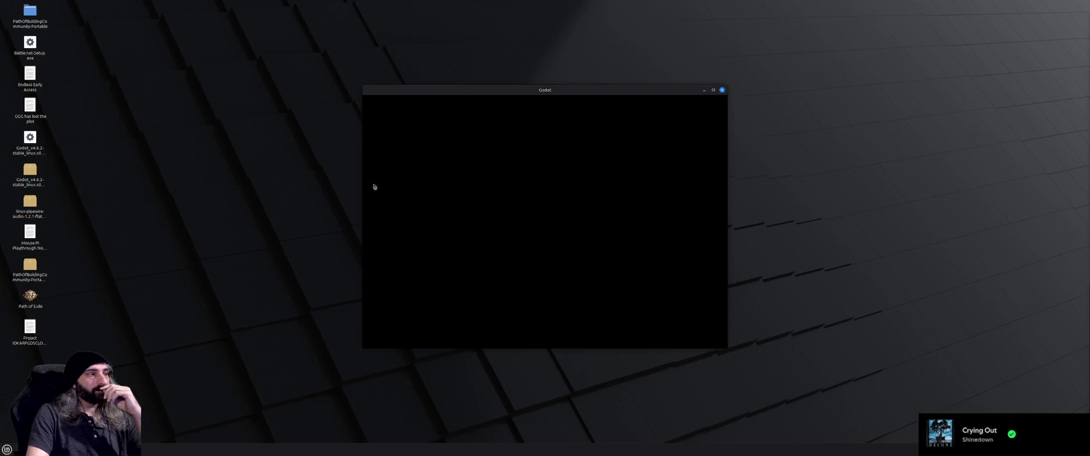
double_click(542, 130)
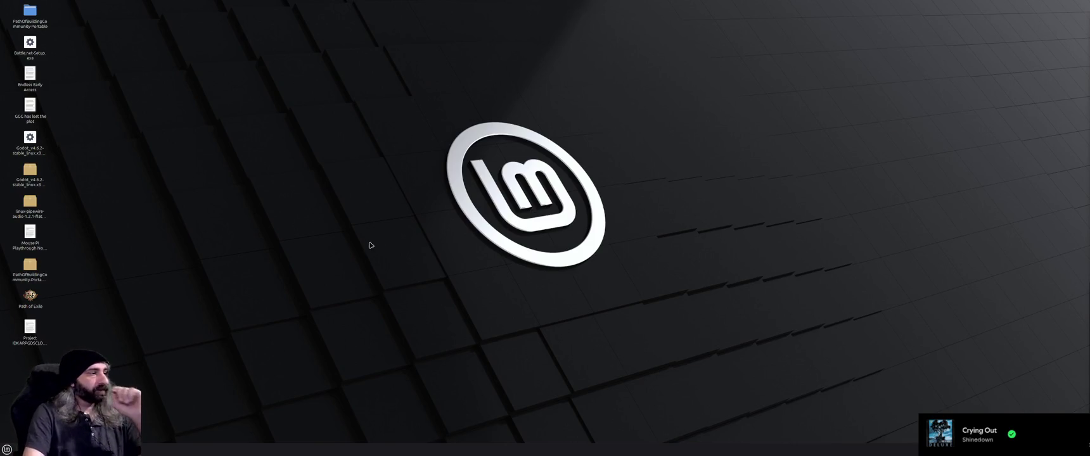
key("super")
type("system")
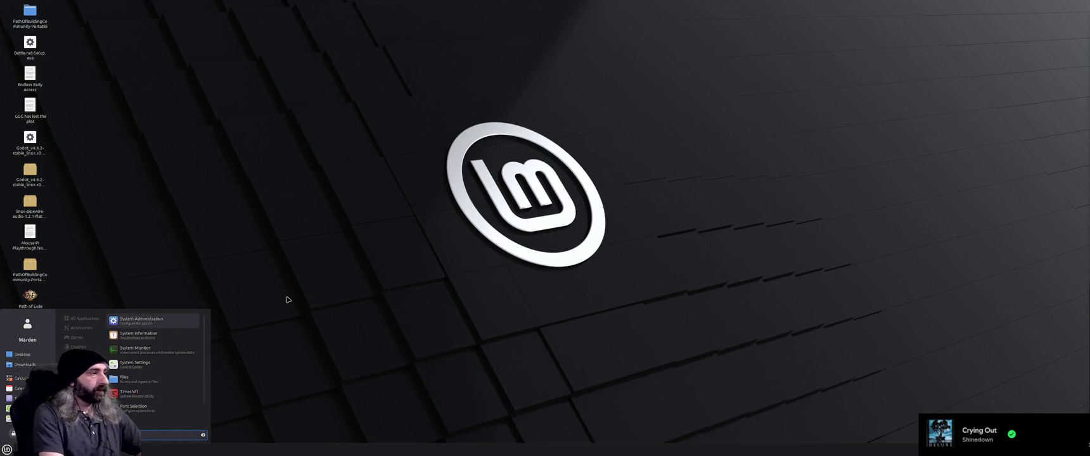
key("Down")
key("Down")
key("Escape")
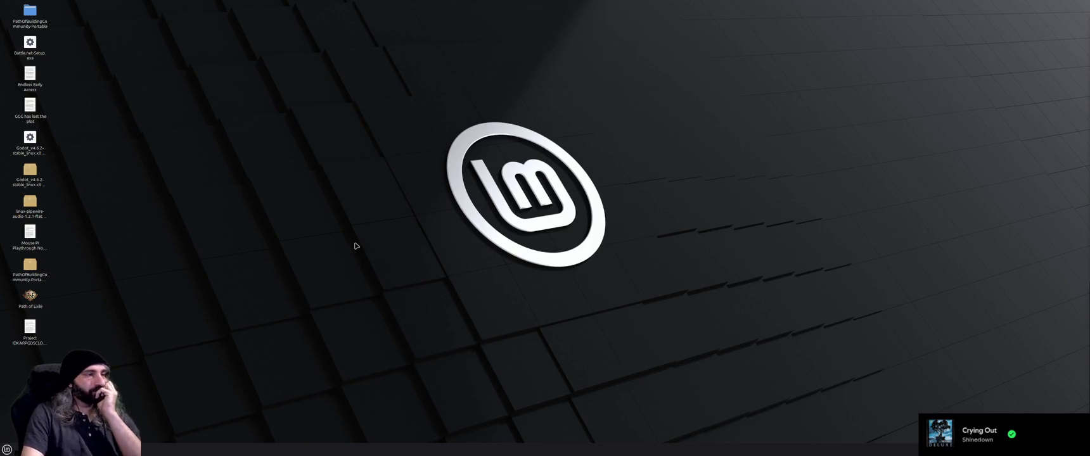
scroll(185, 249, "down", 10)
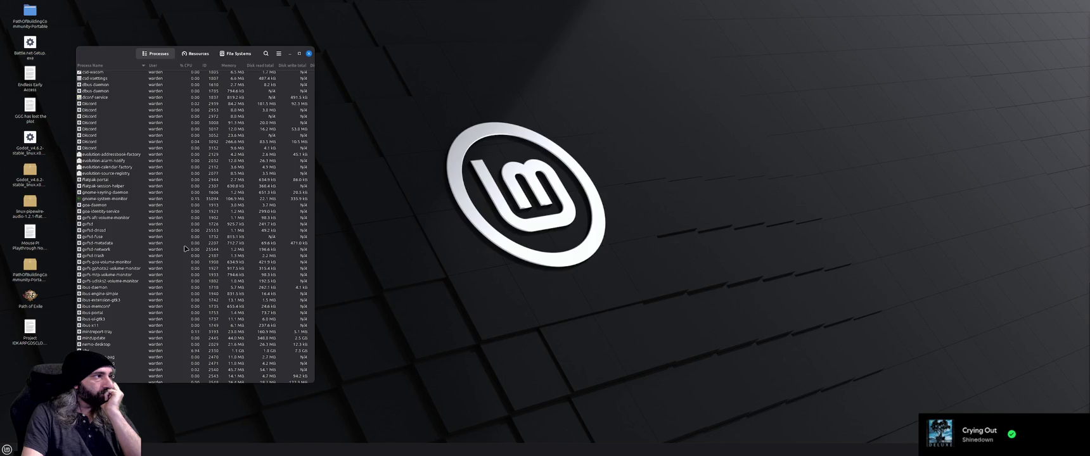
scroll(185, 249, "down", 2)
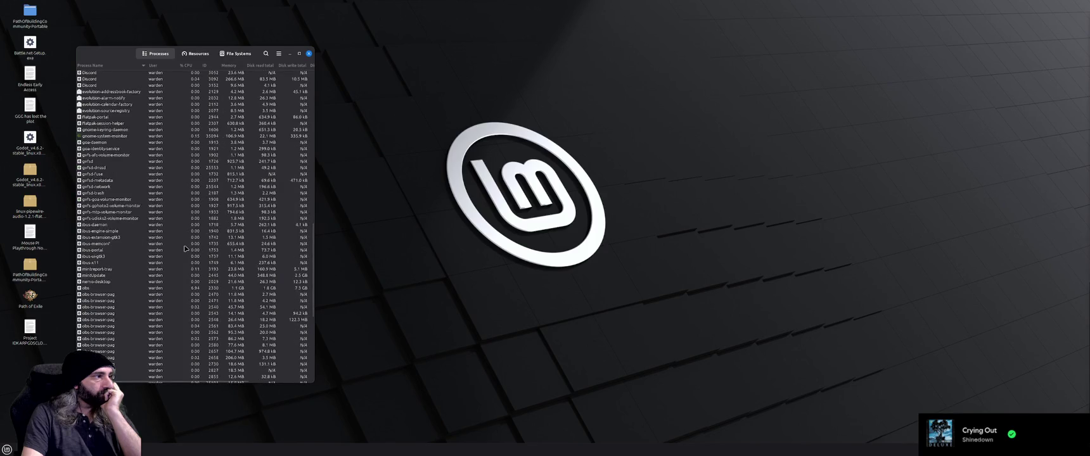
scroll(185, 249, "down", 5)
scroll(185, 249, "down", 2)
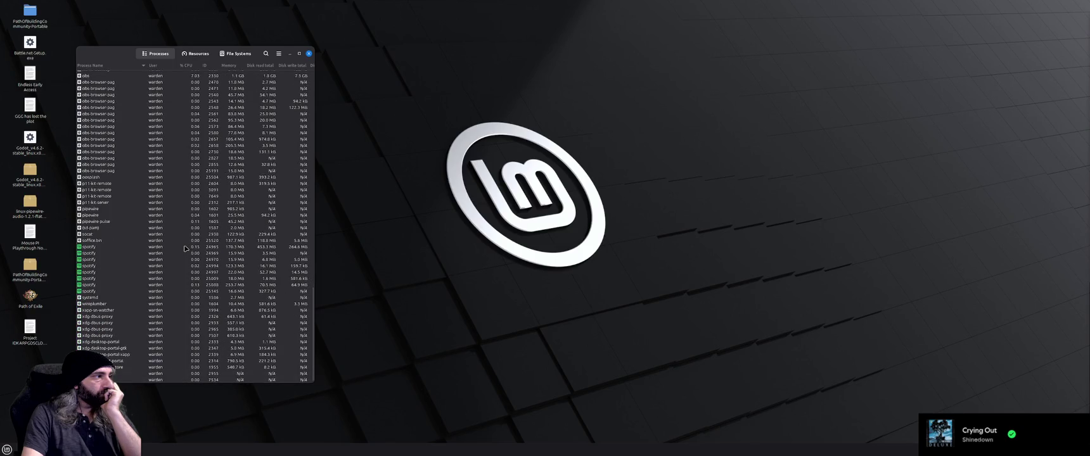
scroll(185, 250, "up", 8)
scroll(185, 249, "up", 7)
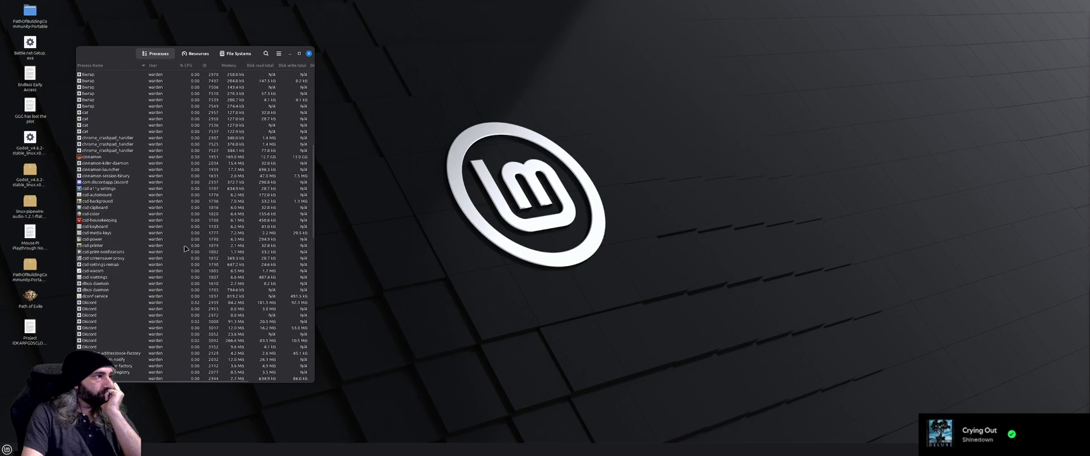
scroll(185, 249, "up", 5)
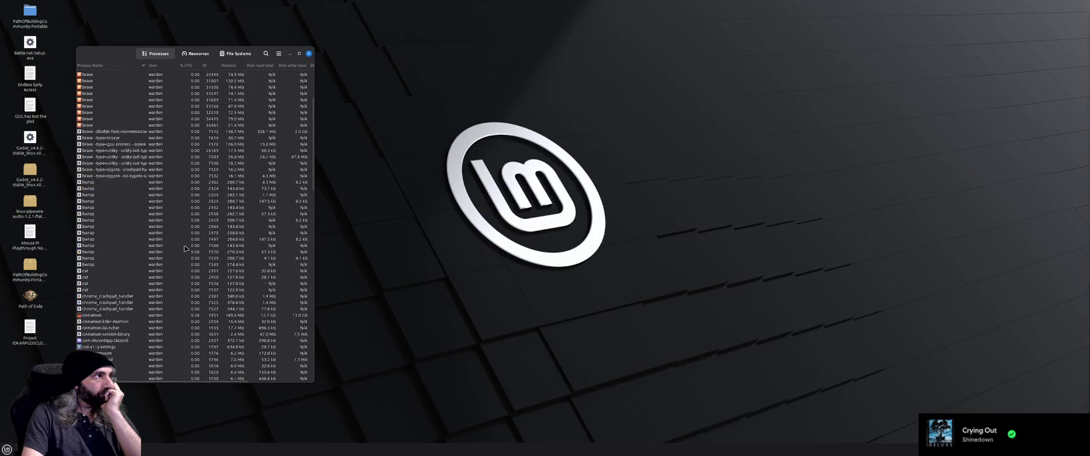
scroll(185, 249, "up", 3)
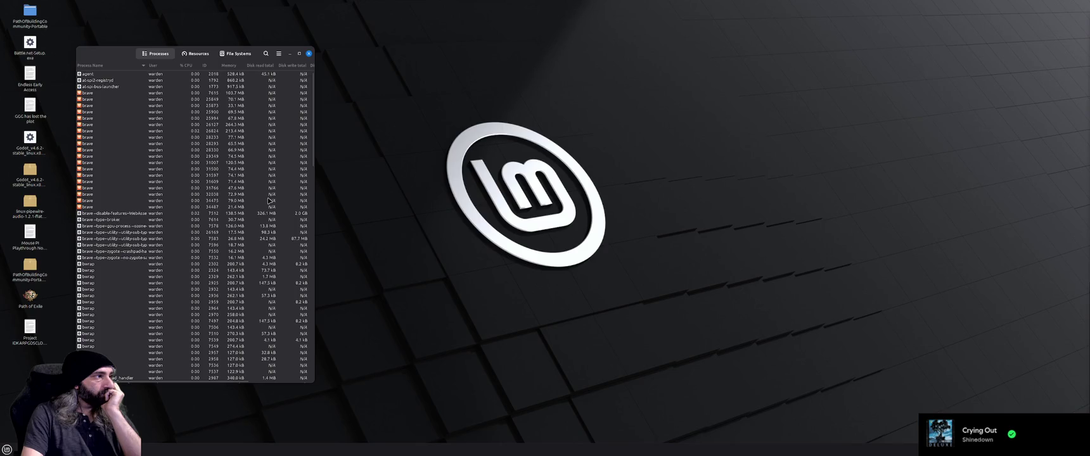
left_click(310, 54)
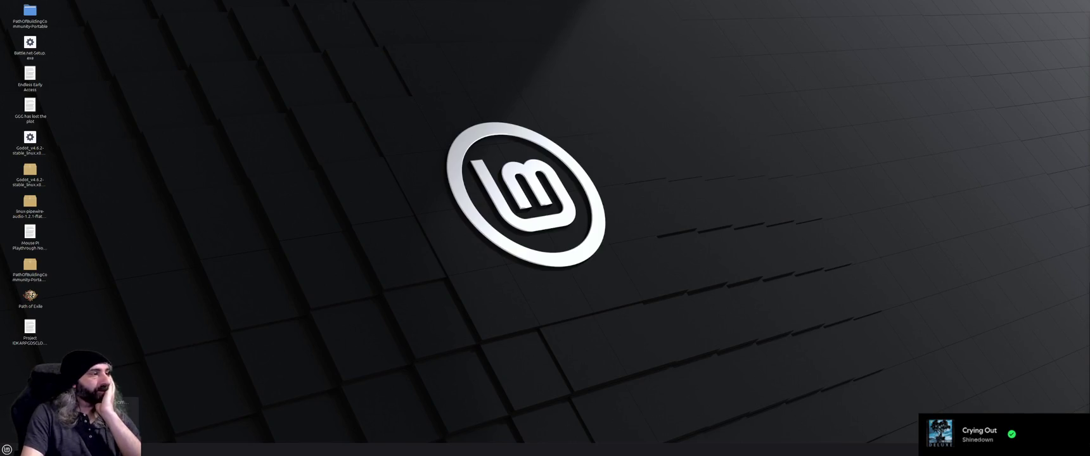
key("alt+Tab")
- Scroll through the item modifier and enemy sections, then close the Writer design document
scroll(603, 297, "down", 20)
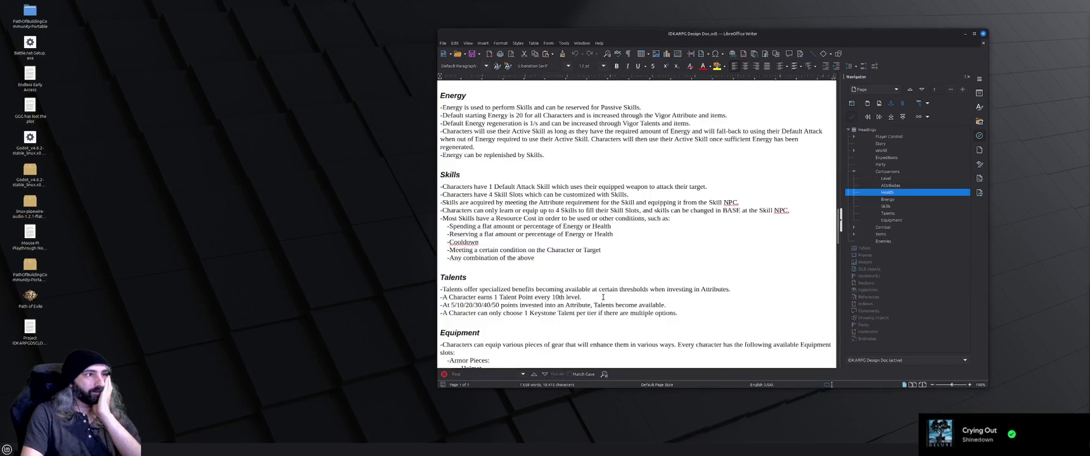
scroll(603, 296, "down", 20)
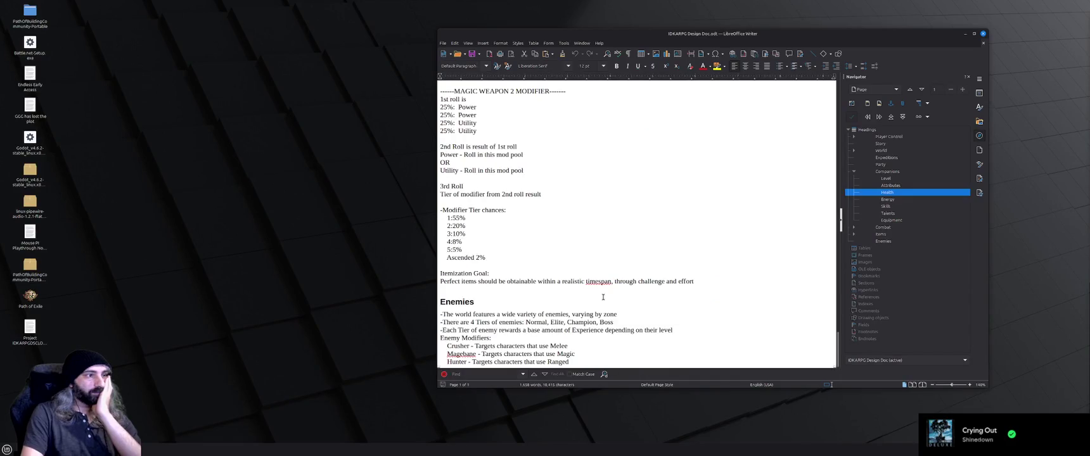
left_click_drag(857, 34, 741, 51)
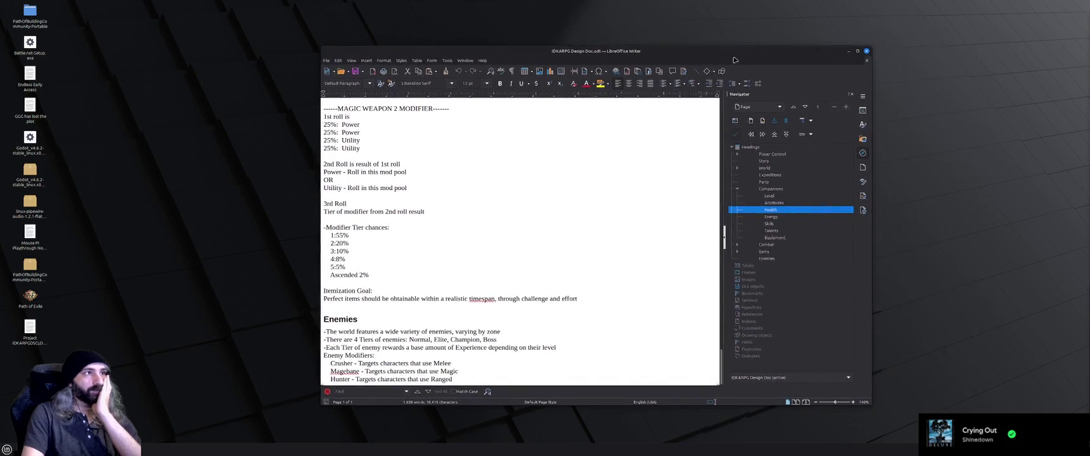
left_click(866, 50)
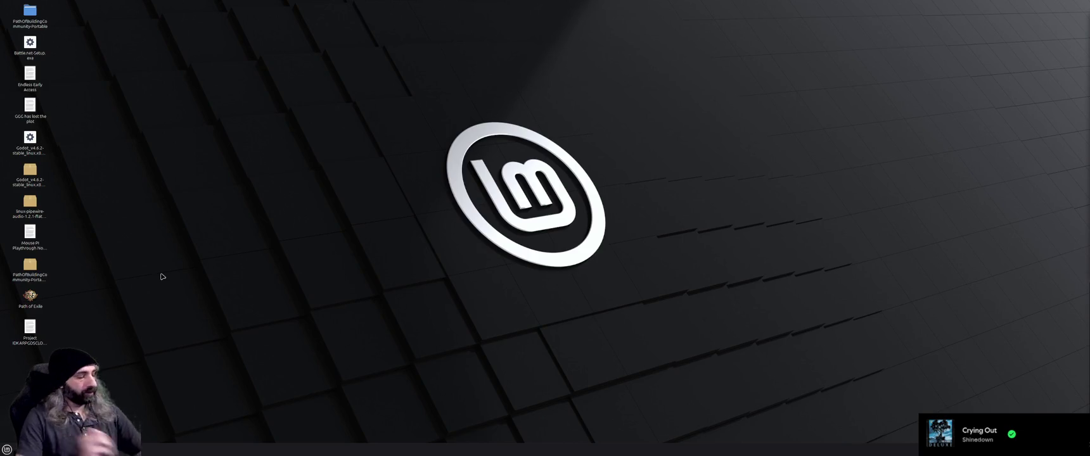
- Launch Text Editor and type the 'Skill Name' and 'Requirements' template lines
key("super")
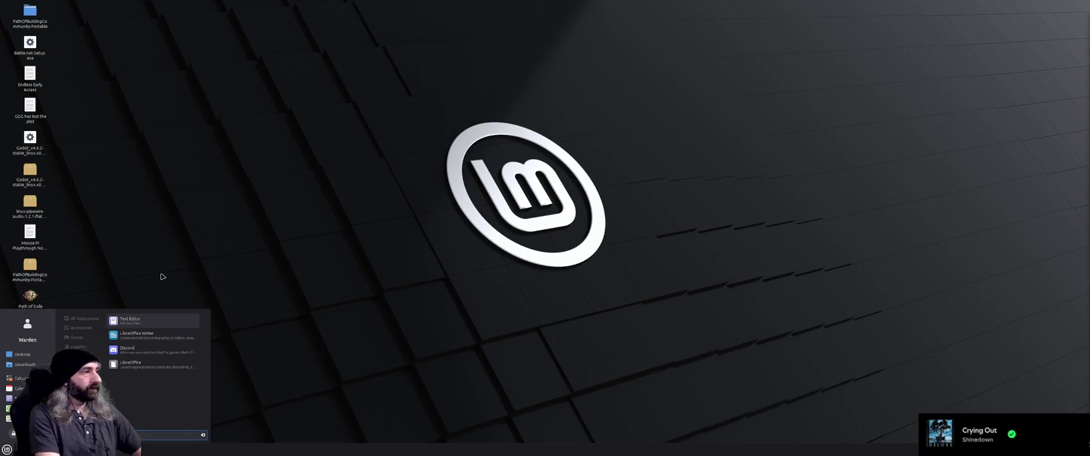
key("Return")
left_click_drag(289, 46, 539, 85)
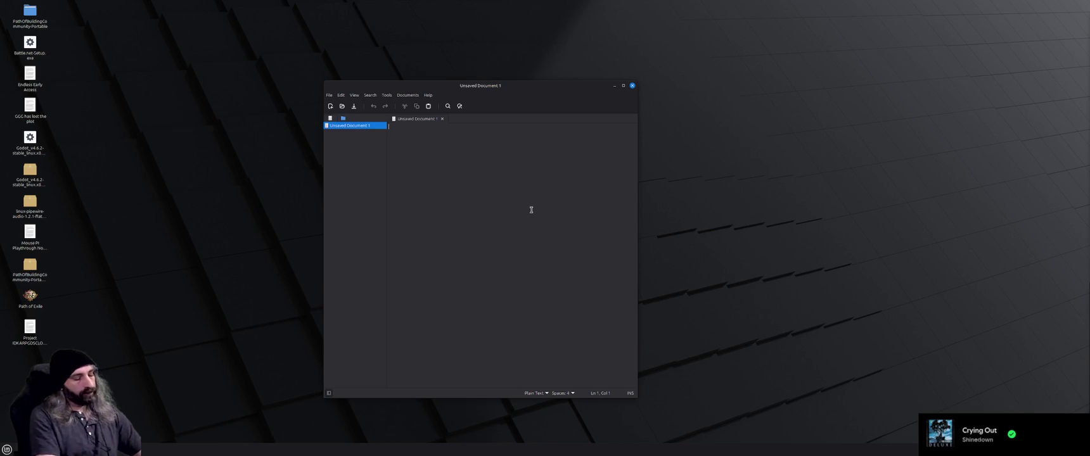
type("Skill AN")
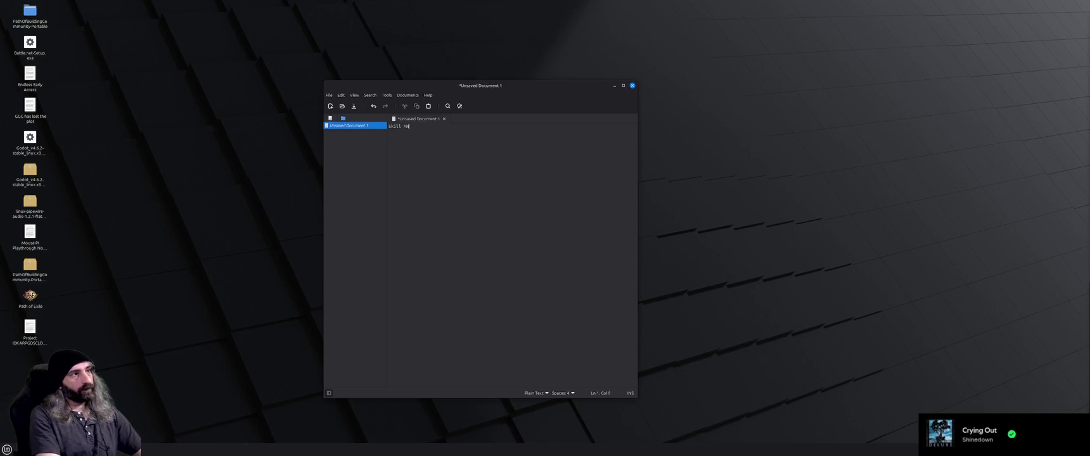
type("ame")
key("Return")
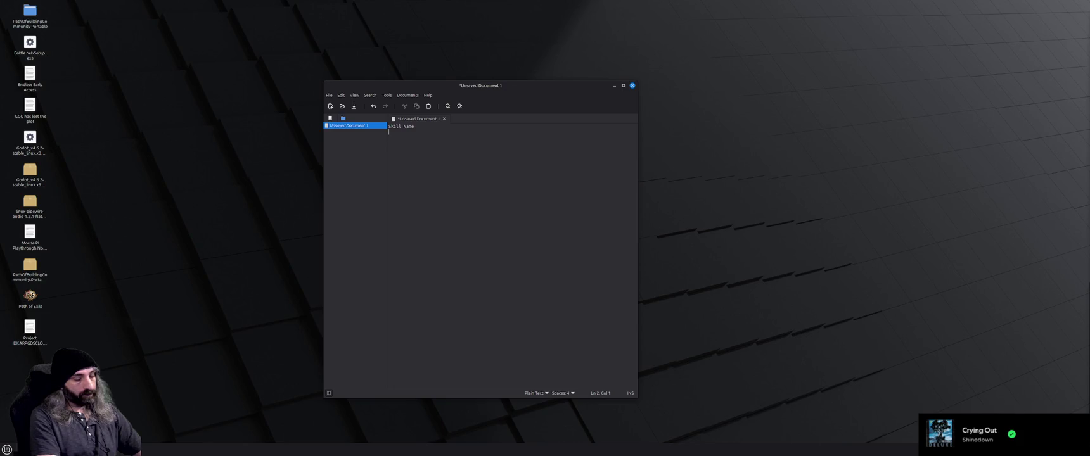
type("quirements")
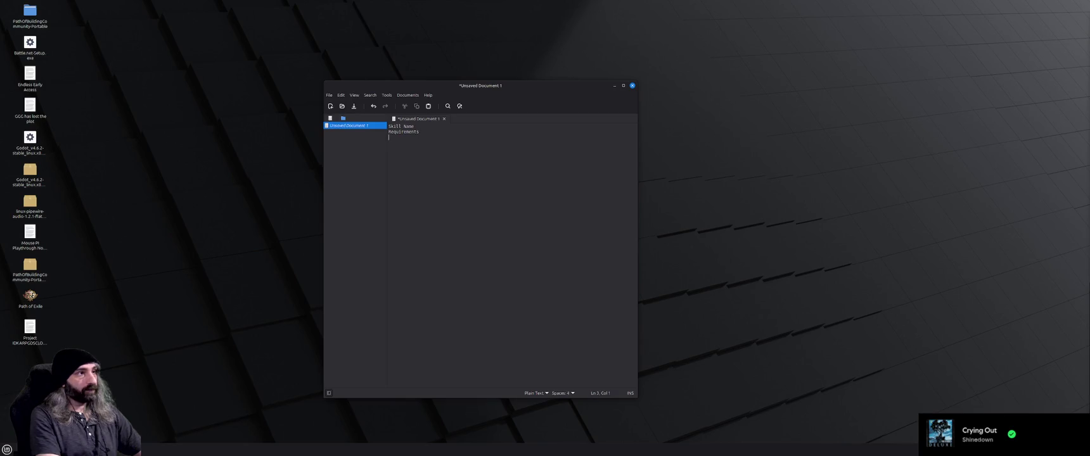
scroll(525, 210, "up", 4)
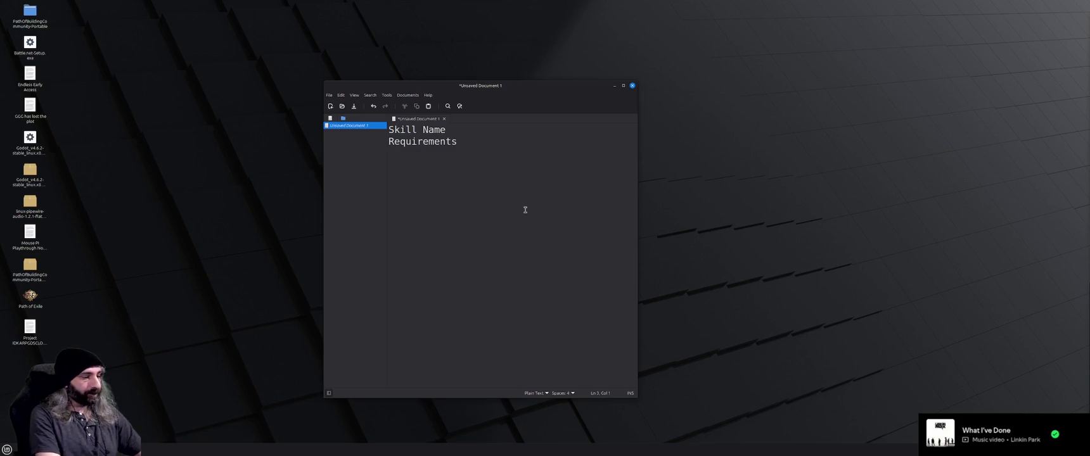
- Add a 'Flame Torrent' entry below the template, abandoning a launcher search for 'libre'
key("Return")
key("Return")
key("Return")
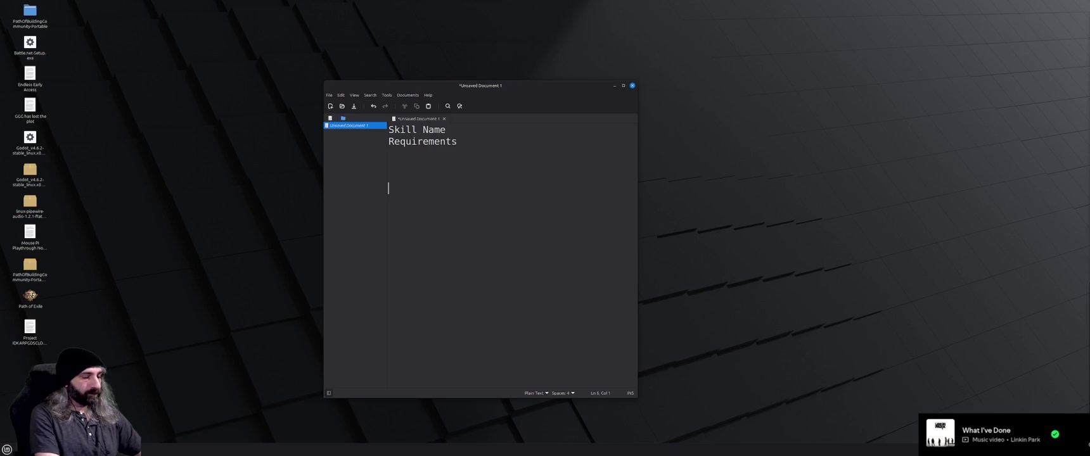
type("Flame Torrent")
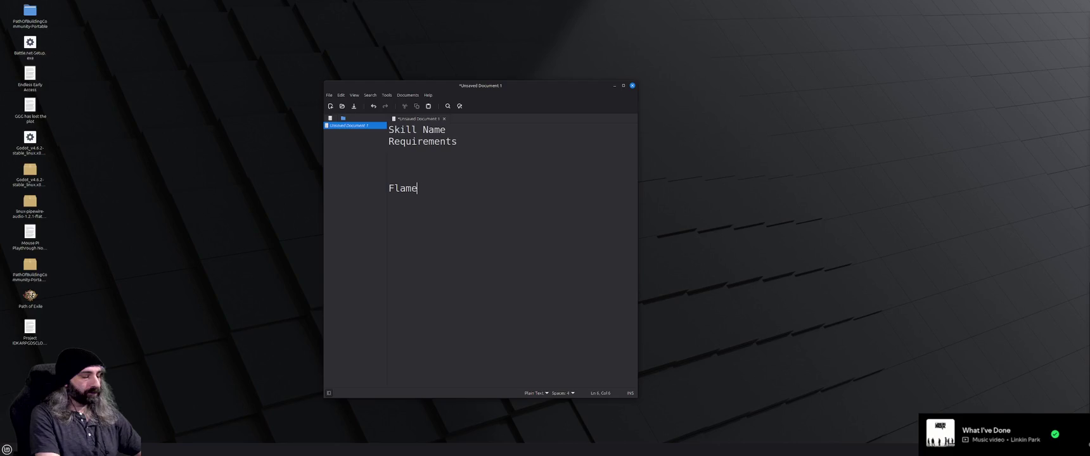
key("Return")
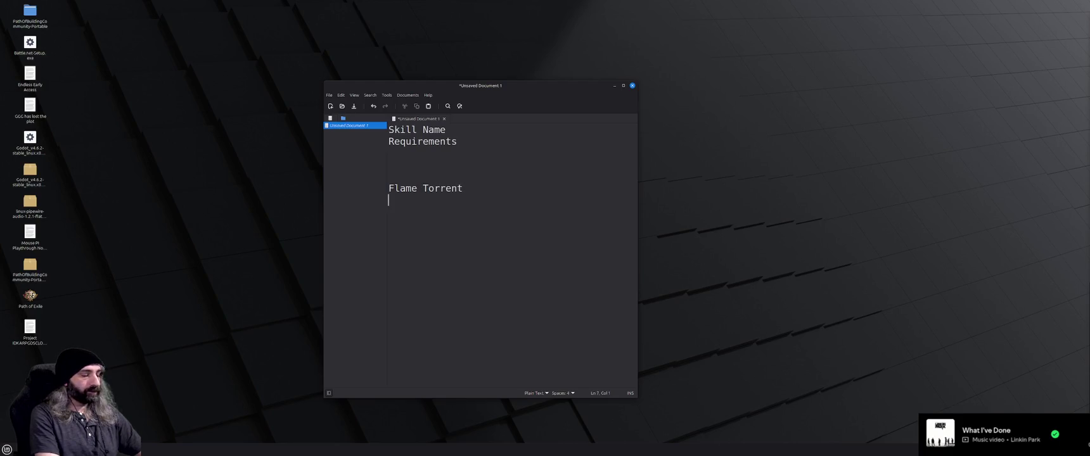
key("super")
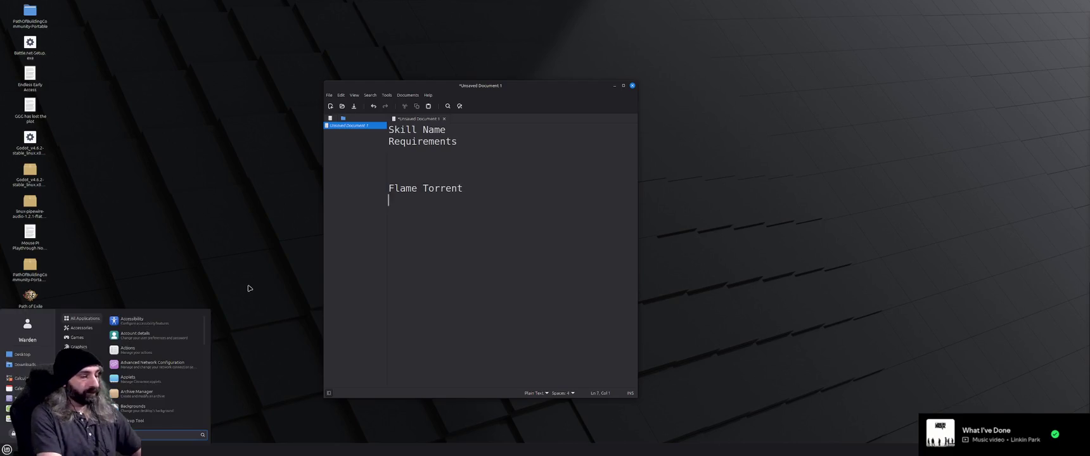
type("ibre")
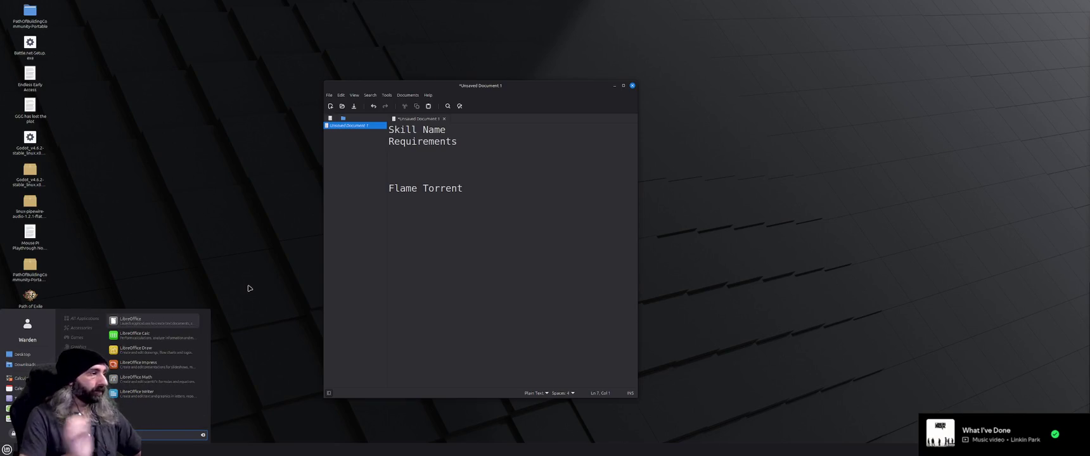
key("BackSpace")
key("BackSpace")
key("BackSpace")
left_click(377, 213)
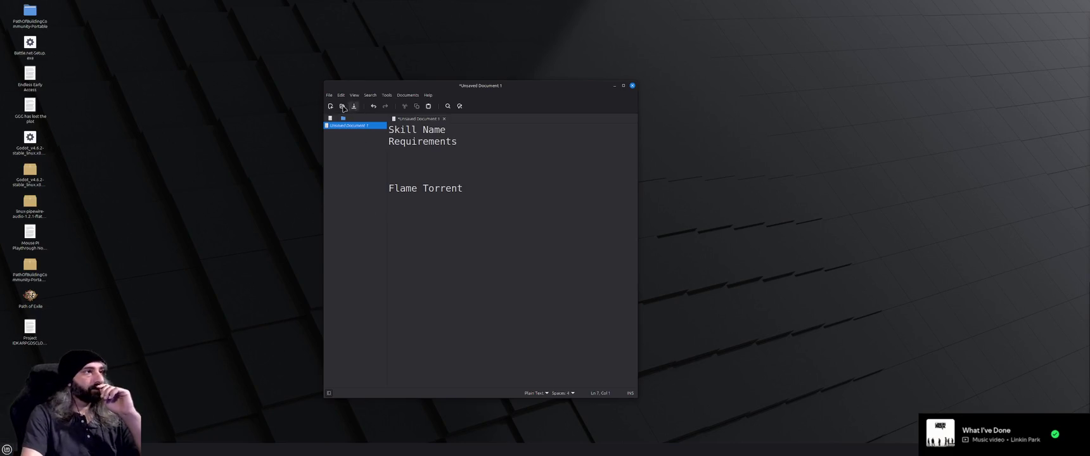
- Open the Project IDKARPGDSCLONE notes file and move it into its own window
left_click(343, 106)
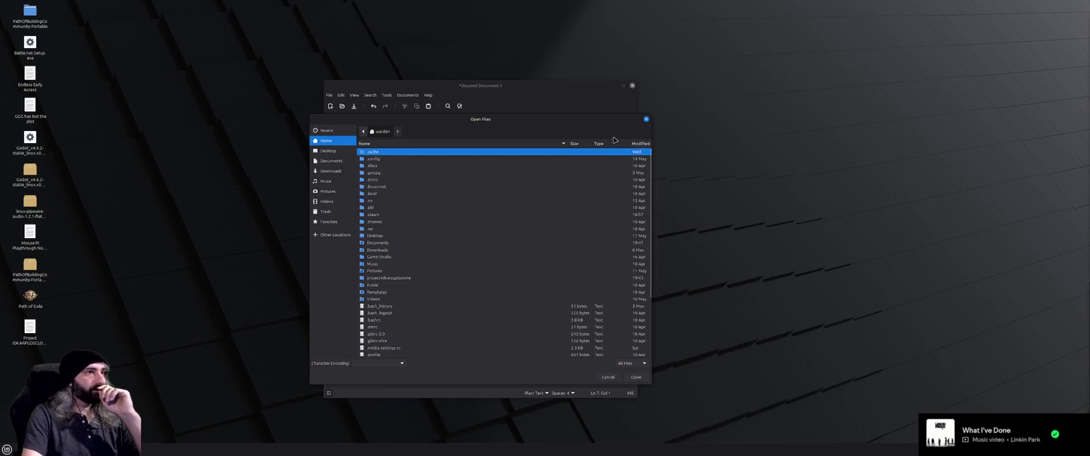
left_click(645, 119)
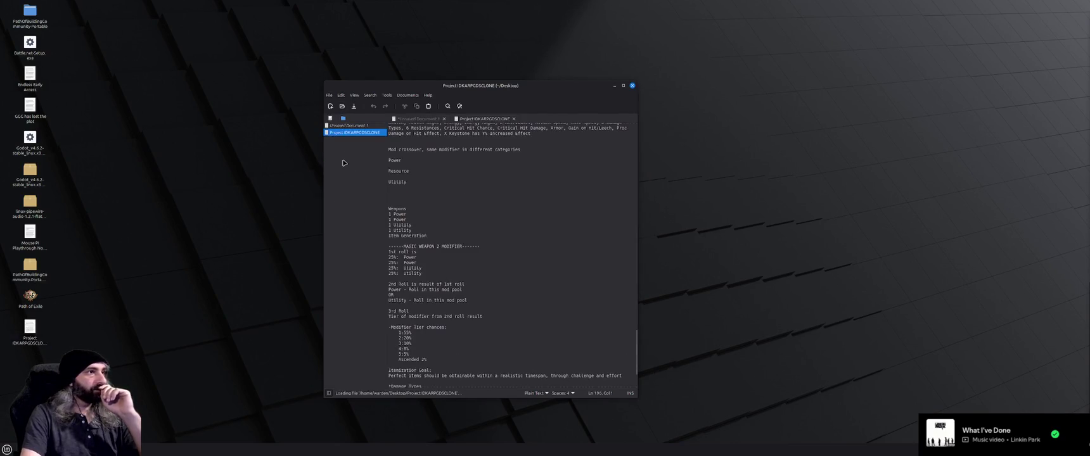
right_click(343, 133)
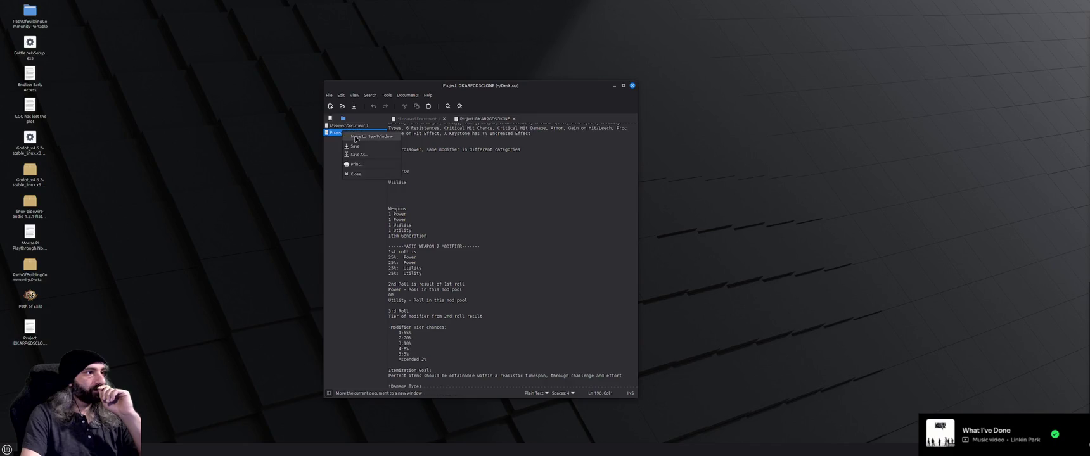
left_click(368, 136)
left_click(837, 329)
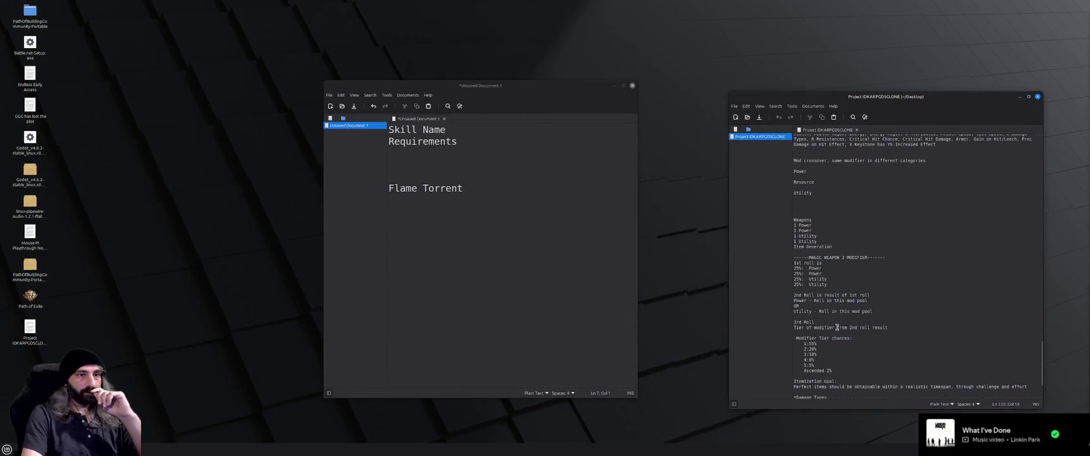
scroll(837, 328, "up", 10)
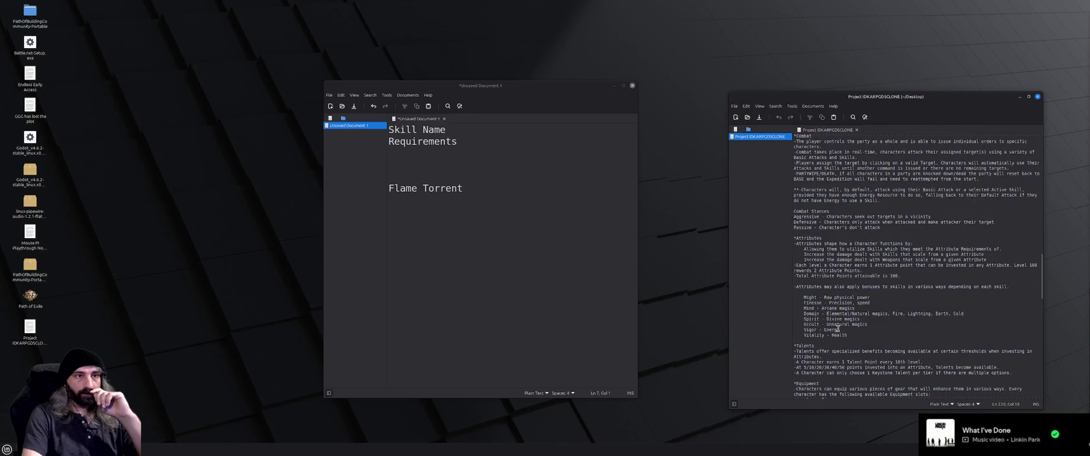
- Enter Flame Torrent's details: '10 Domain', '5 Fire Damage /sec' and 'Channeling'
left_click(458, 199)
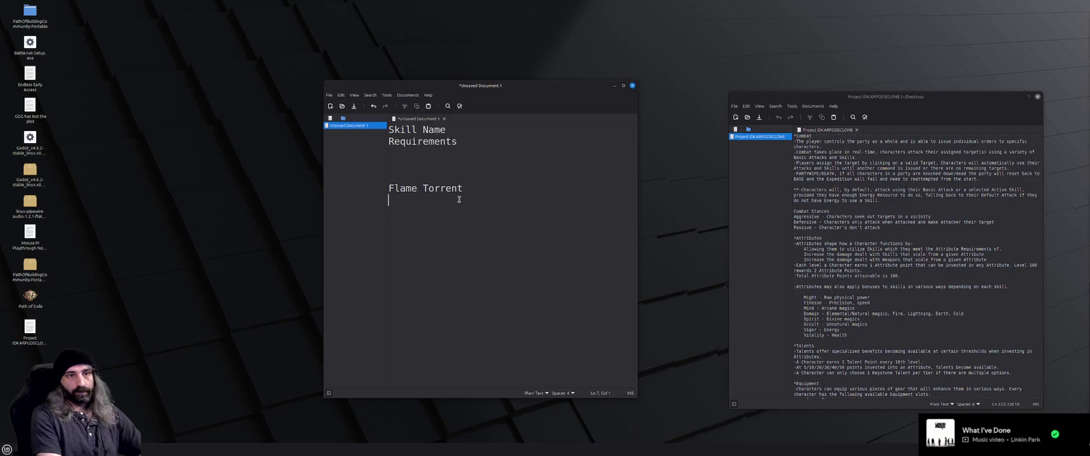
type("10 Domain")
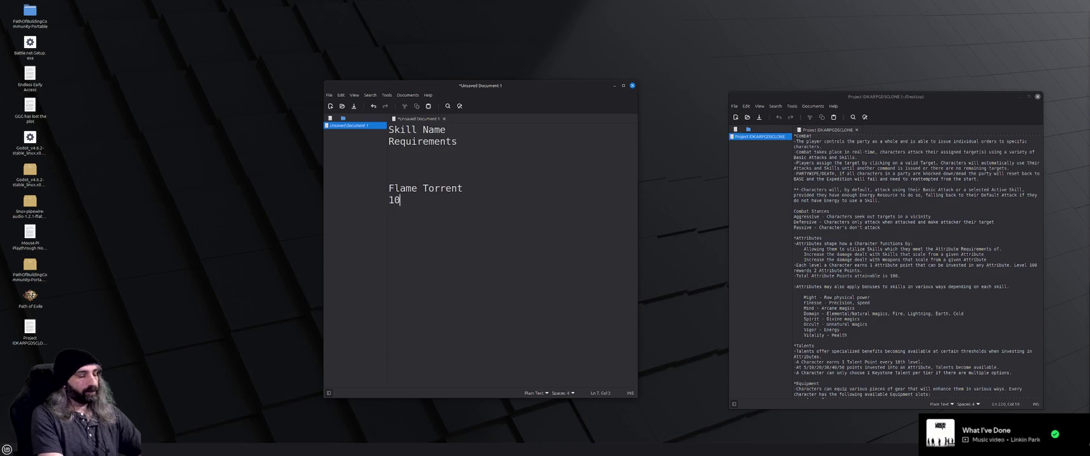
key("Return")
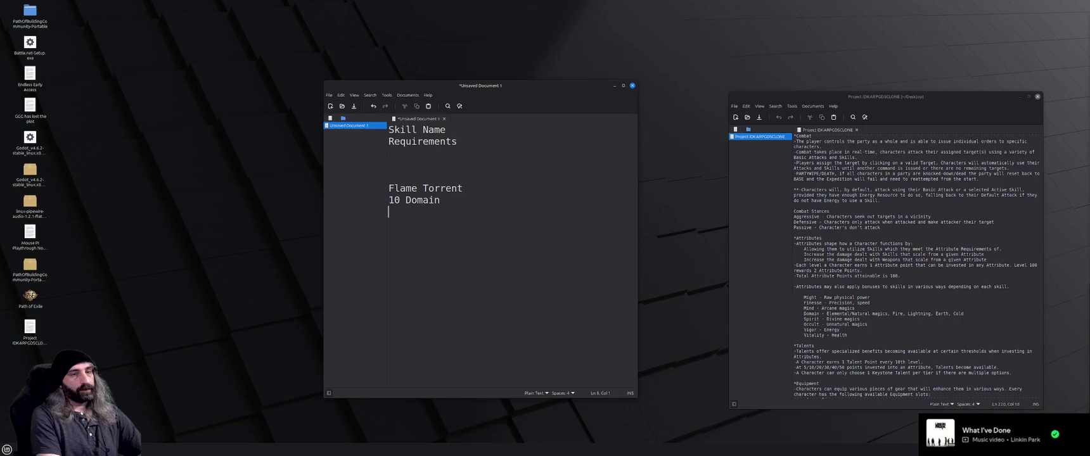
type("5 Fire Damag")
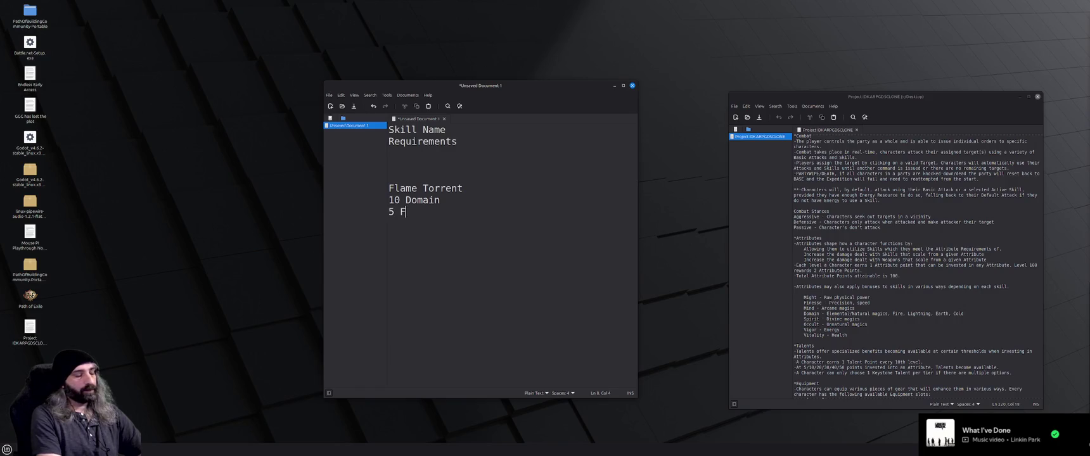
type("e /sec")
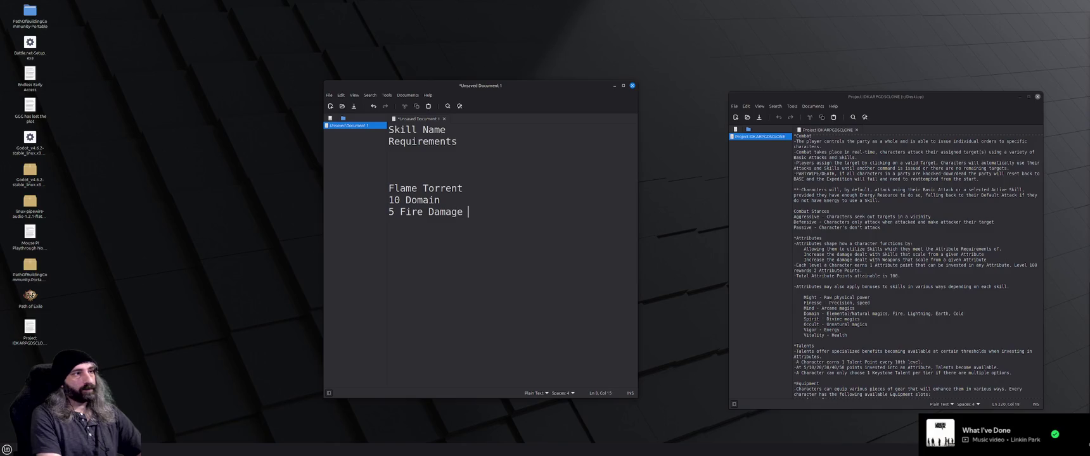
key("Return")
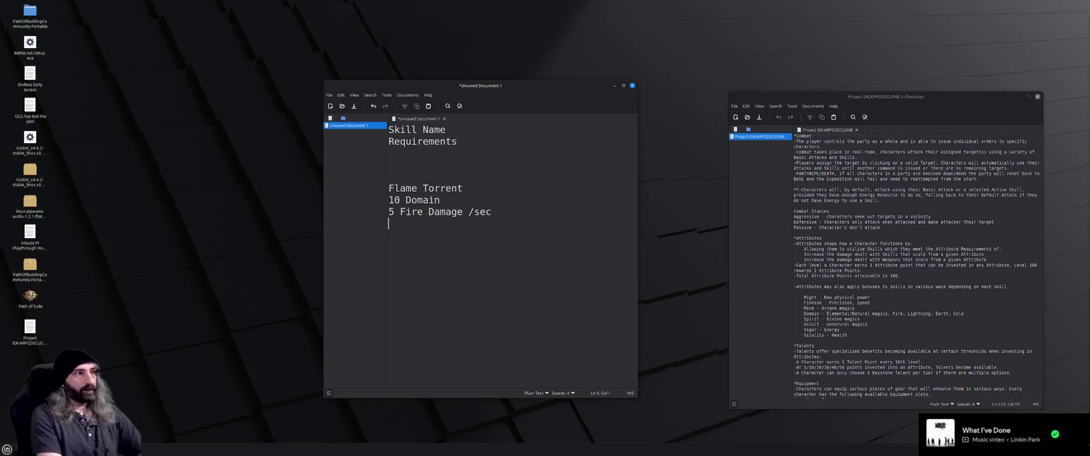
type("Channeling")
key("Return")
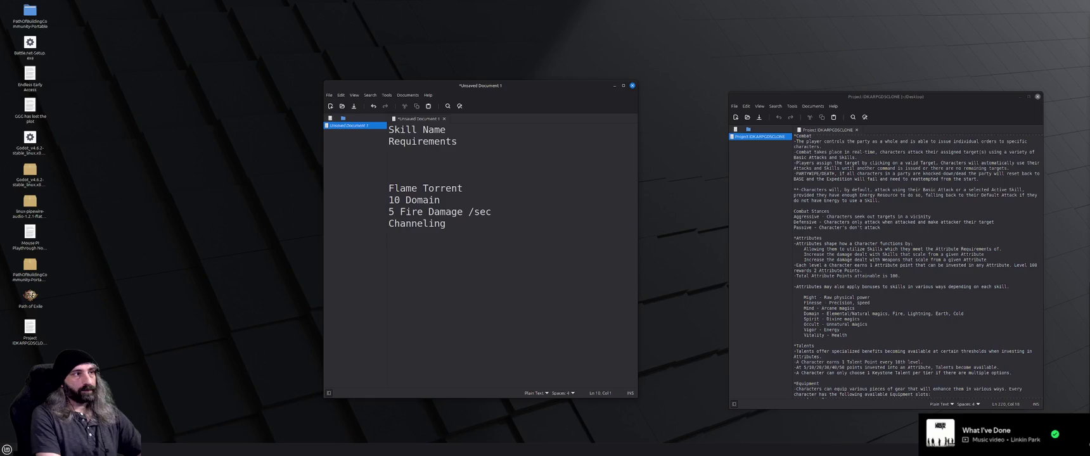
- Insert '2 Energy /sec' above Channeling and append ', AOE,' to the tags line
left_click(389, 223)
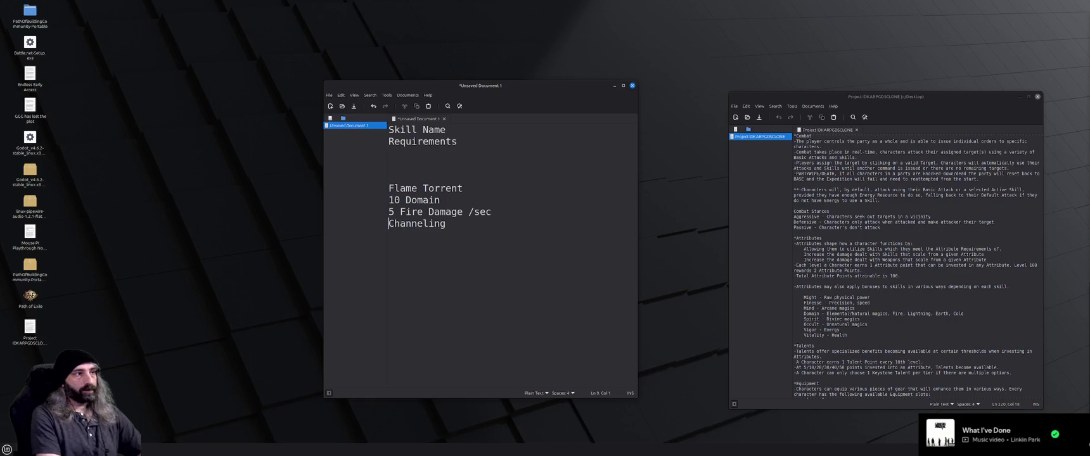
key("Return")
key("Up")
type("2 Energy ")
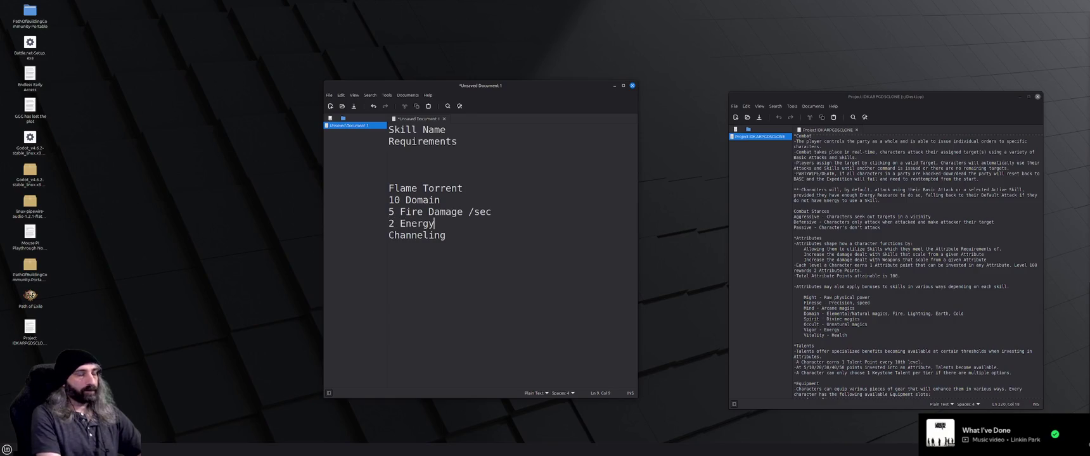
type("/sec")
key("Down")
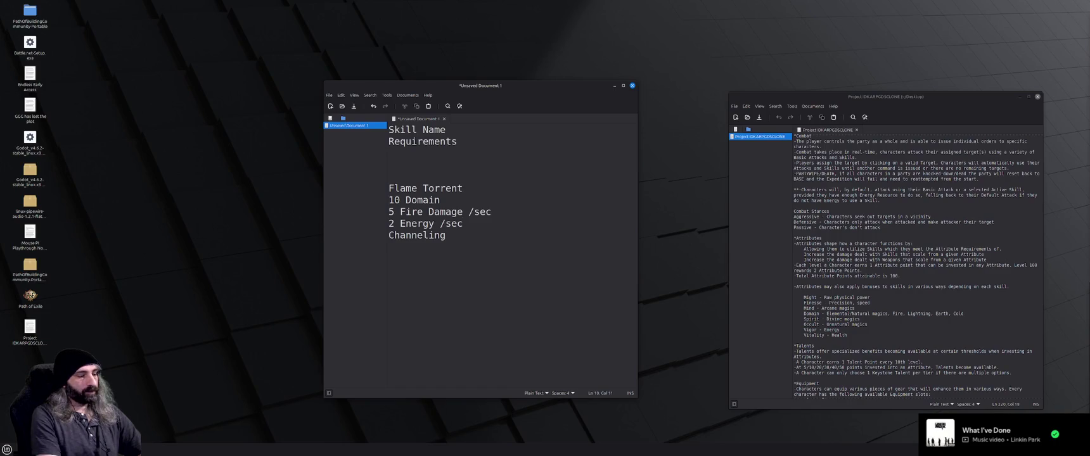
type(", AOE,")
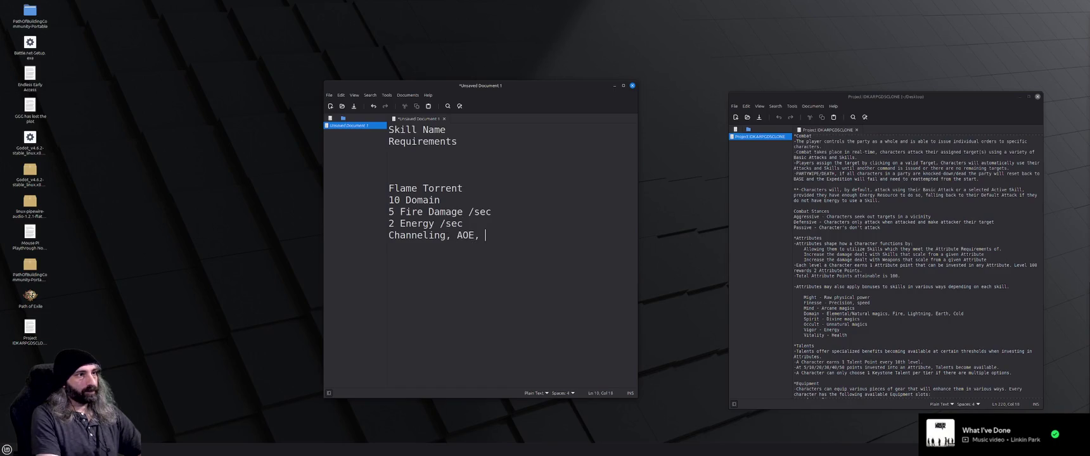
key("Up")
key("Up")
key("Up")
key("Up")
- Add Damage, Cost, Tags and Description lines to the skill template
type("Damage")
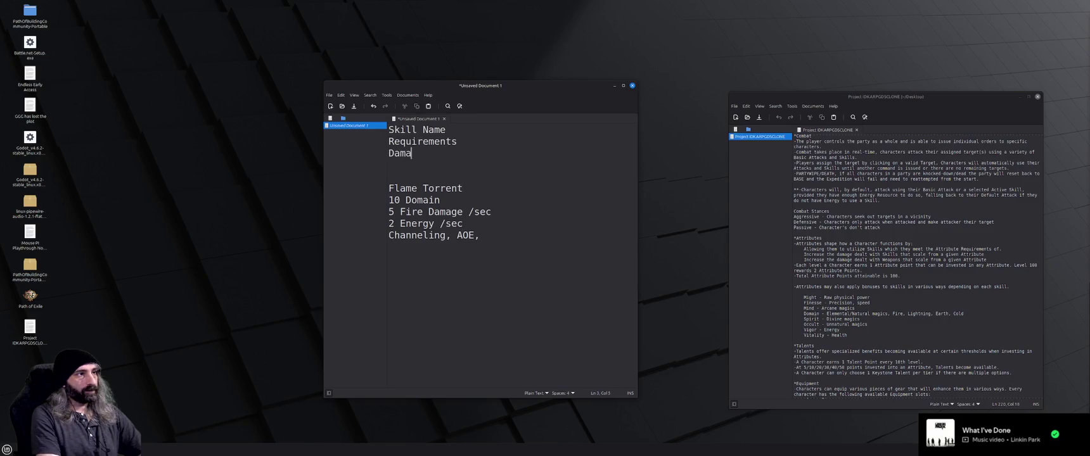
key("Return")
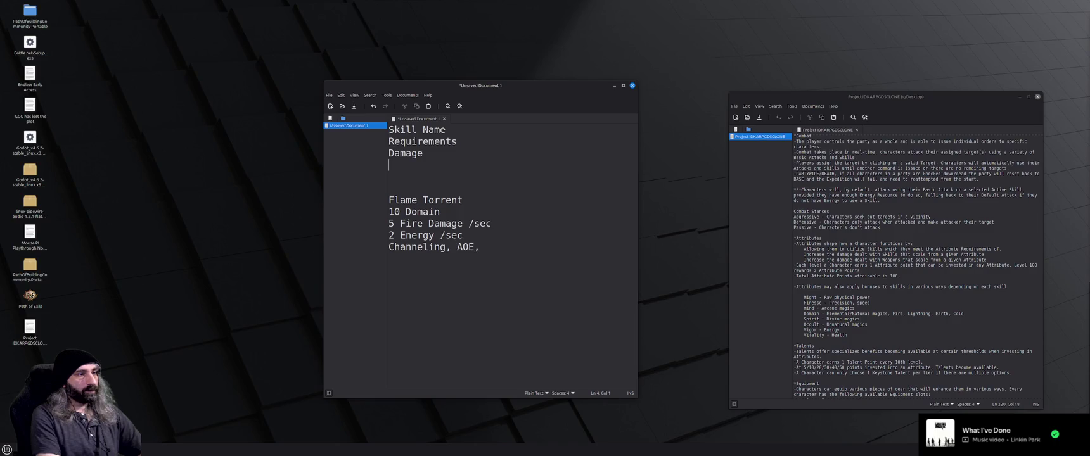
type("Cost")
key("Return")
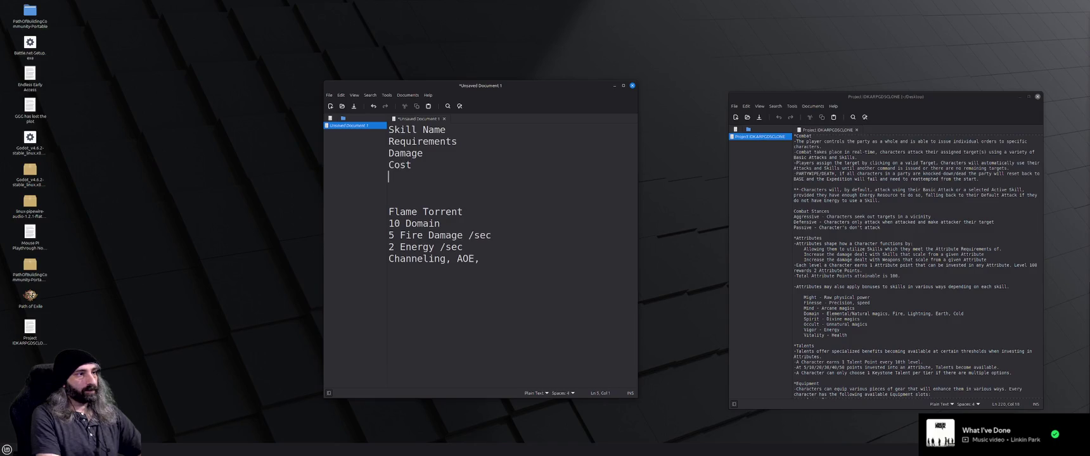
type("Tags")
key("Return")
type("Description")
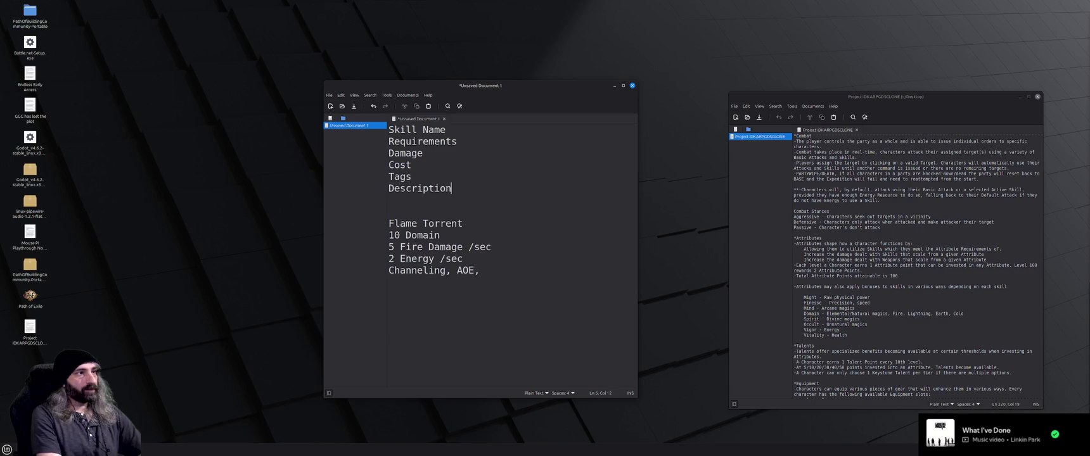
- Prefix Flame Torrent's '10 Domain' with 'Req:' and add 'Fire' to its tags
left_click(510, 283)
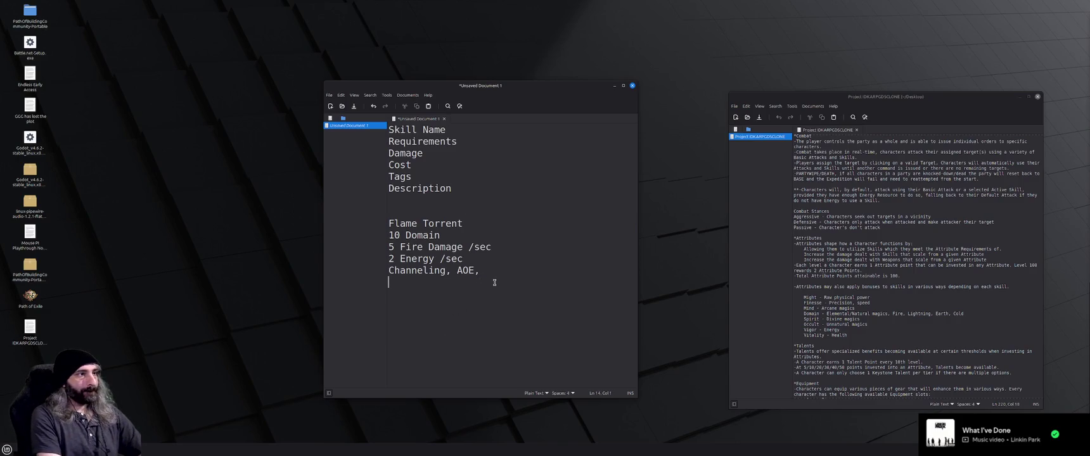
key("Up")
key("Up")
key("Up")
type("Rere")
key("BackSpace")
key("BackSpace")
type("q:")
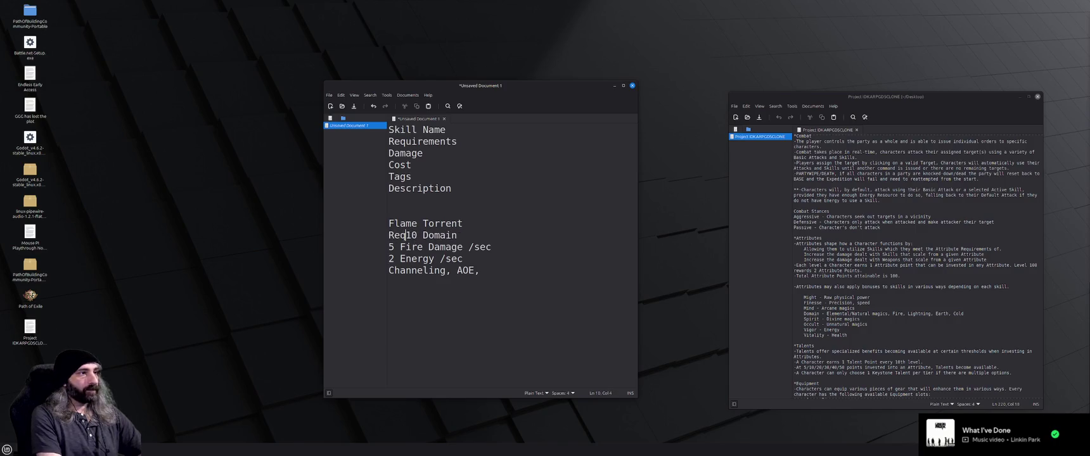
left_click(487, 277)
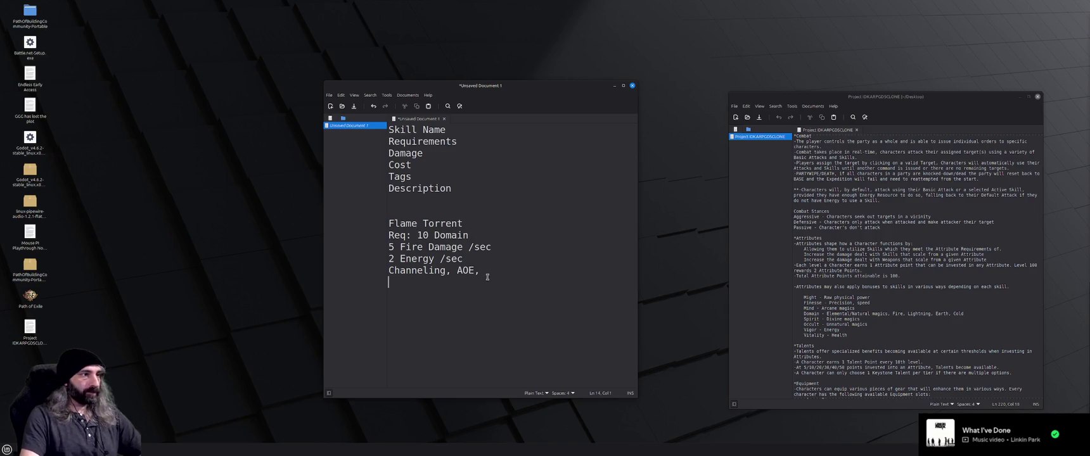
left_click(488, 271)
type("Fire")
- Describe Flame Torrent as channelling flames in an area before the caster; start 'Icicle Barrage'
left_click(389, 283)
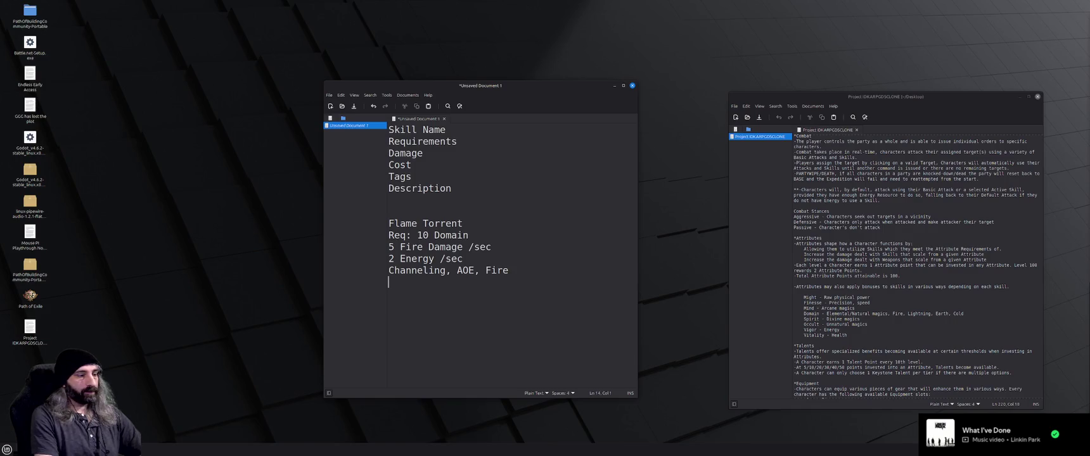
type("Channel a ")
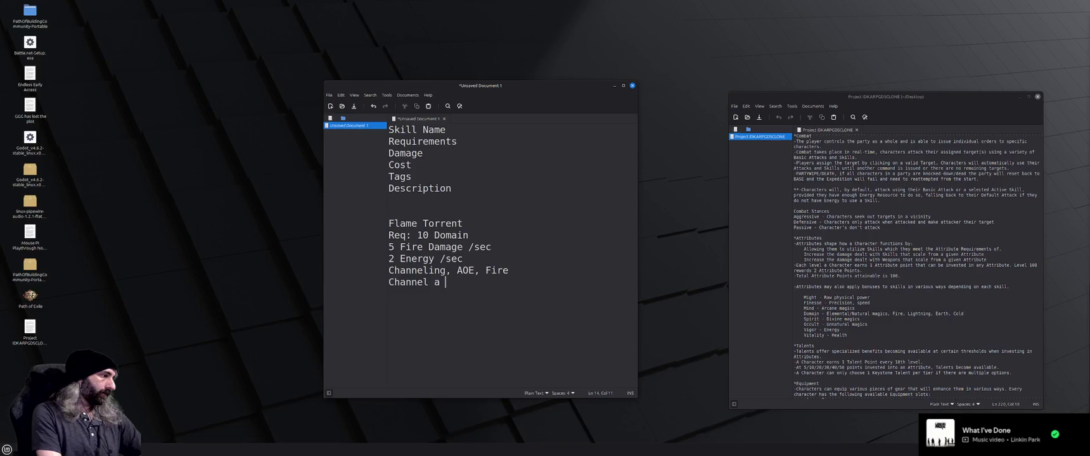
type("torrent of sl")
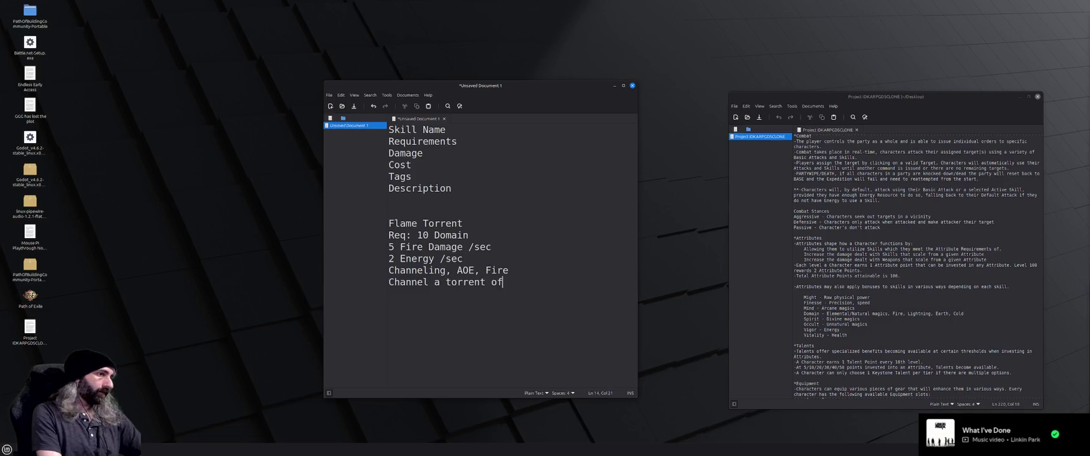
type("ame")
key("BackSpace")
key("BackSpace")
key("BackSpace")
type("flames, dealing dama")
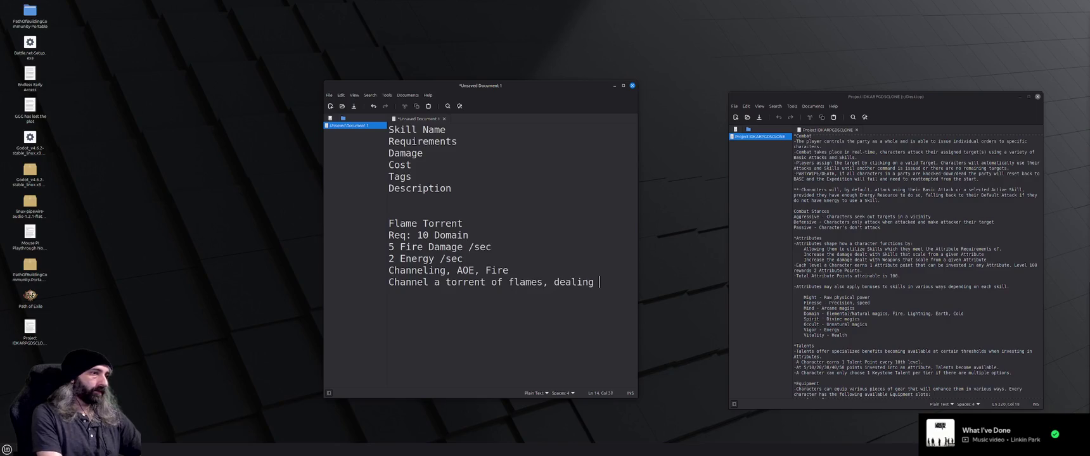
type("ge in an area ")
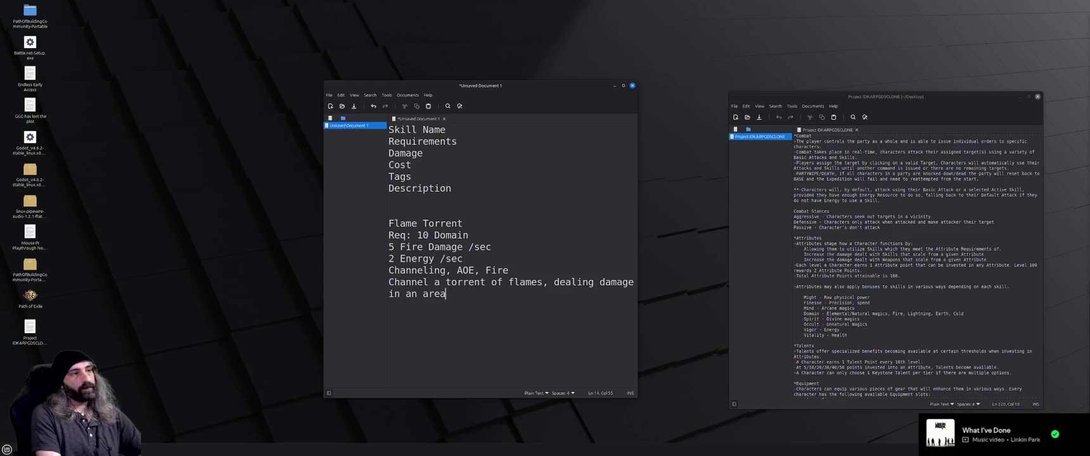
type("in f")
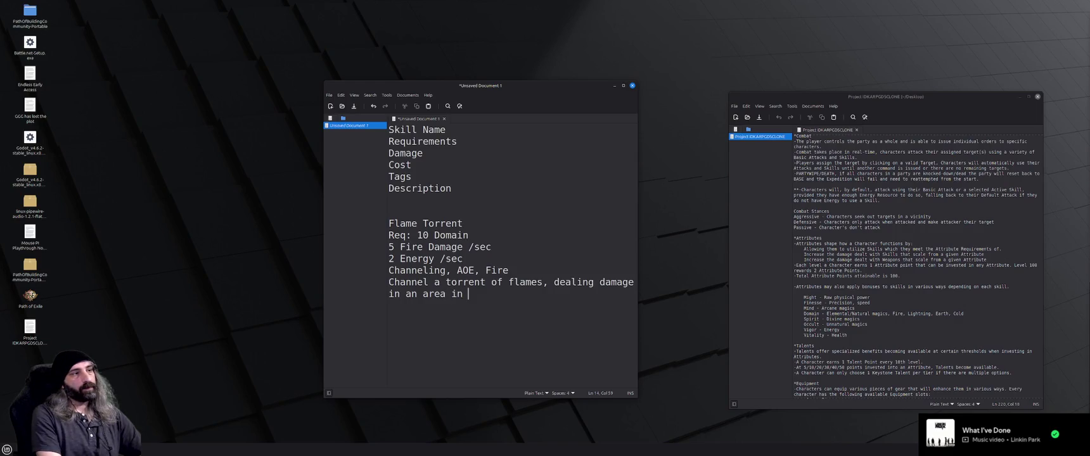
type("ront of the caster")
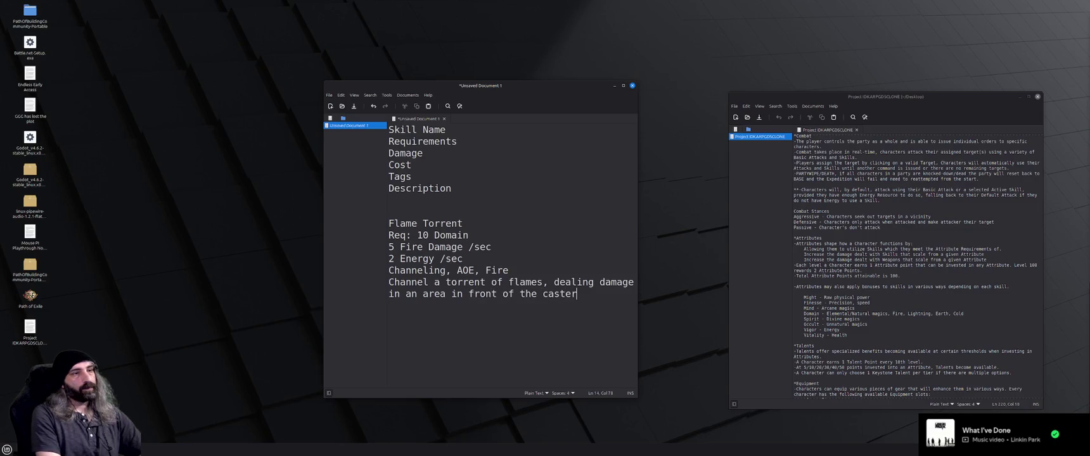
key("Return")
key("Return")
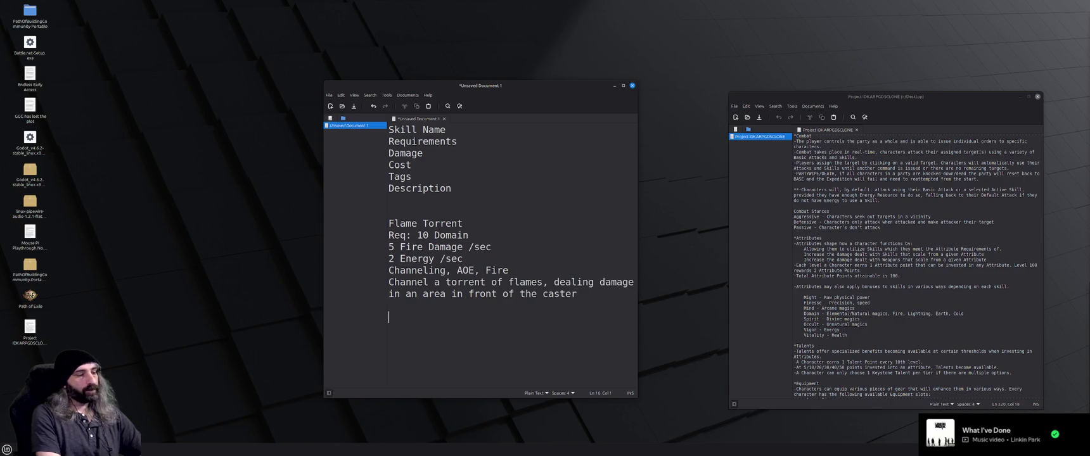
type("Icic")
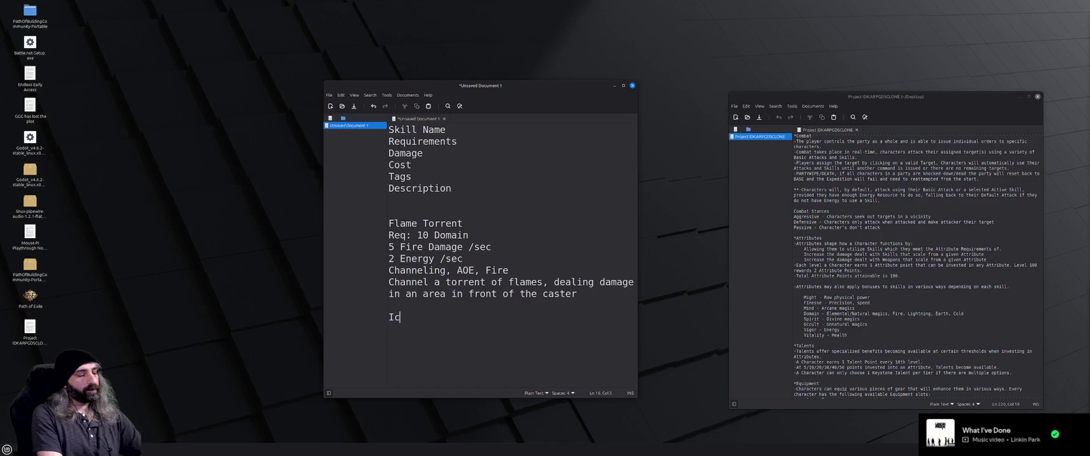
type("le Barrag")
type("e")
- Add Icicle Barrage's lines: Req: 10 Domain, 7 Damage per shard, 14 Energy, and Cast, Projectile, Ice tags
key("Return")
type("Req: 10 ")
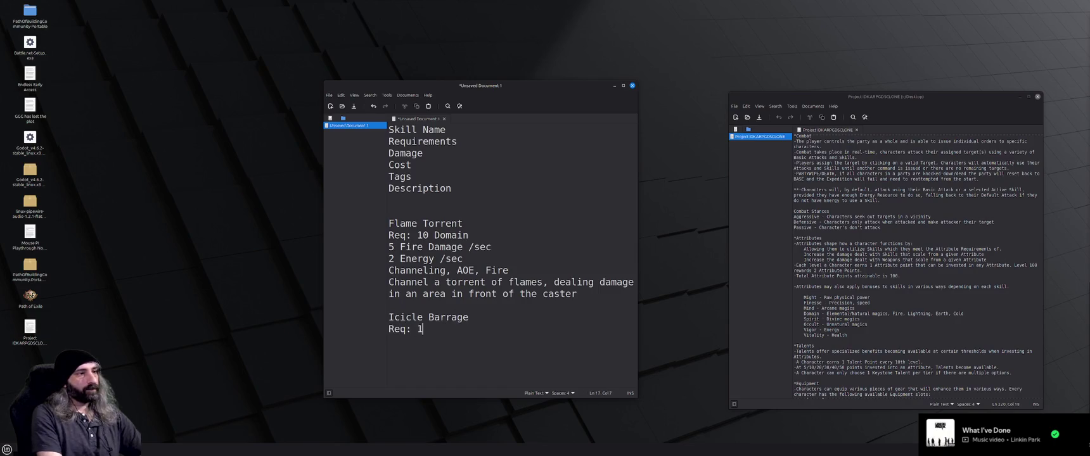
type("Domain")
key("Return")
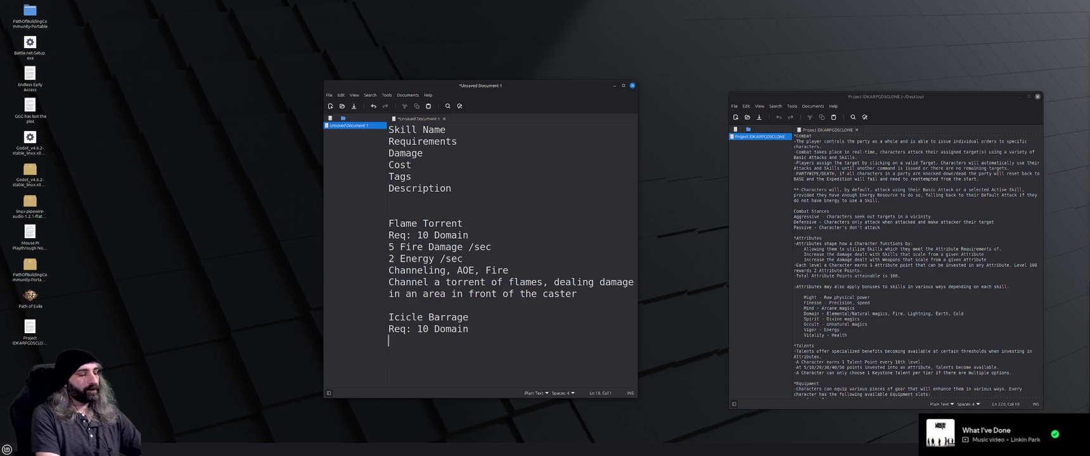
type("7 Damage")
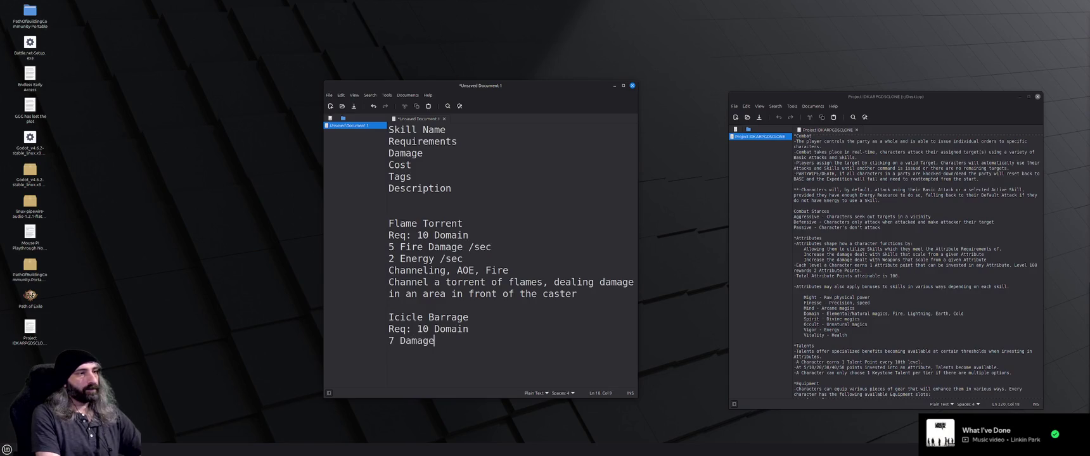
type(" per shard")
key("Return")
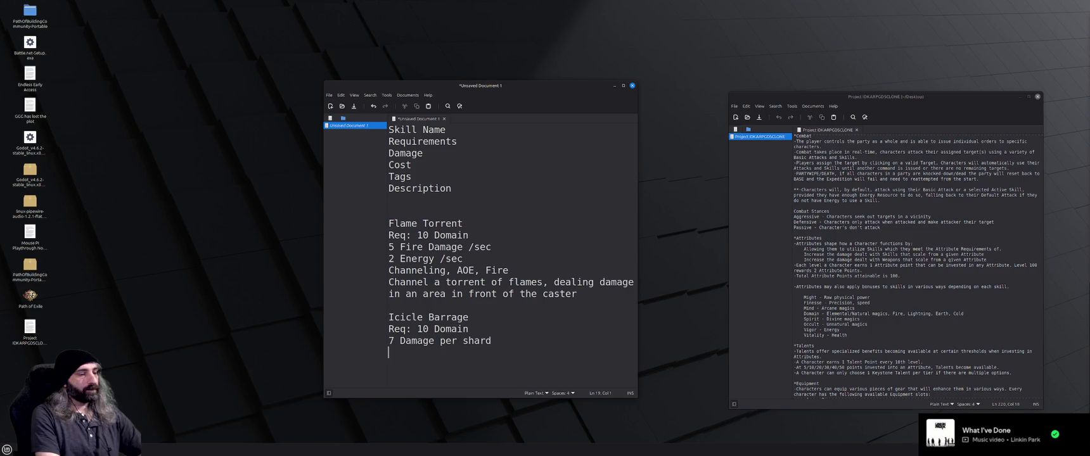
type("14 Energy")
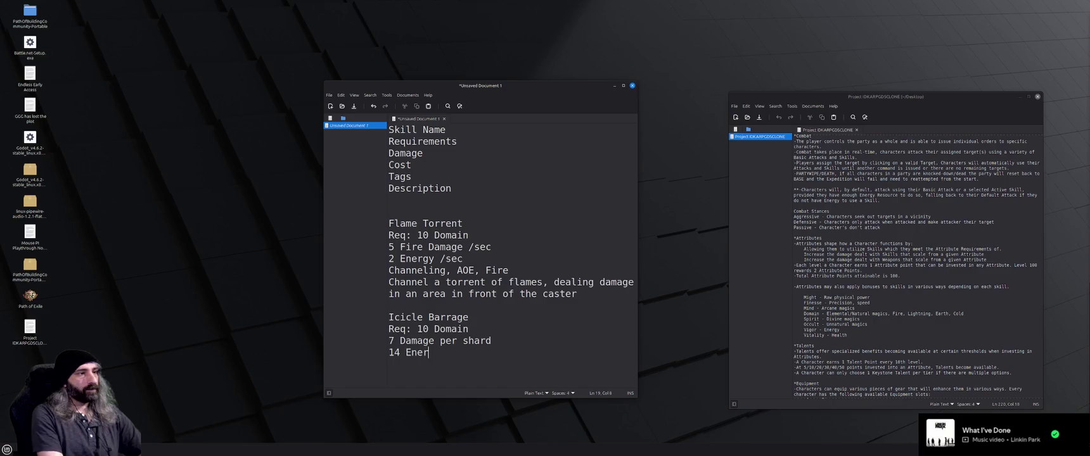
key("Return")
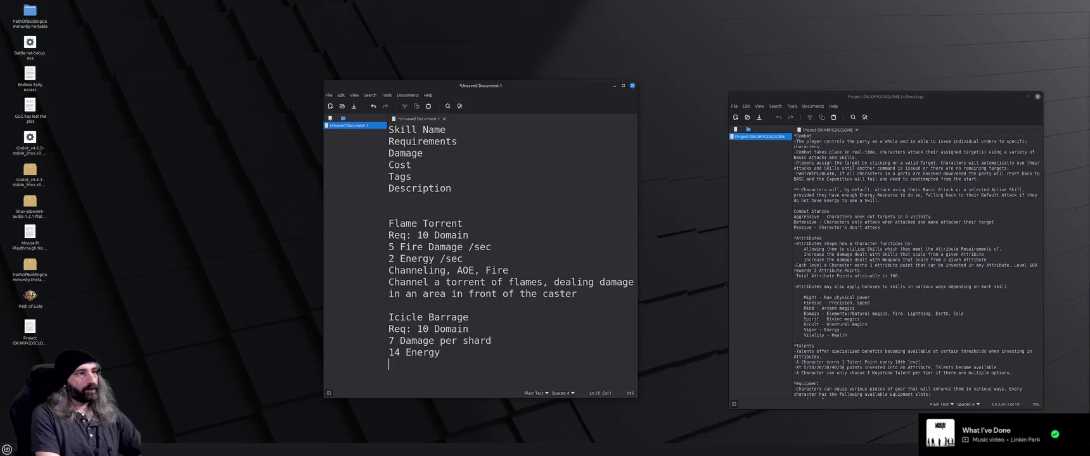
type("Cast")
key("BackSpace")
key("BackSpace")
key("BackSpace")
type("ast, ")
type("Projectile, ")
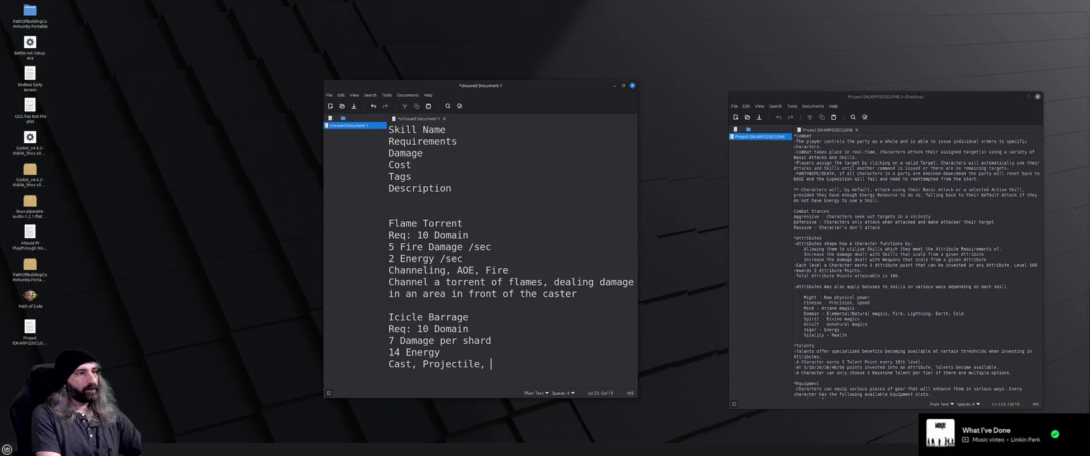
type("Ice")
- Write the description: Icicle Barrage conjures 8 projectiles that seek out enemies, each targeting a random enemy in range
key("Return")
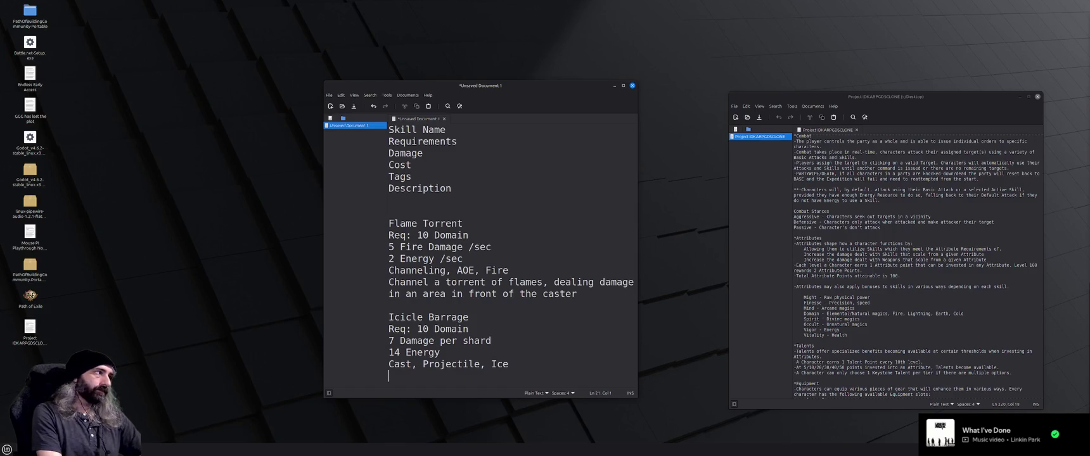
type("When cast Iciccl")
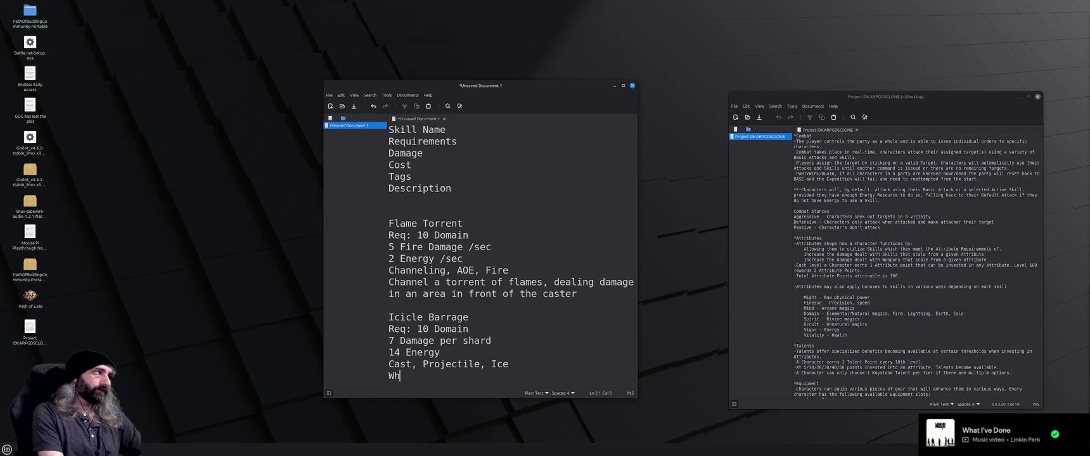
key("BackSpace")
key("BackSpace")
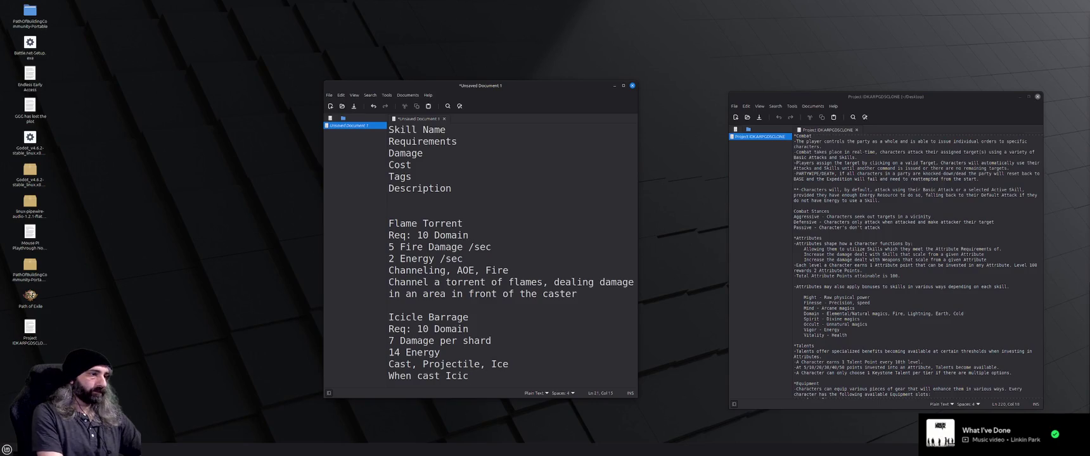
type("le Barrage co")
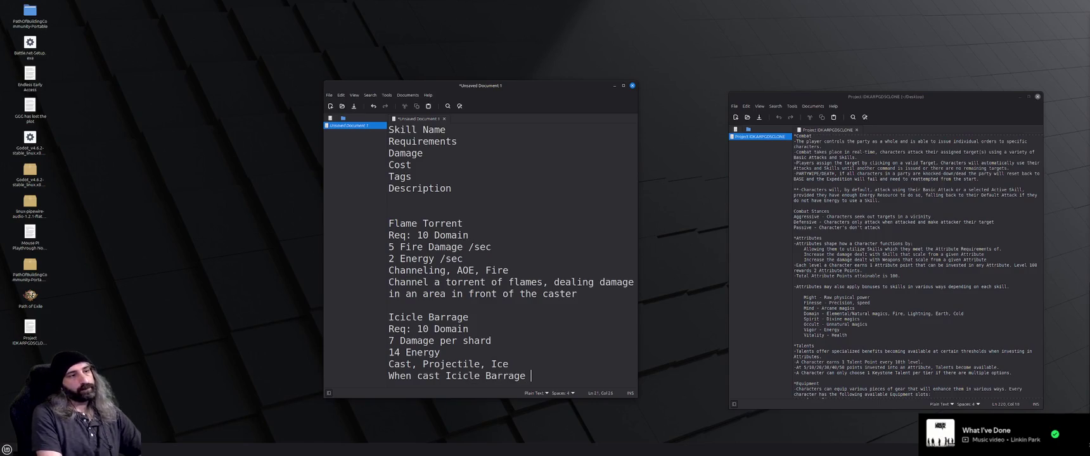
type("njures ")
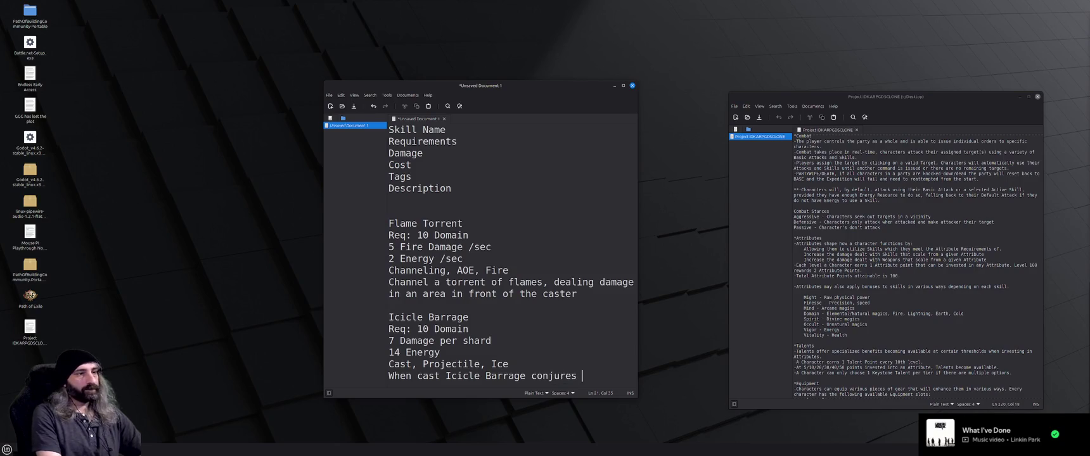
type("8 projectile")
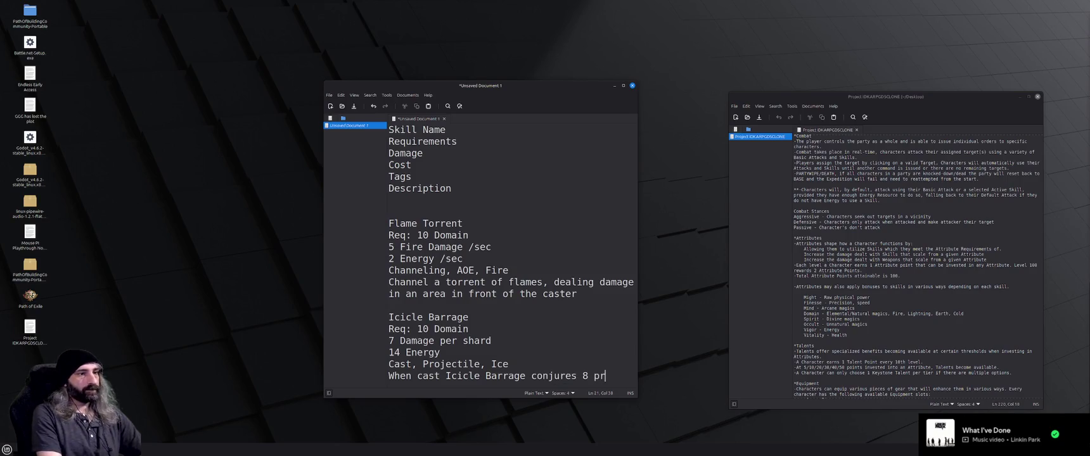
type("s")
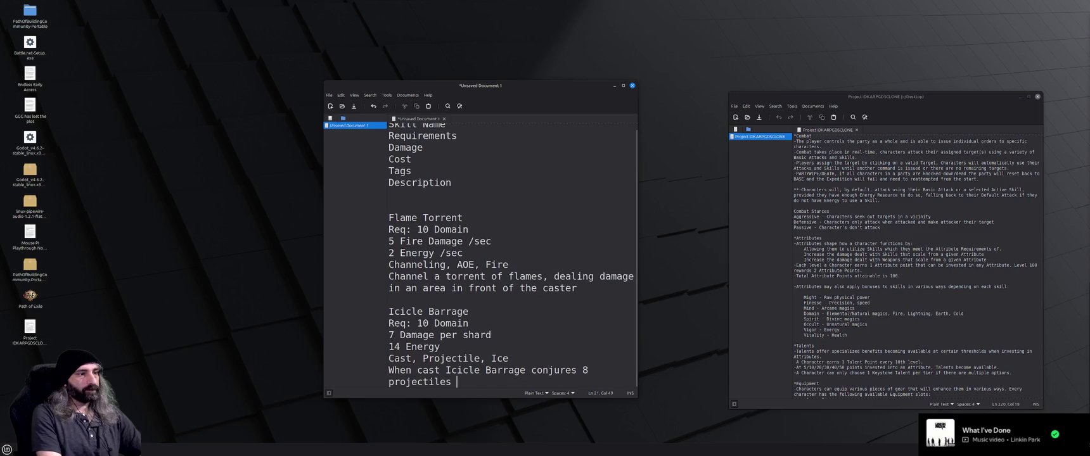
type("seek out ener")
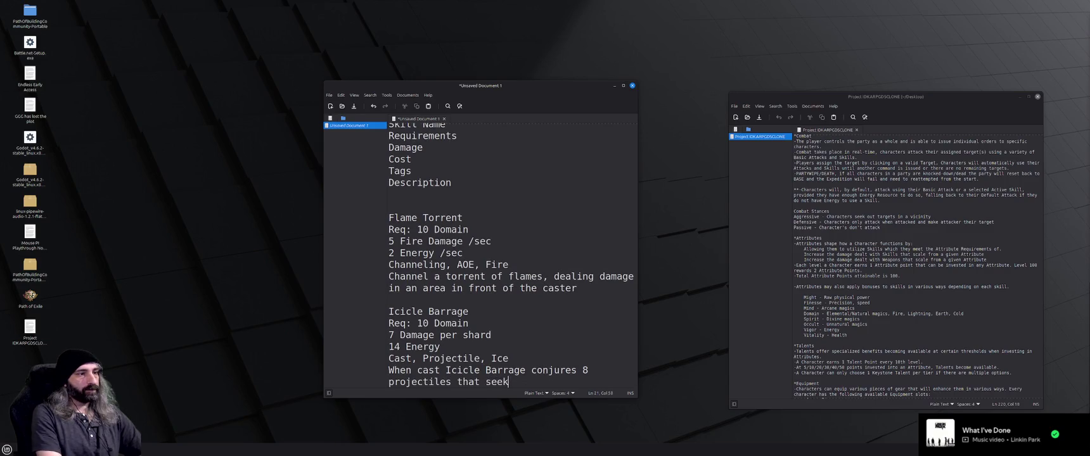
key("BackSpace")
type("mies")
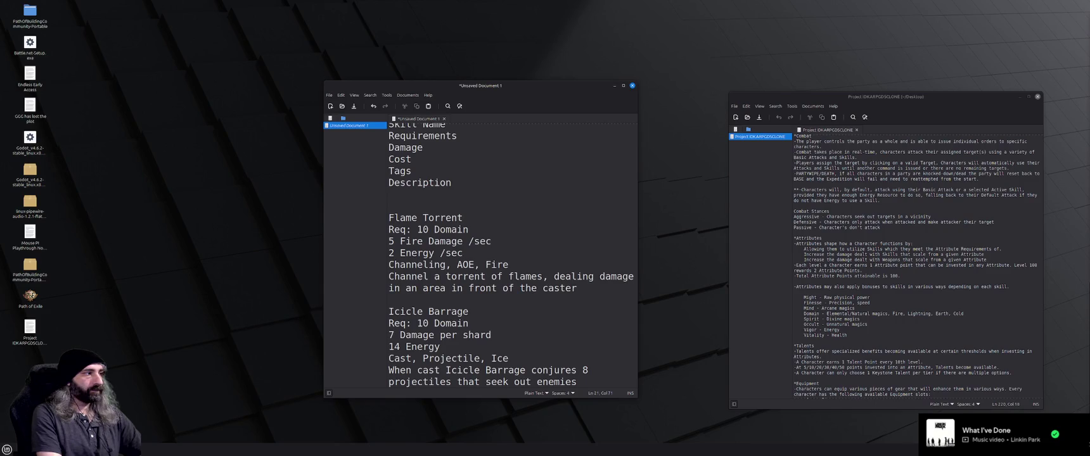
type("each pr")
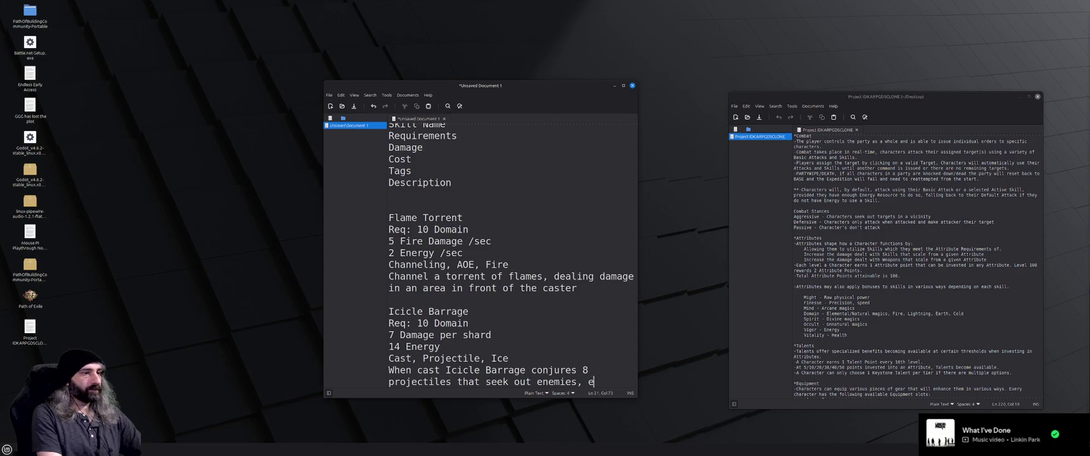
type("ojectile will ")
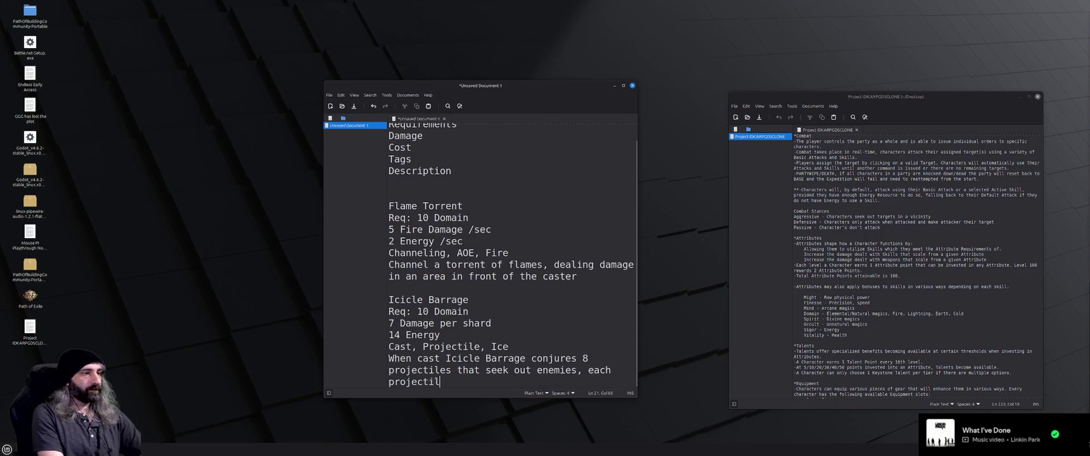
type("target a random ")
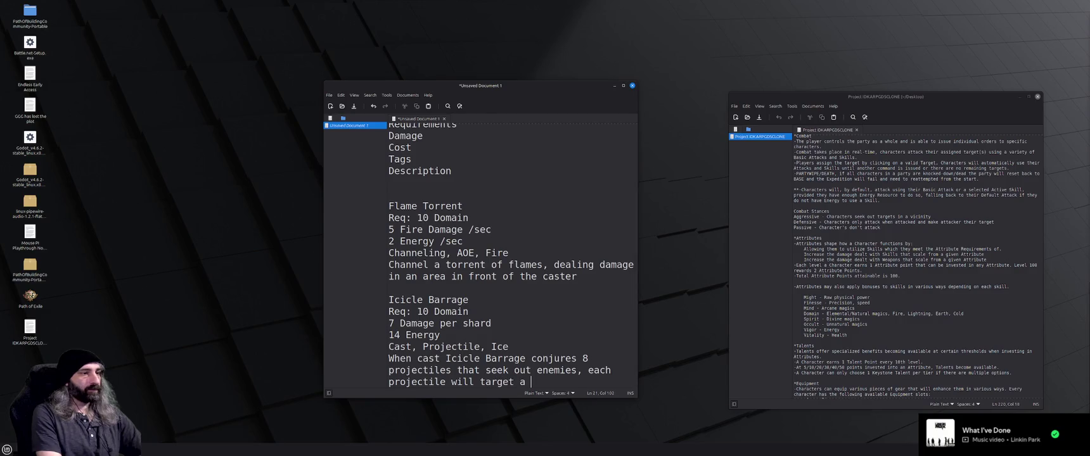
type("enemy in range")
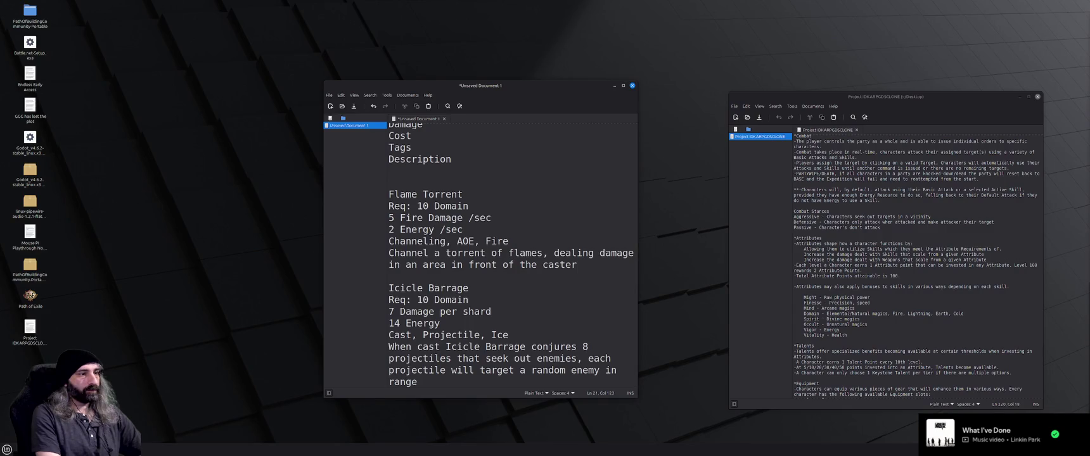
- Add a comma after 'When cast', make the comma after 'enemies' a semicolon, and start a new line
key("Up")
key("Up")
key("Up")
key("Right")
key("Right")
key("Right")
type(",")
left_click(418, 381)
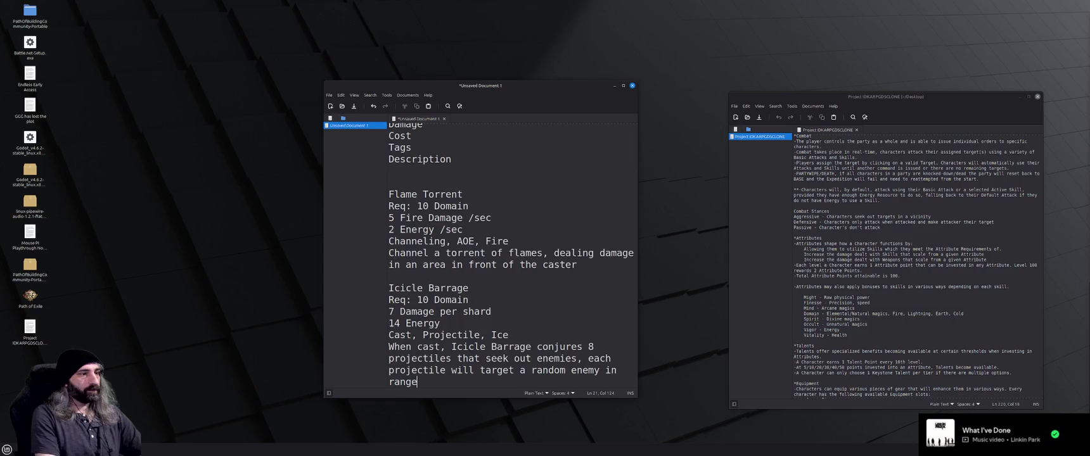
left_click(446, 358)
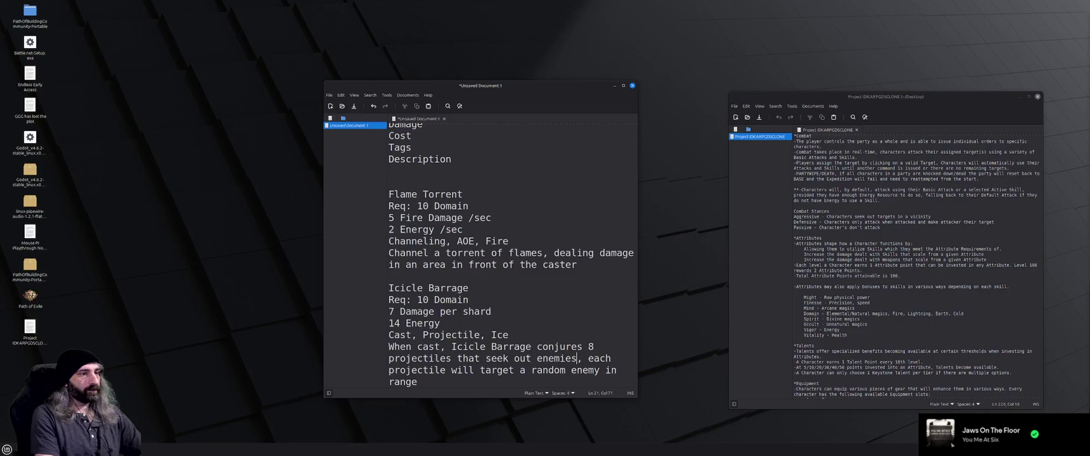
key("Delete")
type(";")
key("Down")
key("Down")
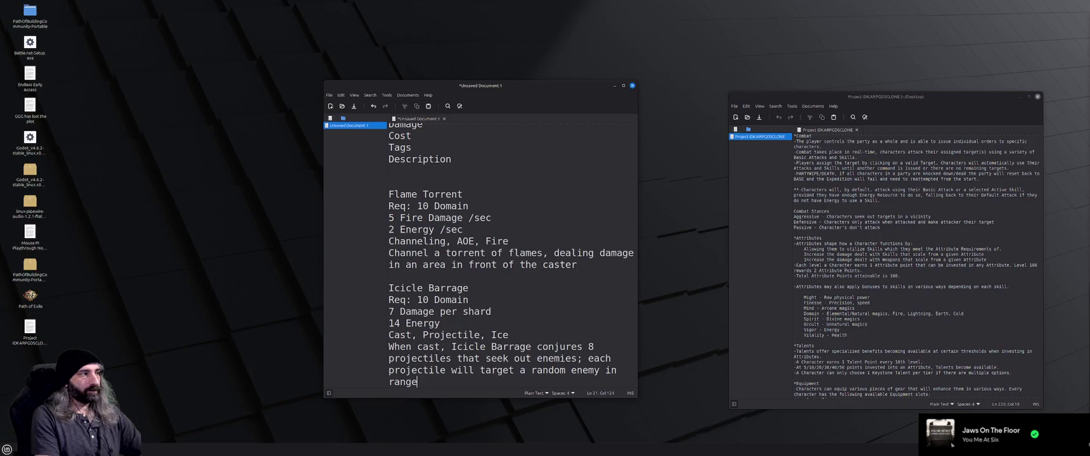
key("Return")
key("Return")
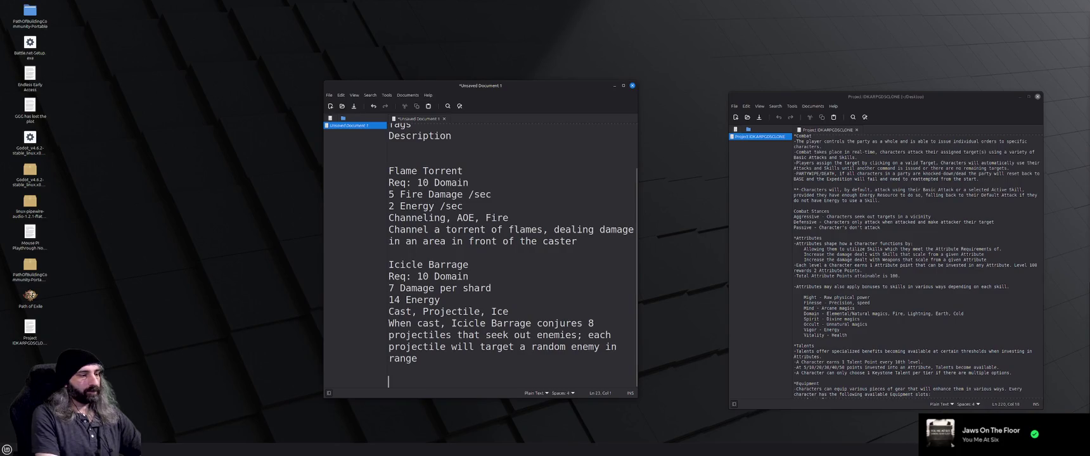
- Type 'Ground Slam', 'Req: 10 Might', '120% of Melee Weapon Damage' and '40% of each weapon when Dual-Wielding' lines
type("Ground Slam")
key("Return")
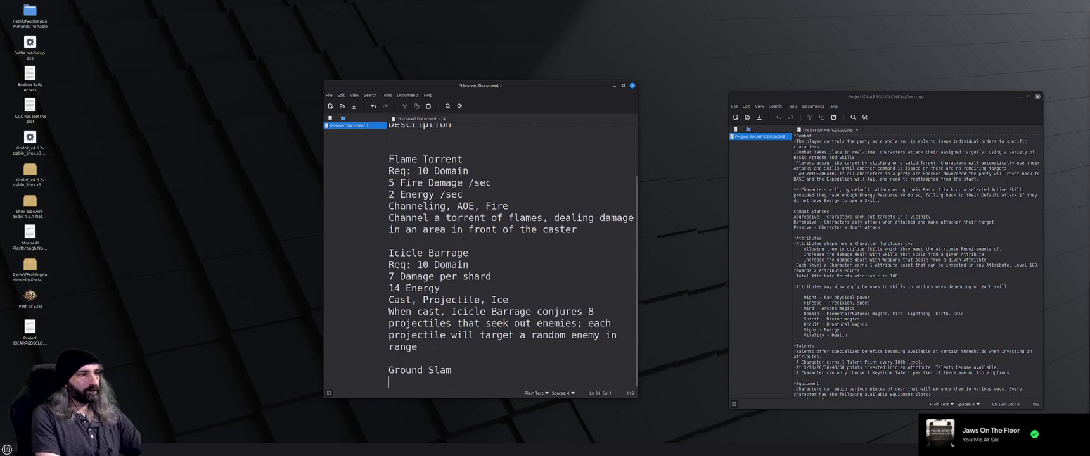
type("Req: 10 Might")
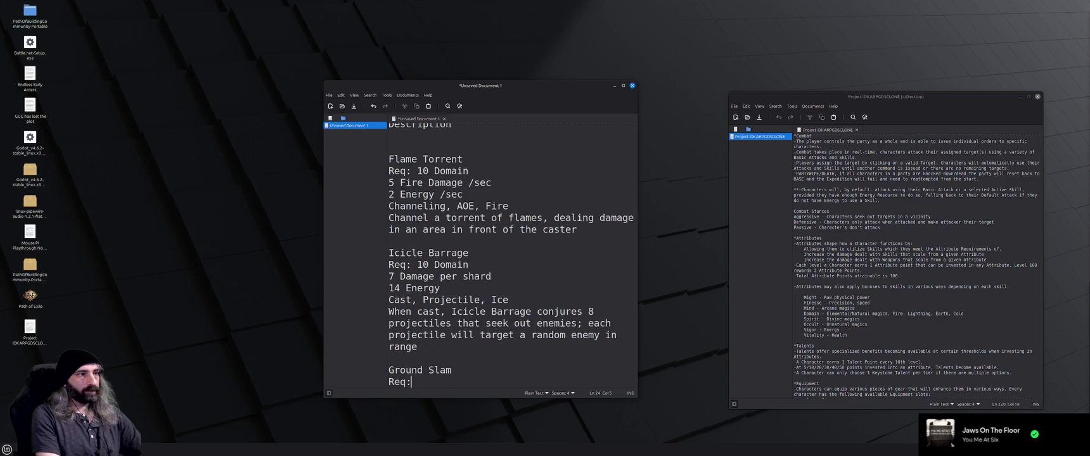
key("Return")
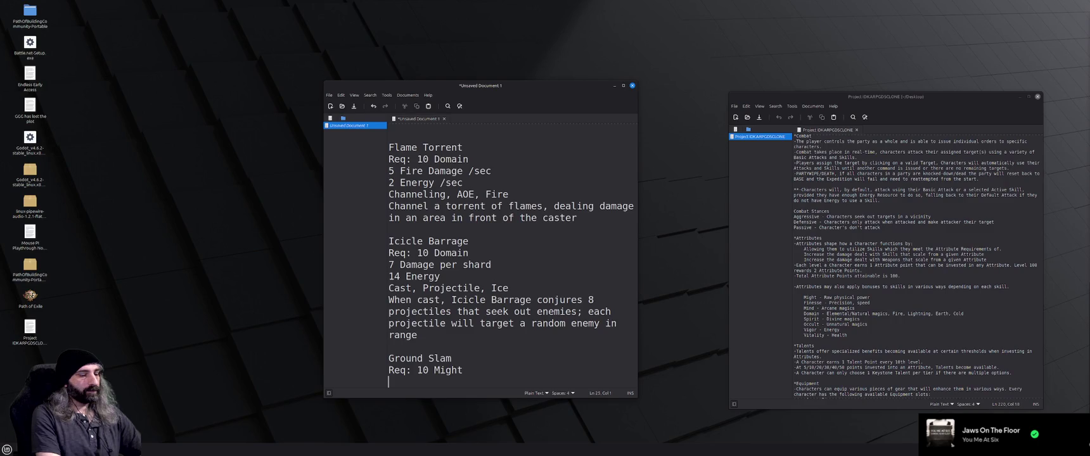
type("120%")
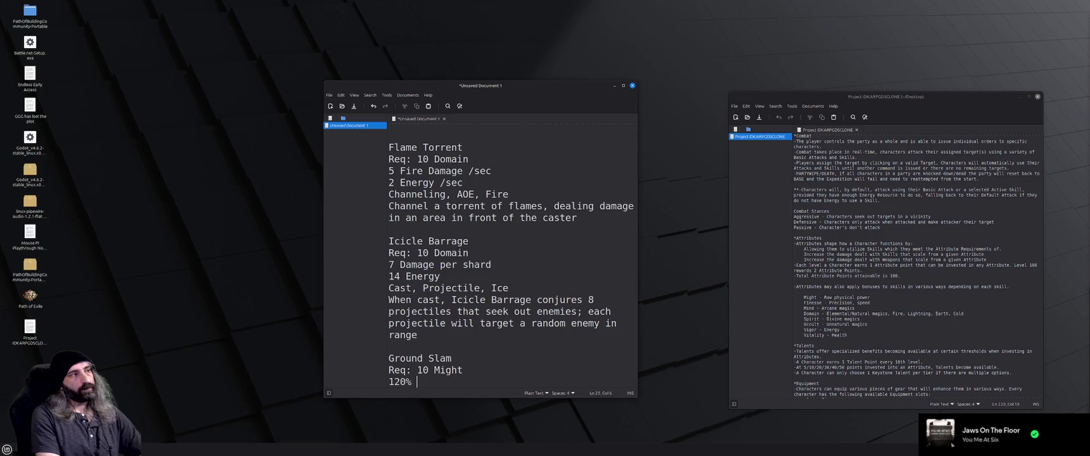
type("of")
key("BackSpace")
key("BackSpace")
type("of Melee Weap")
type("on Damage")
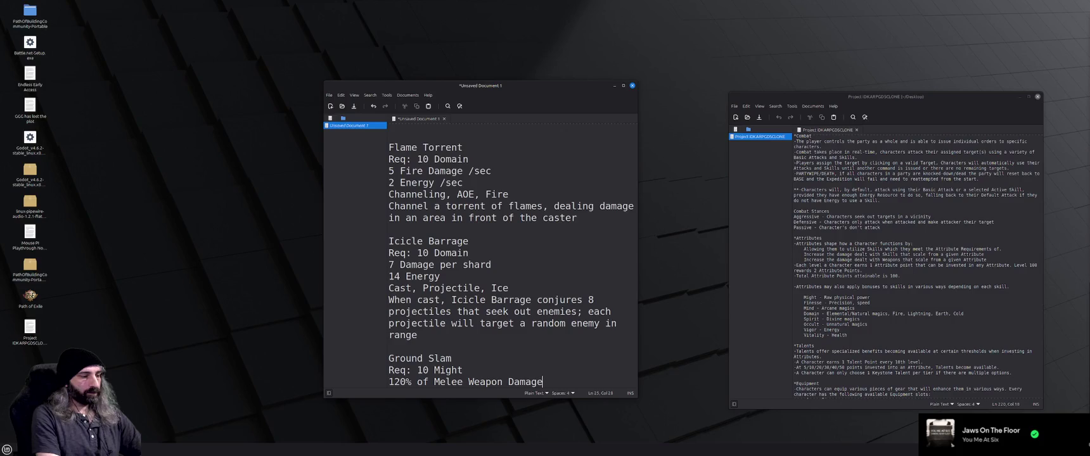
key("Return")
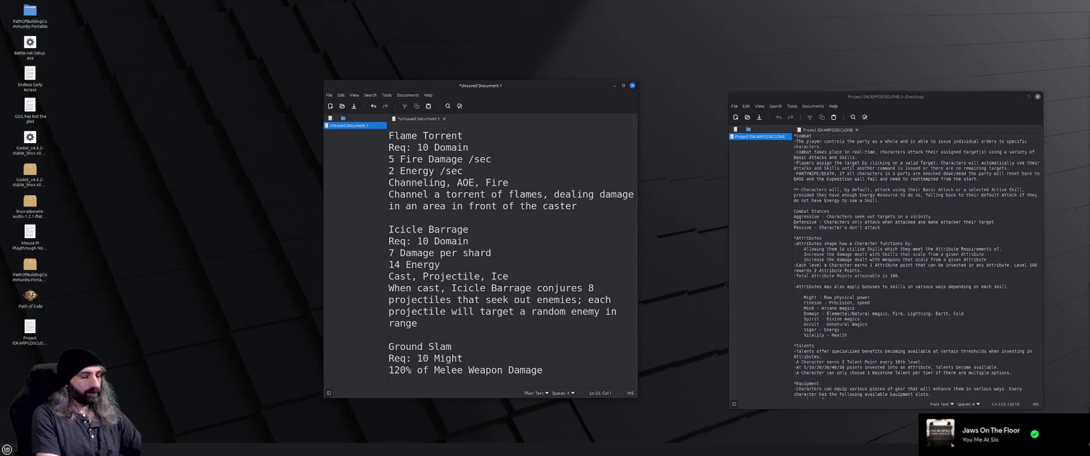
type("40% of each ")
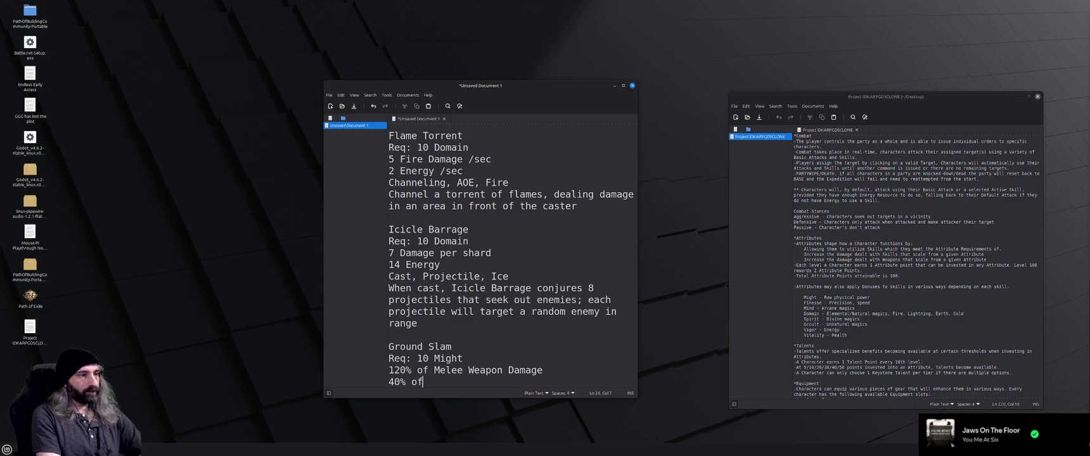
type("weapon ")
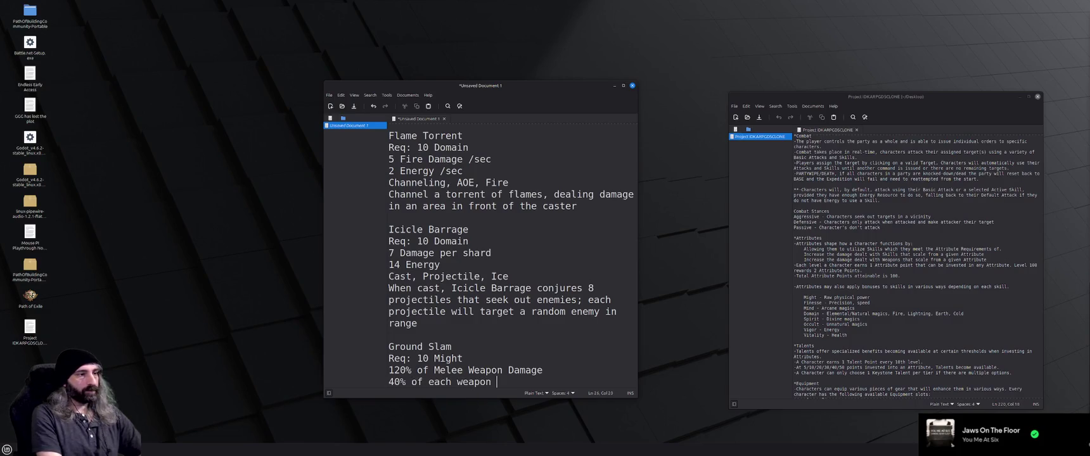
type("when Dual-")
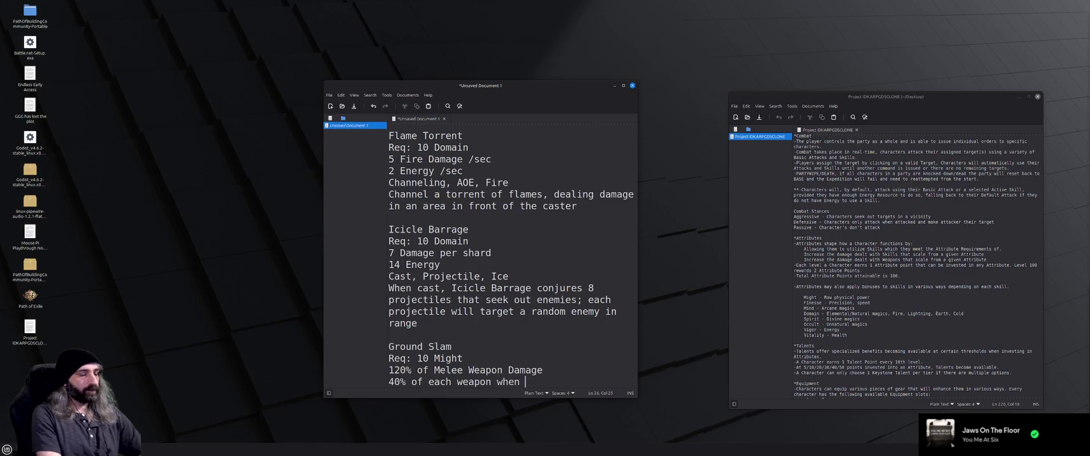
type("Wielding")
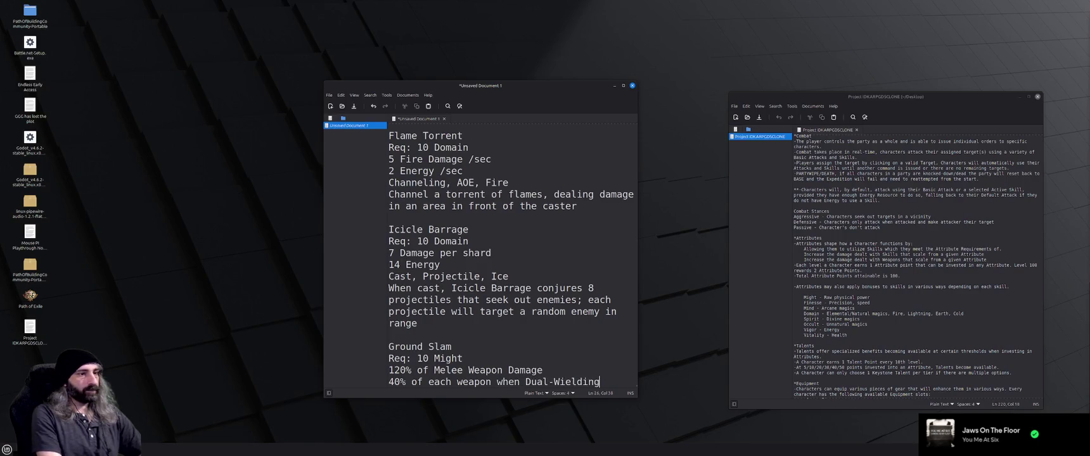
key("Return")
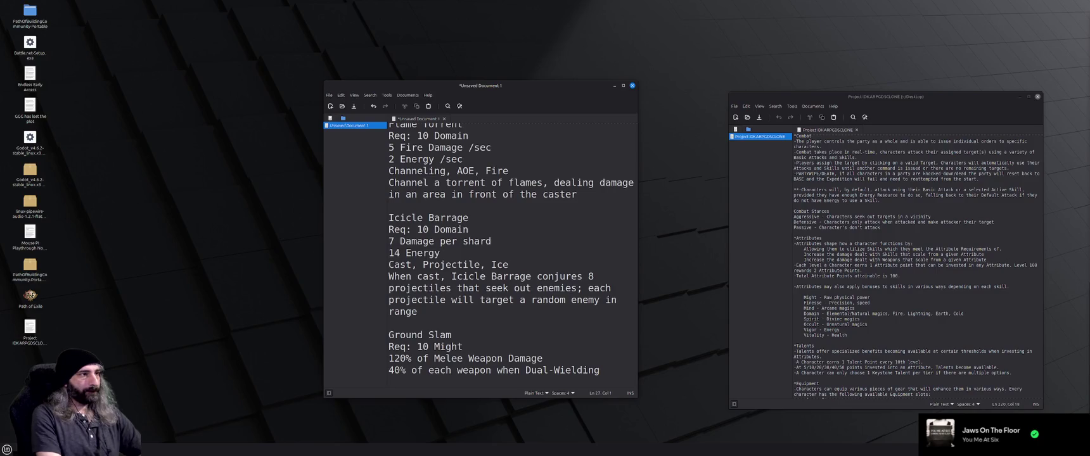
- Add Ground Slam's '20 Energy' cost and 'Attack, AOE, Physical' tags lines
type("20 Energy")
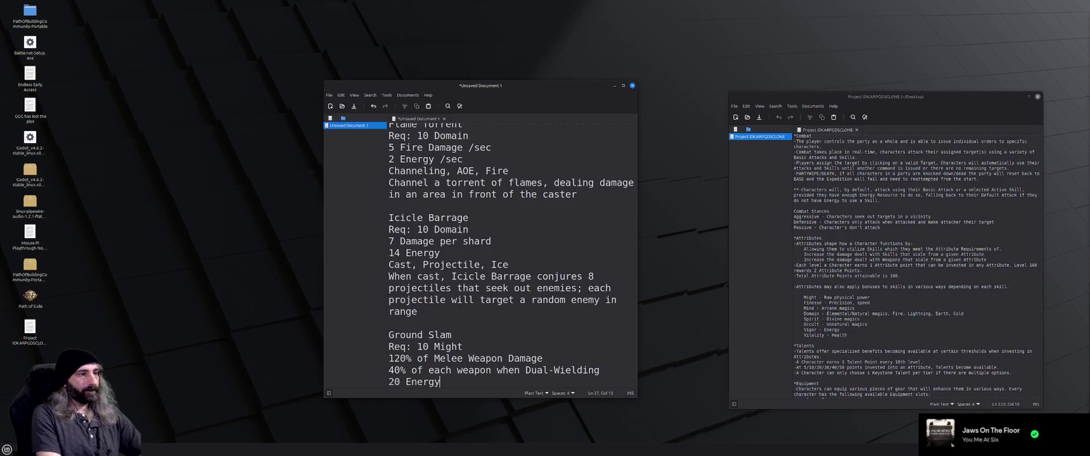
key("Return")
type("Attack, ")
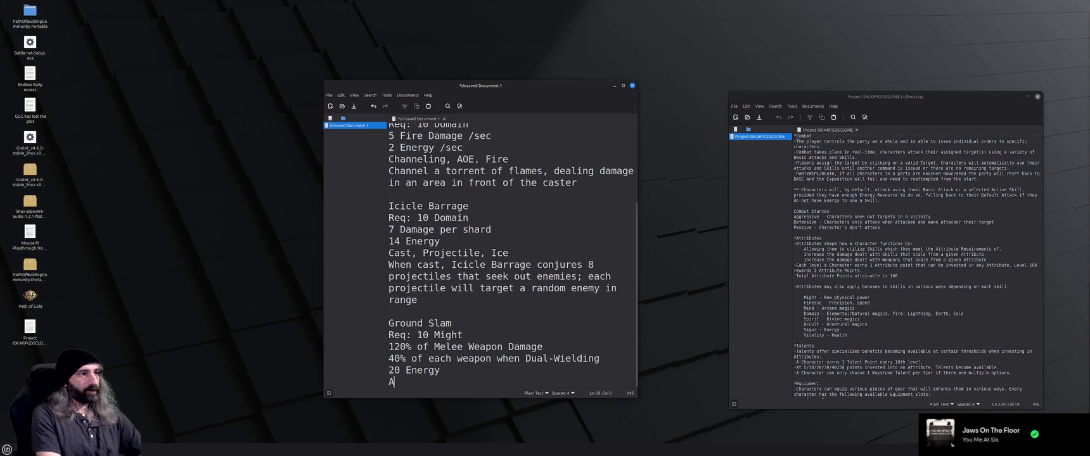
type("AOE, Physical")
key("Return")
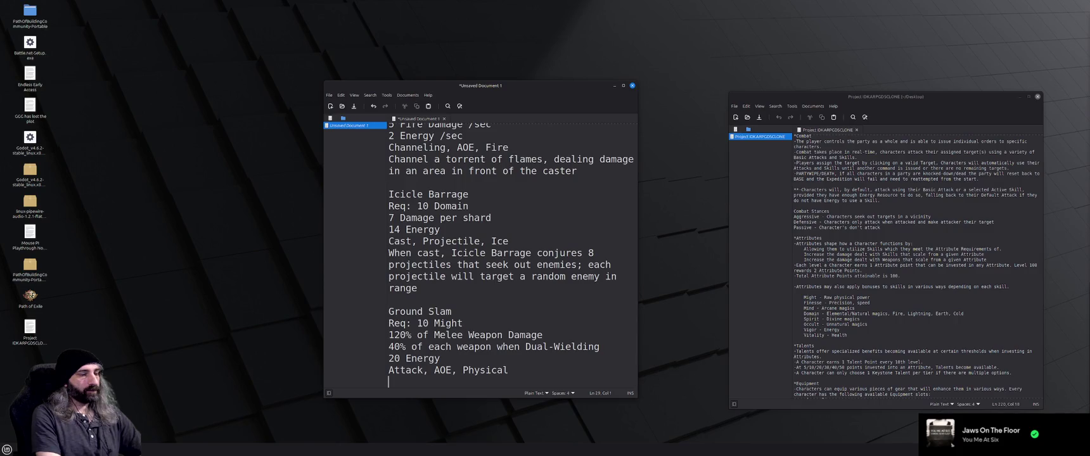
- Describe Ground Slam as slamming the ground, dealing Physical damage in an area from the impact point
type("Slam the groun")
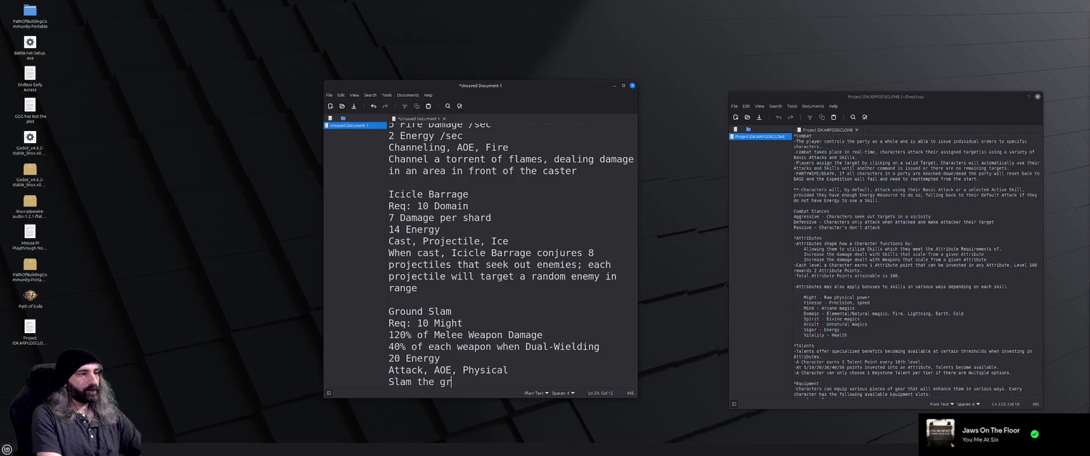
type("d with your w")
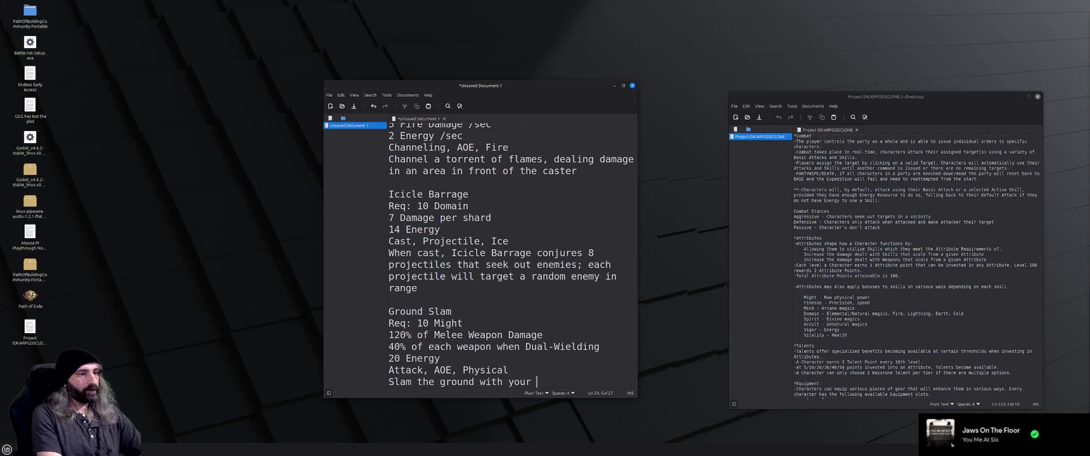
type("eapon(s)")
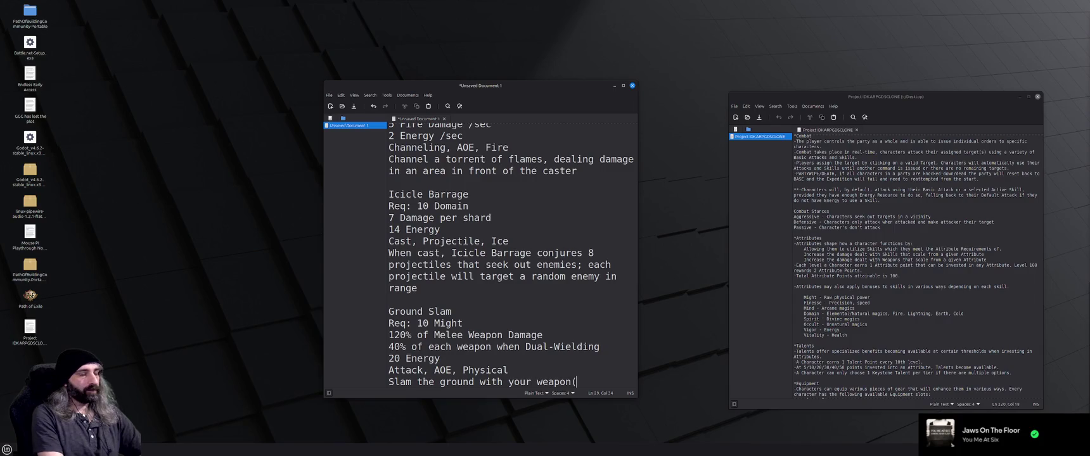
type("  dealing damag")
key("BackSpace")
key("BackSpace")
key("BackSpace")
type("Physical damge")
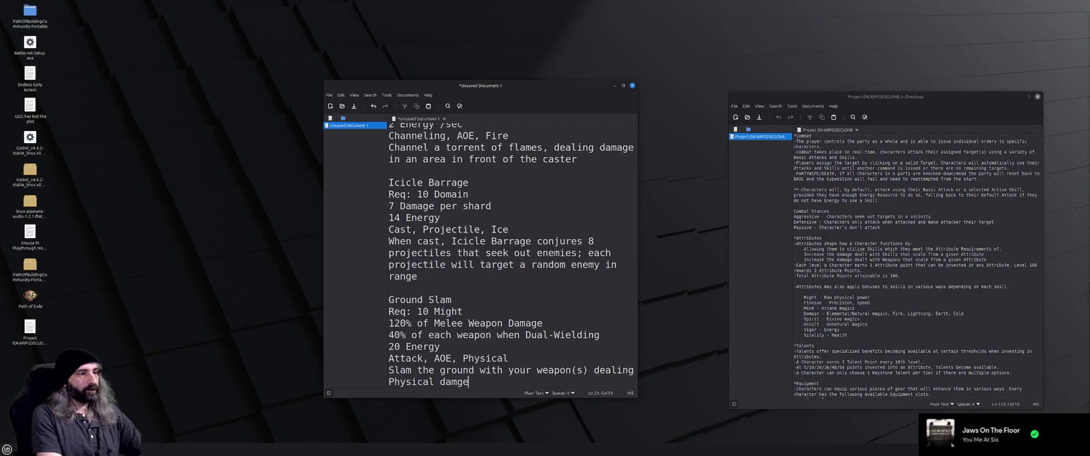
key("BackSpace")
type("age in an area ")
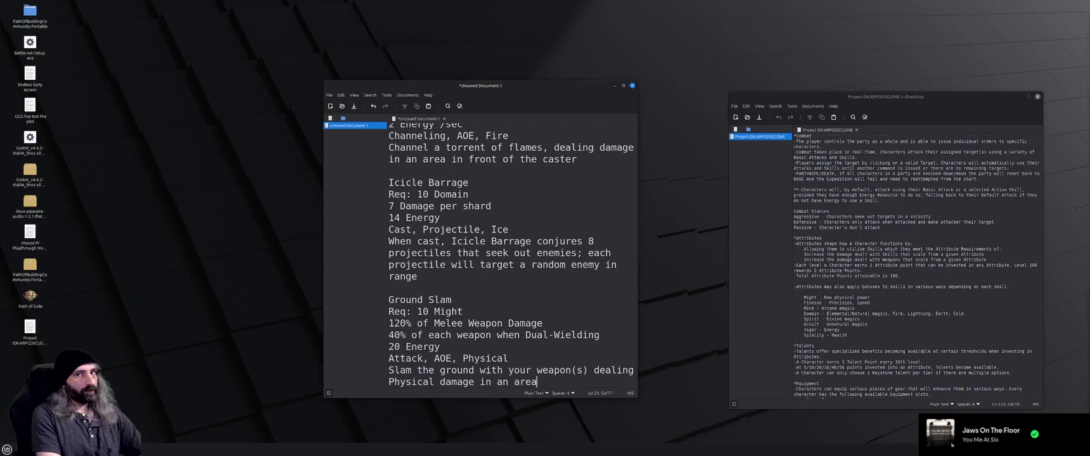
type("from the impac")
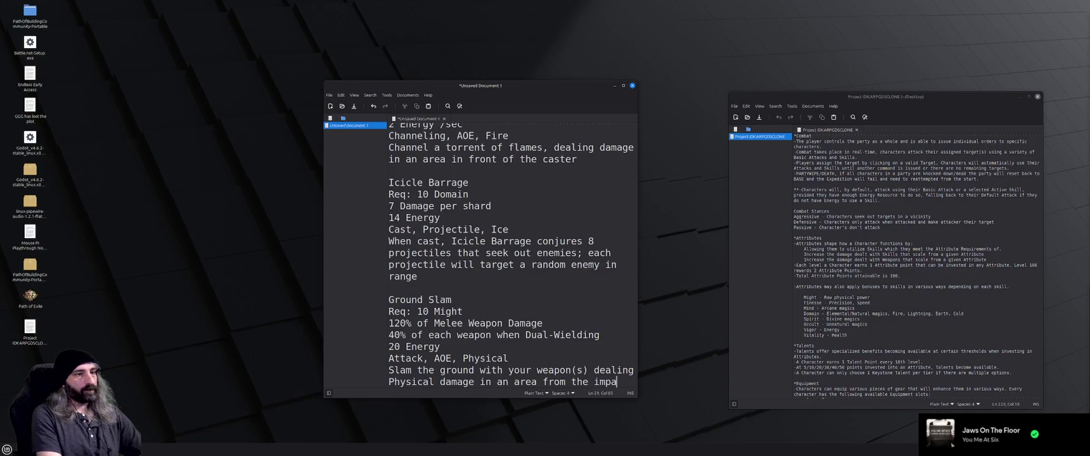
type("t point.")
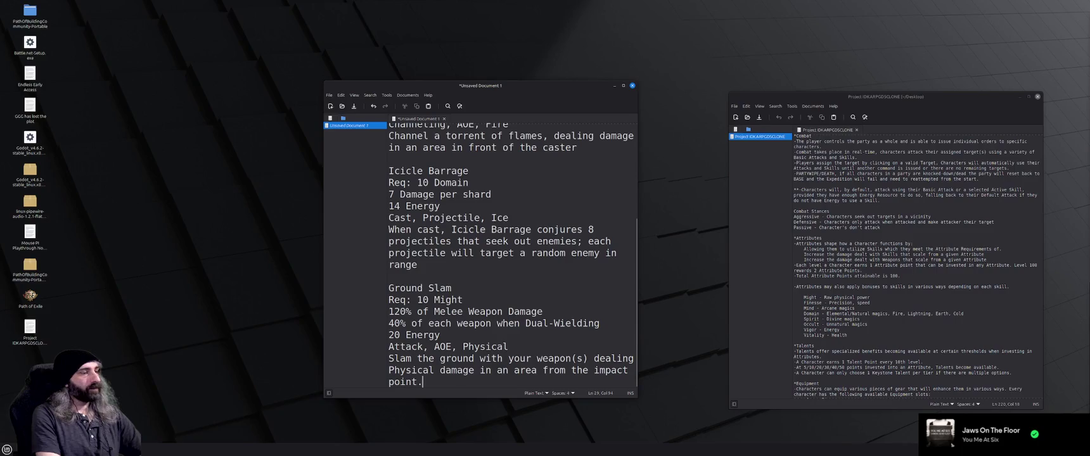
key("Return")
key("Return")
key("Return")
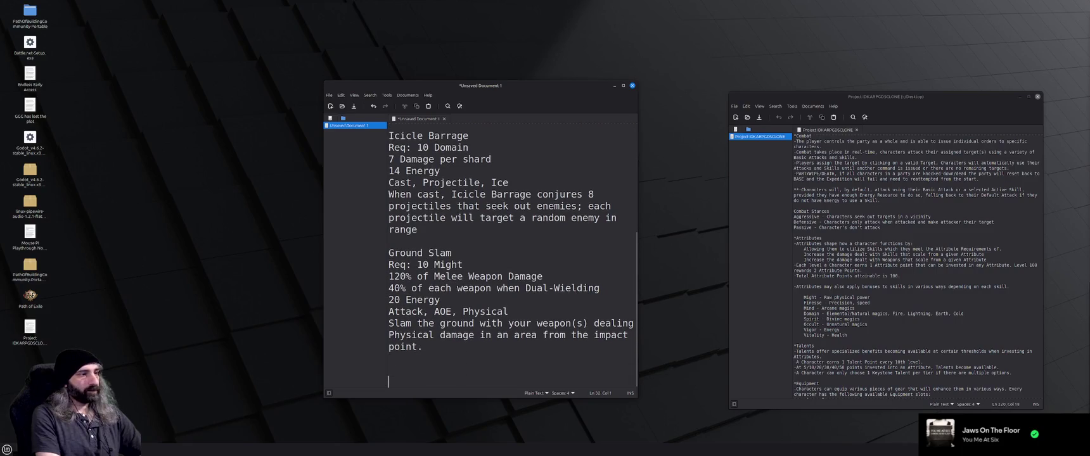
key("BackSpace")
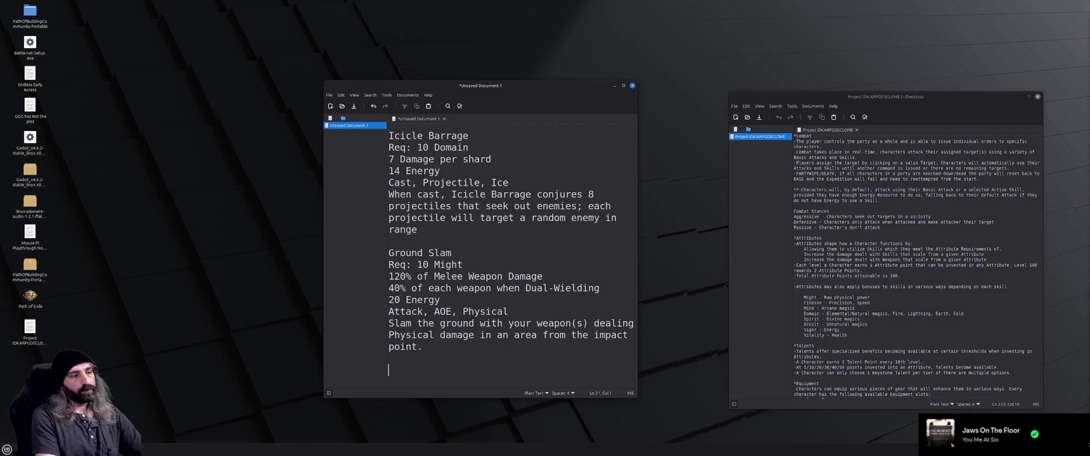
- Start the Cleave entry with the heading and 'Req: 5 Might'
type("Cleave")
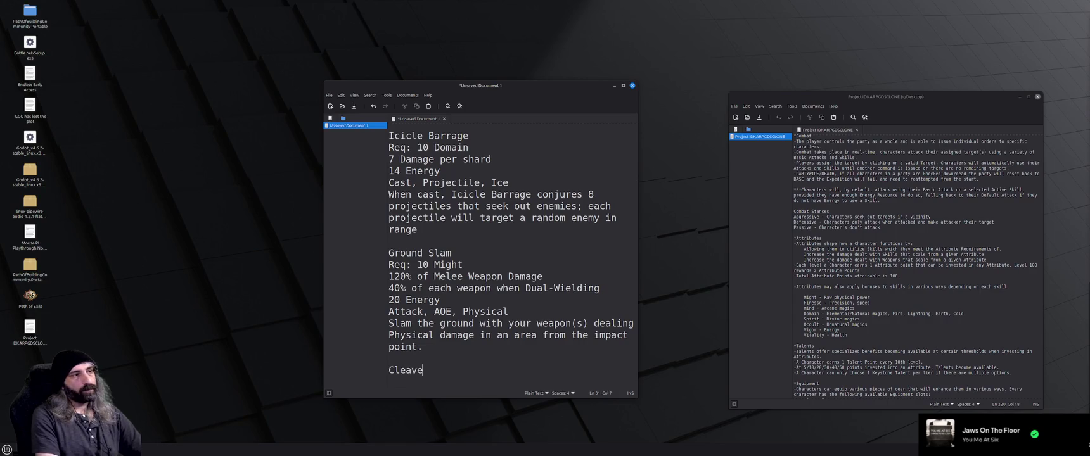
key("Return")
type("Req")
type(": ")
type("10")
key("BackSpace")
key("BackSpace")
type("5 Migh")
key("BackSpace")
key("BackSpace")
key("BackSpace")
type("ight")
key("Return")
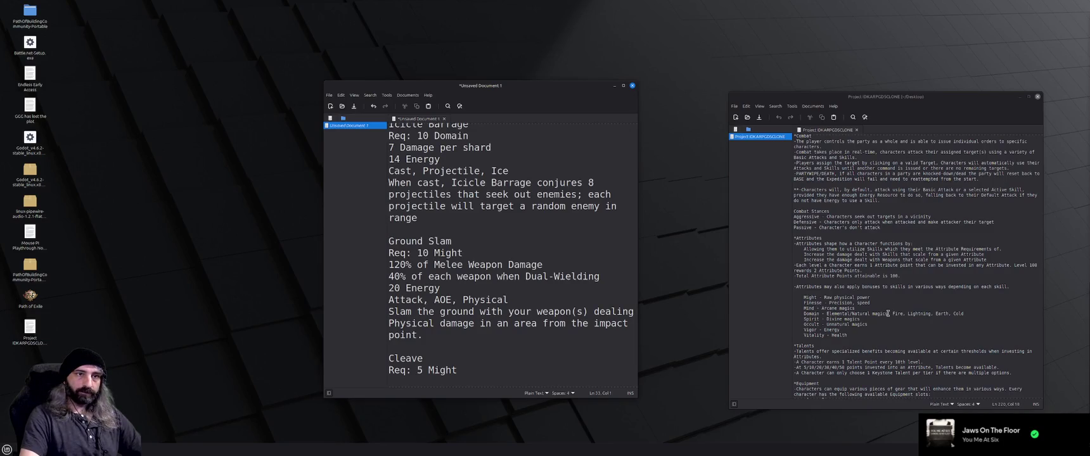
- Add Cleave's damage lines: '140% of Melee Weapon Damage' and '60% of each weapon when Dual-Wielding'
scroll(544, 349, "down", 1)
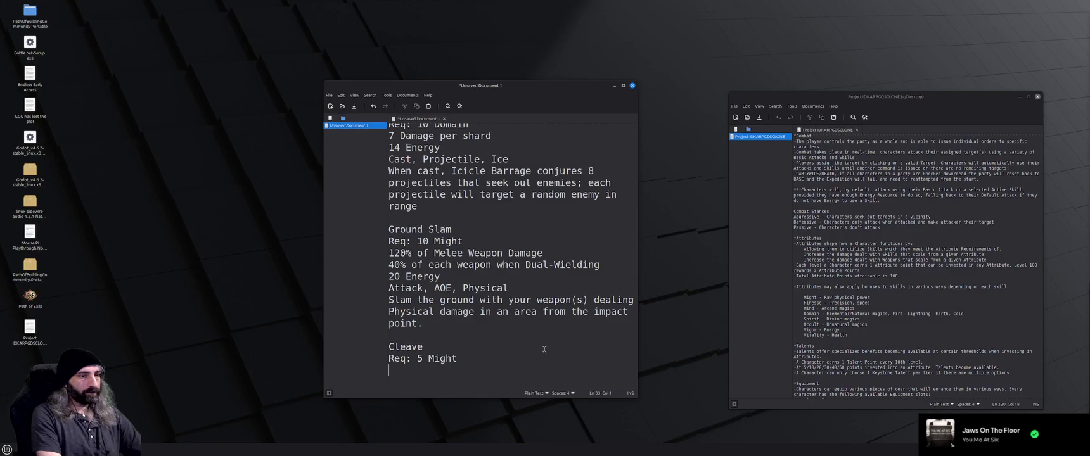
type("11")
type("0%")
key("BackSpace")
key("BackSpace")
key("BackSpace")
type("40")
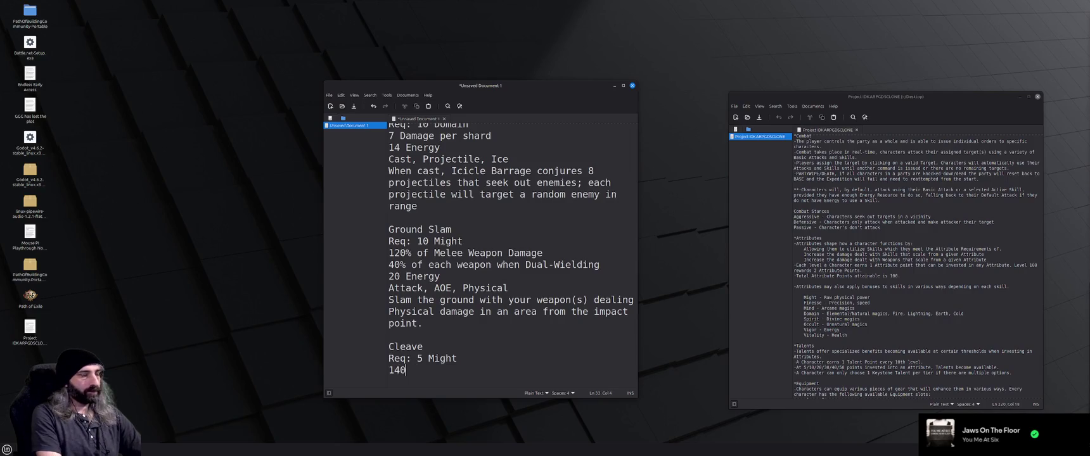
type("% of ")
type("Melee Weapon Damage")
key("Return")
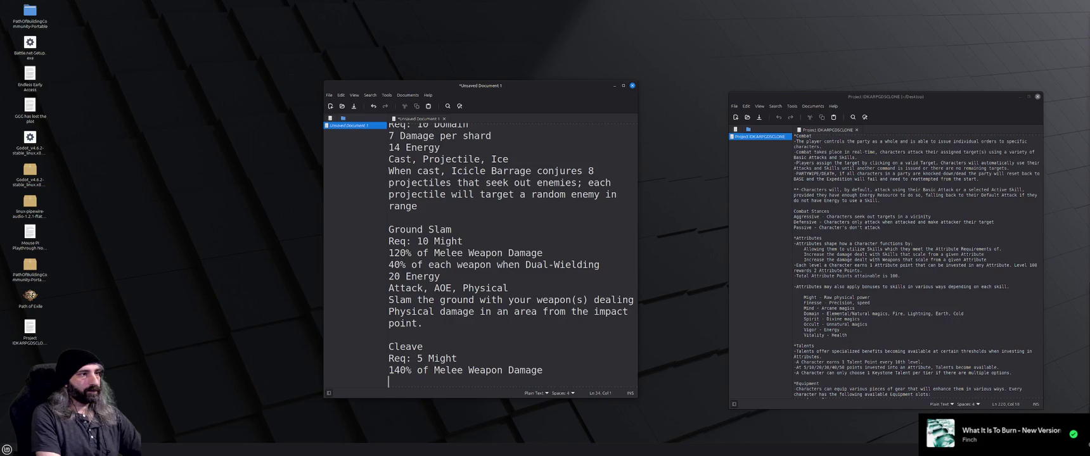
type("60% of each w")
type("eapon when Dual")
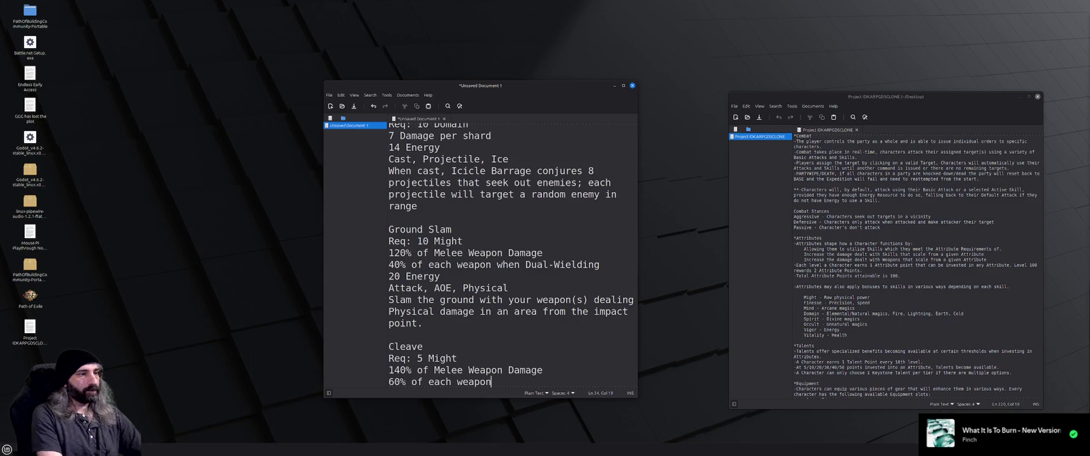
type("-Wier")
key("BackSpace")
type("lding")
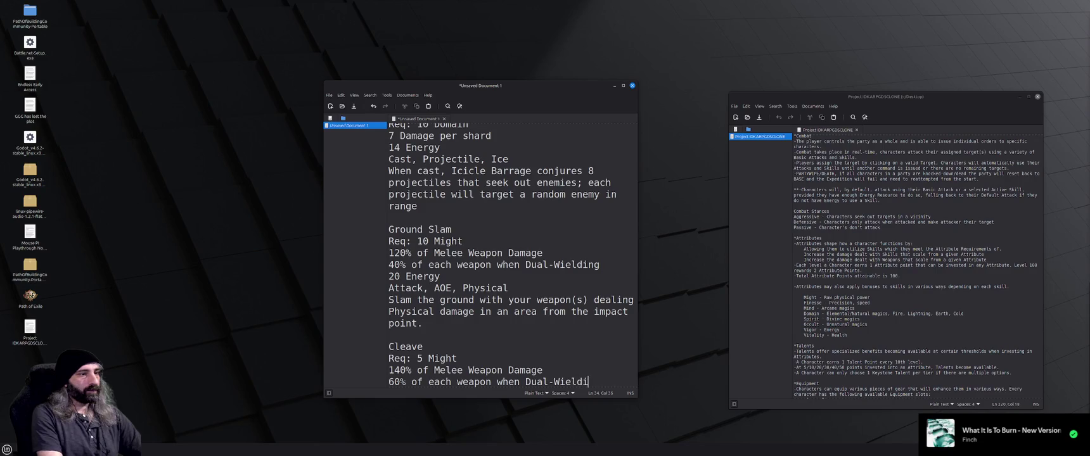
key("Return")
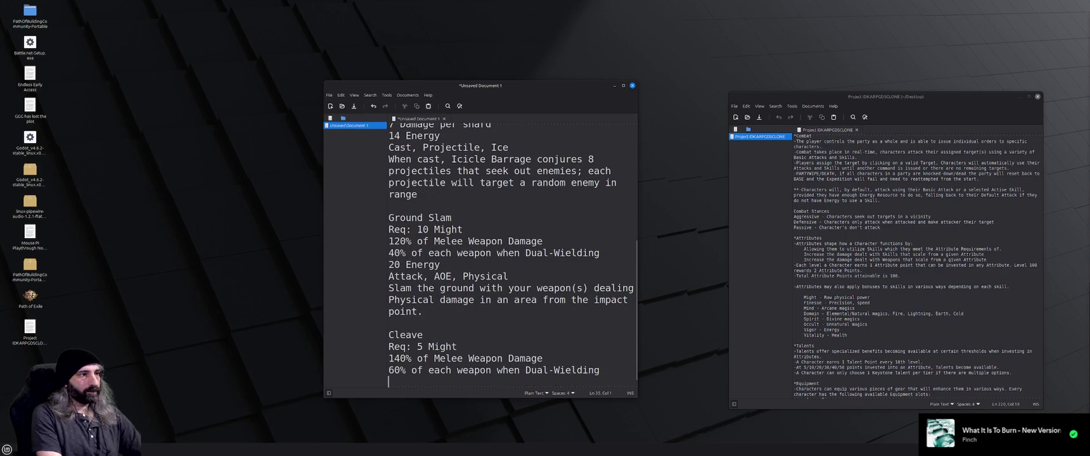
- Add Cleave's '15 Energy' cost and 'Attack, AOE, Physical' tags
type("15 Energ")
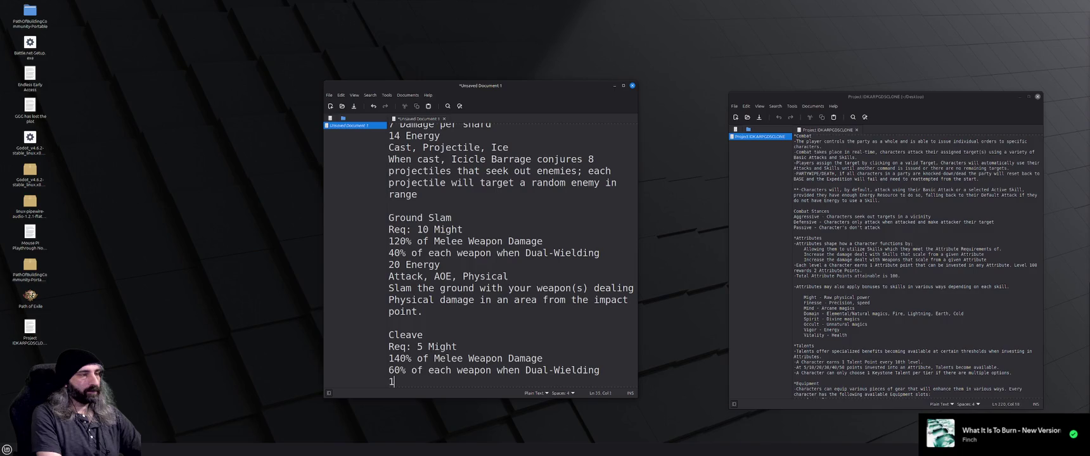
type("y")
key("Return")
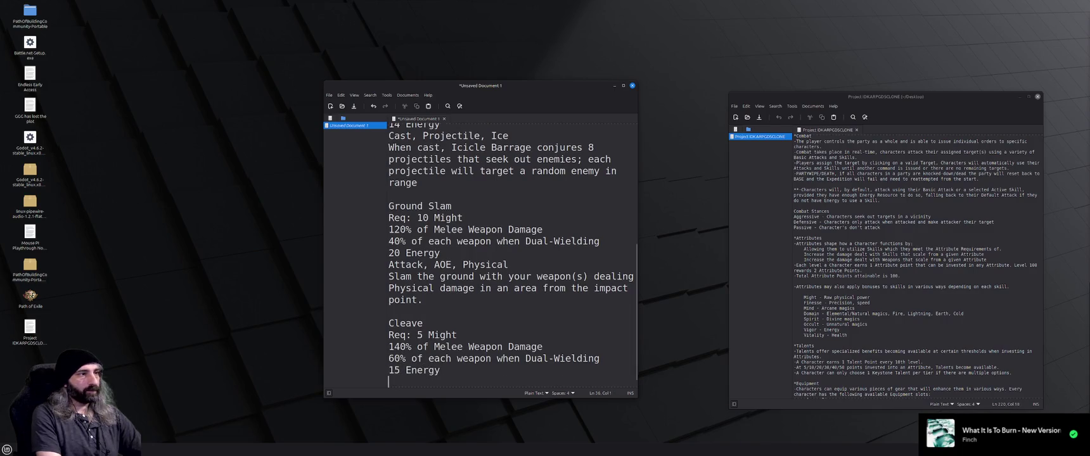
type("Attack")
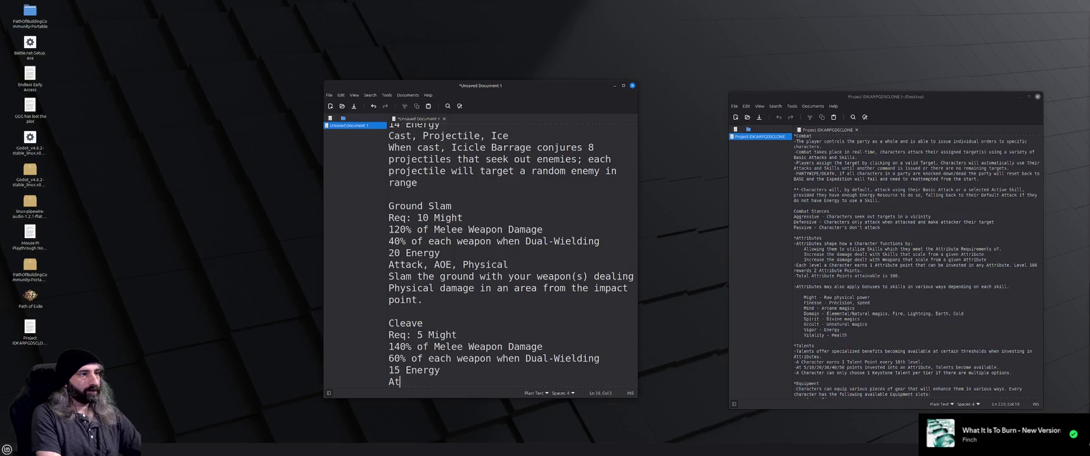
type(", AOE, Ph")
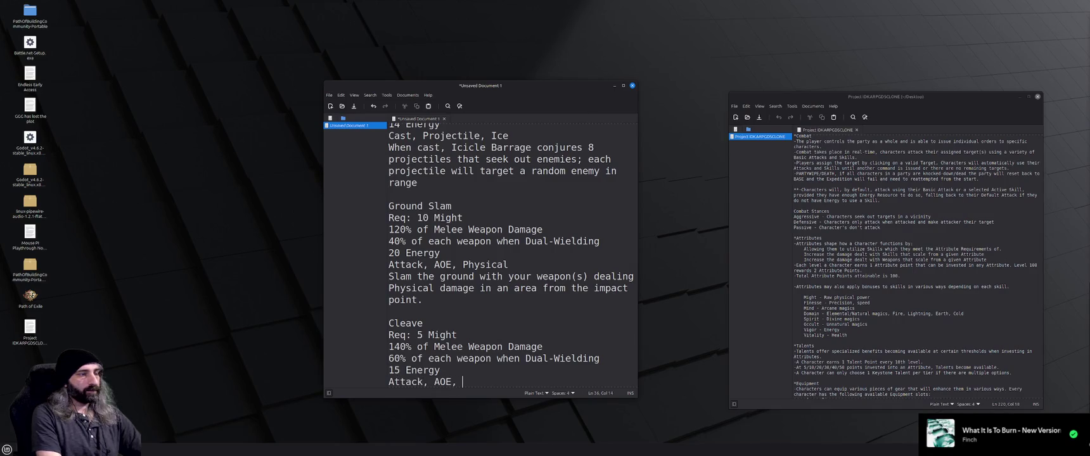
type("ysical")
key("Return")
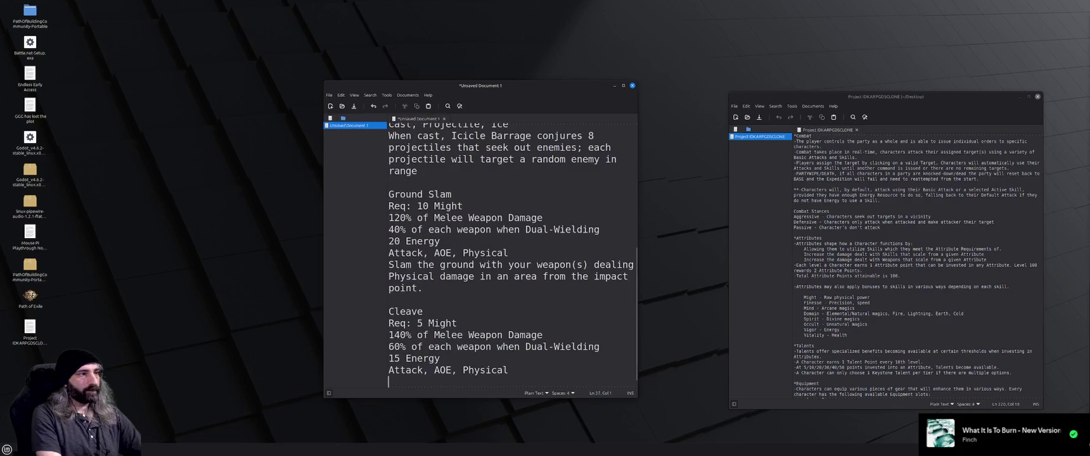
- Describe Cleave as swinging your weapon(s) in an arc, damaging all enemies within range
type("Swing your weapon(s")
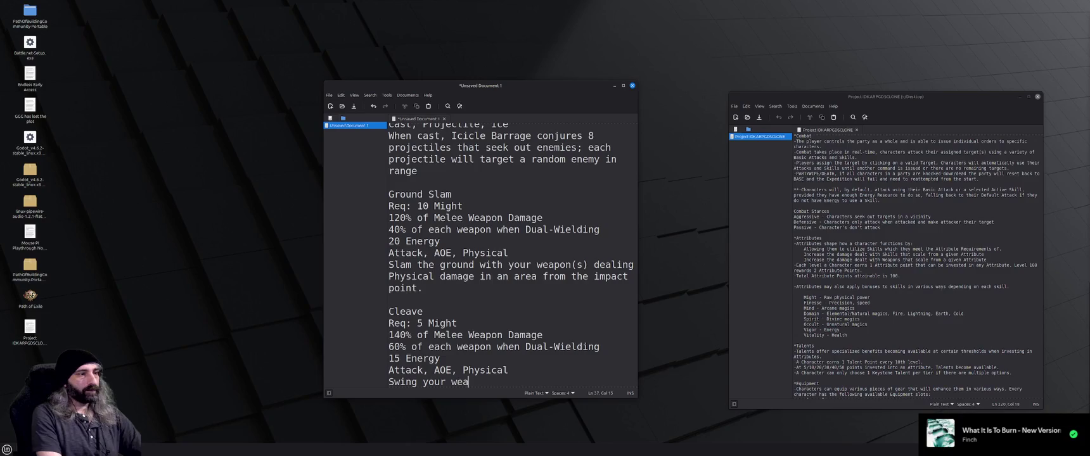
type(") in an A")
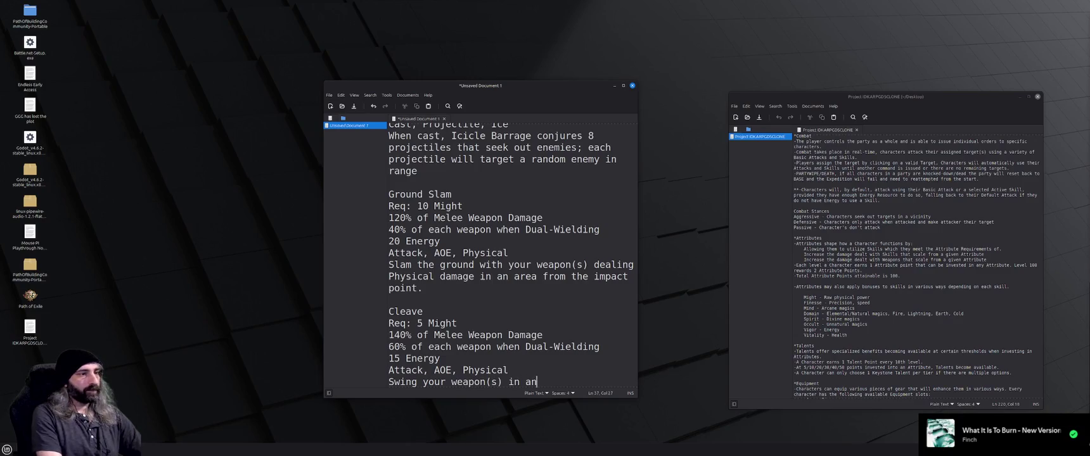
key("BackSpace")
type("arc, dealing")
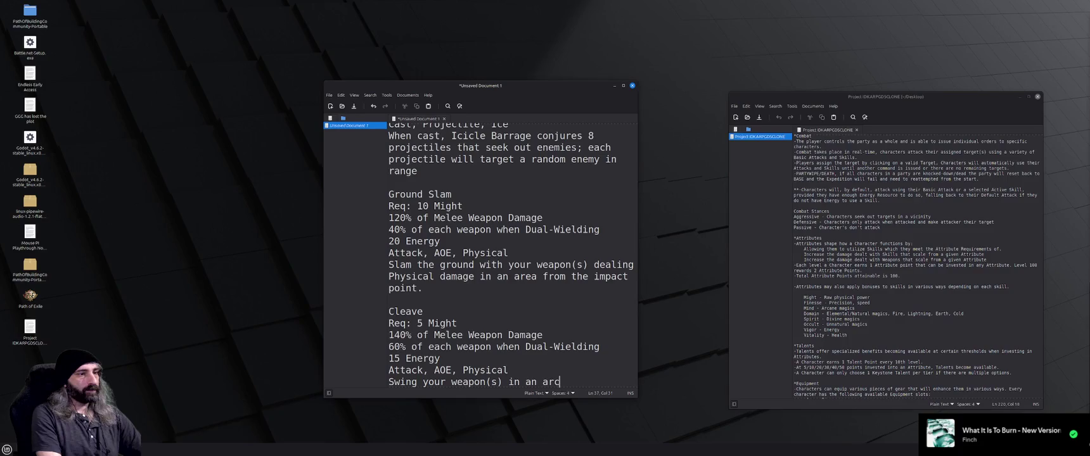
type(" dam")
key("BackSpace")
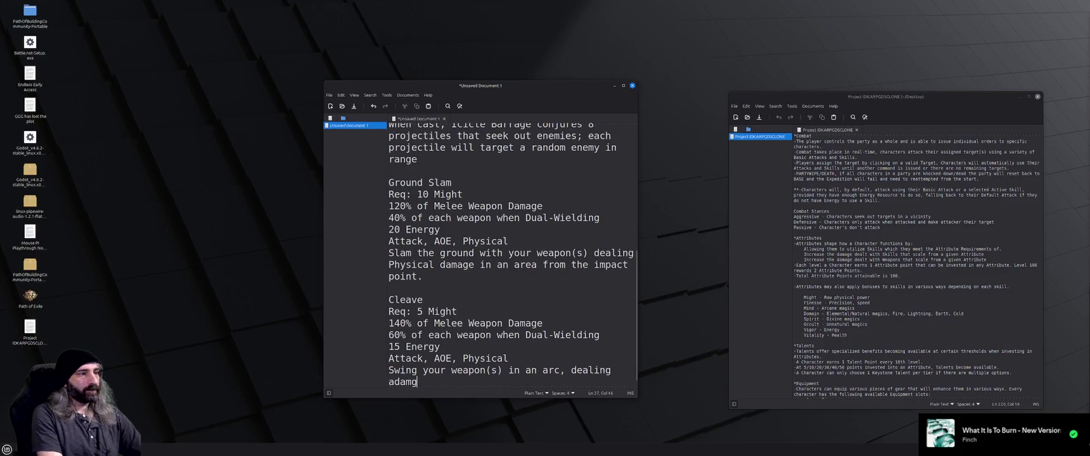
type("mage to all ene")
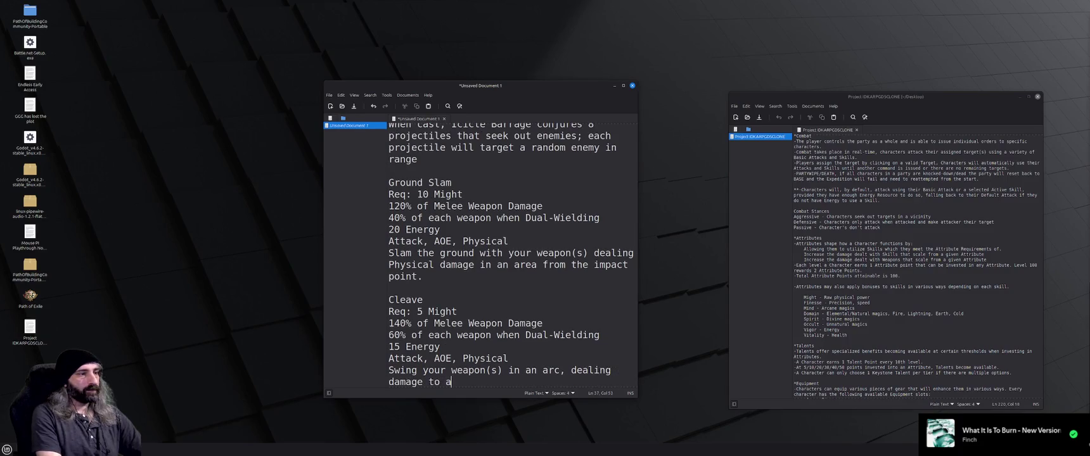
type("mies ")
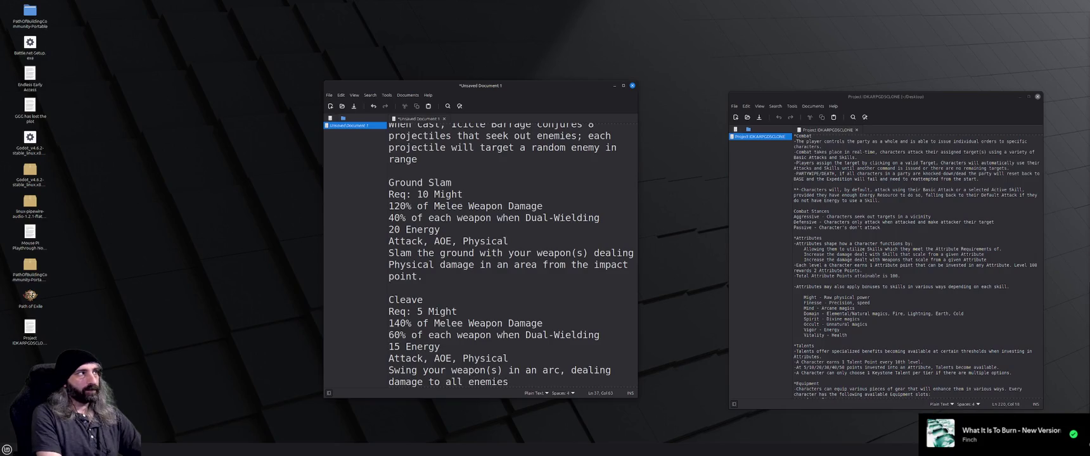
type("within ra")
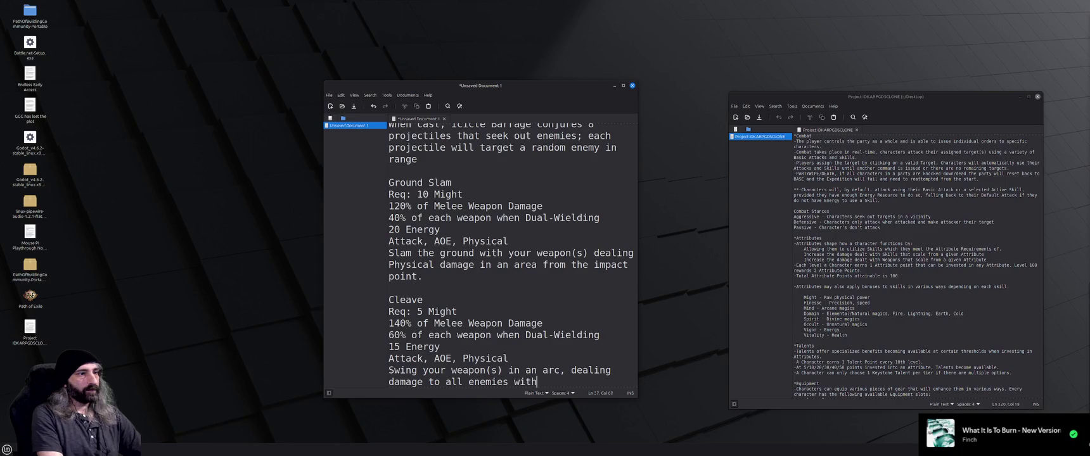
type("nge")
key("Return")
key("Return")
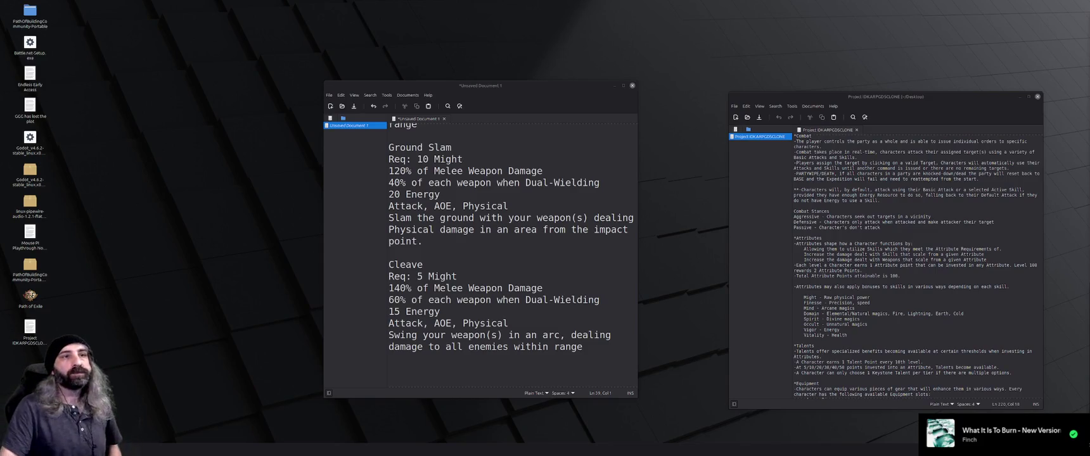
left_click(914, 327)
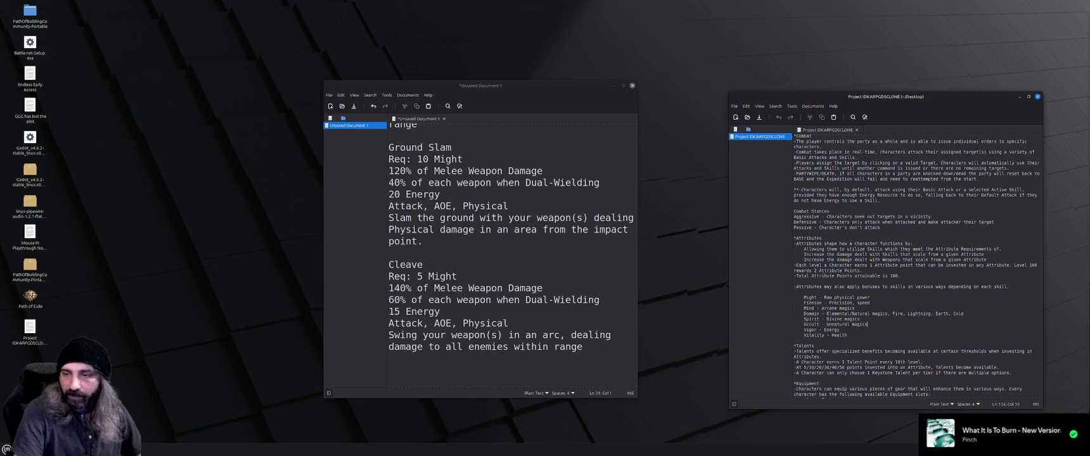
key("alt+Tab")
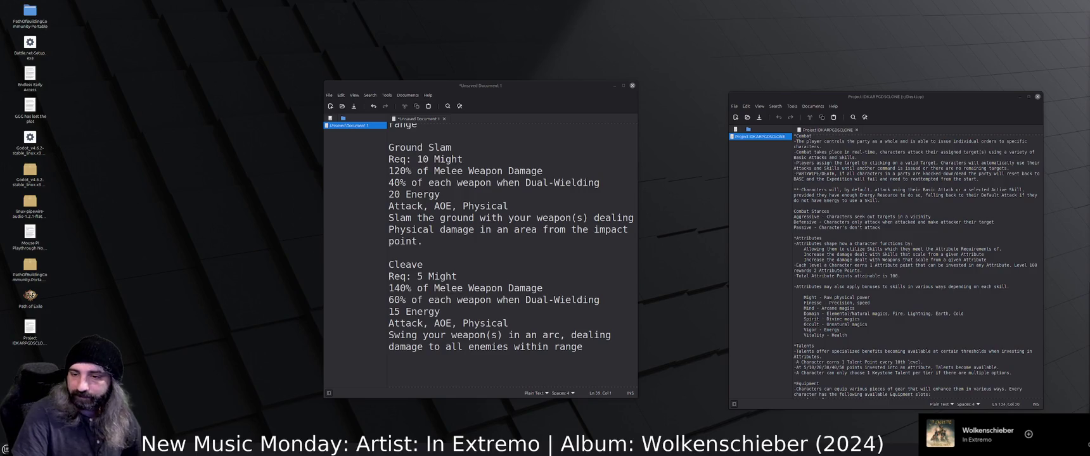
key("XF86AudioLowerVolume")
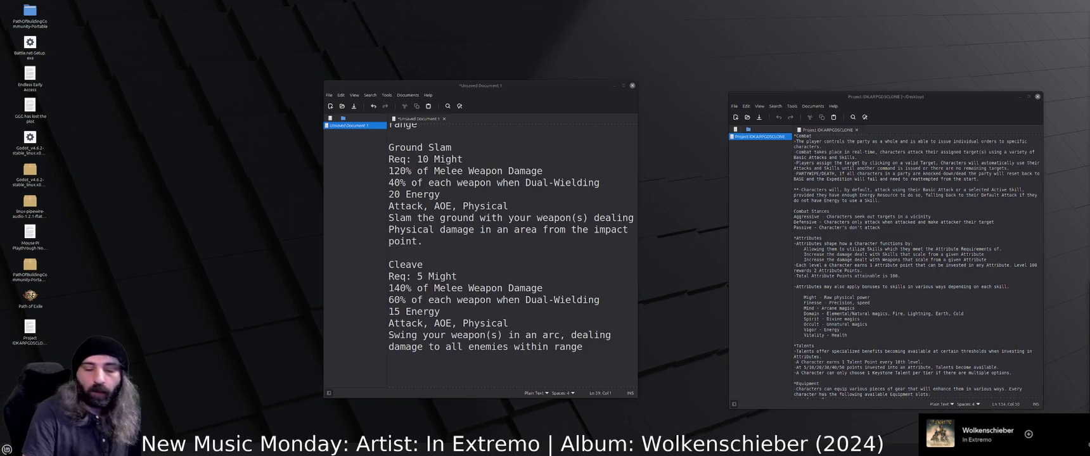
key("XF86AudioLowerVolume")
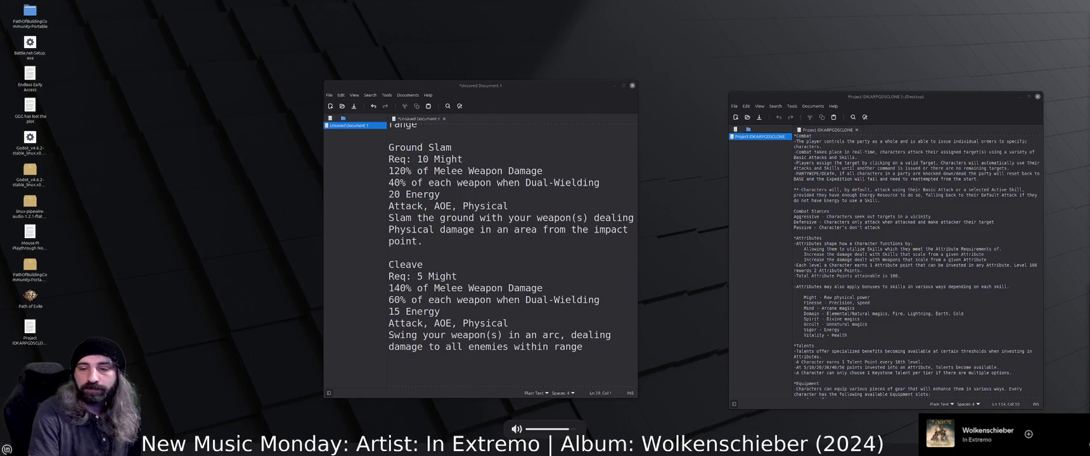
key("XF86AudioRaiseVolume")
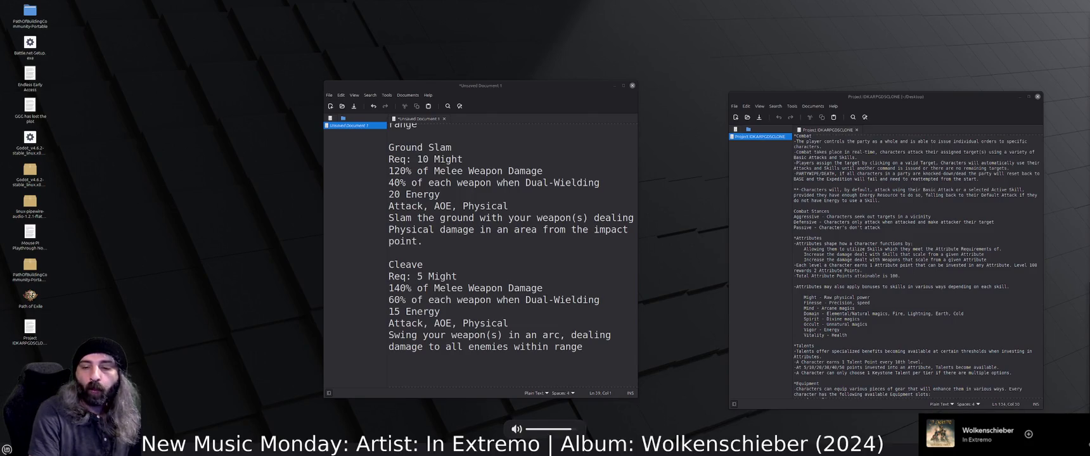
left_click(555, 316)
scroll(495, 326, "down", 1)
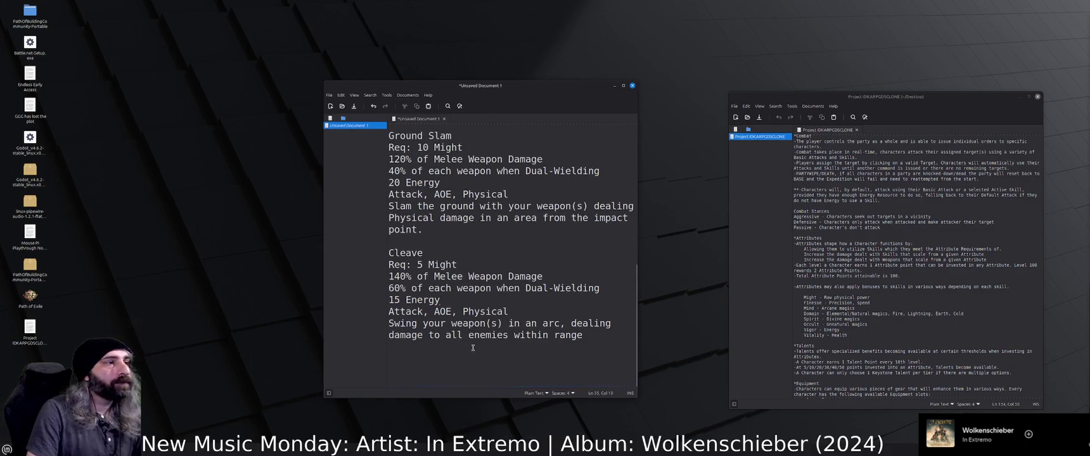
left_click(457, 359)
scroll(497, 343, "up", 8)
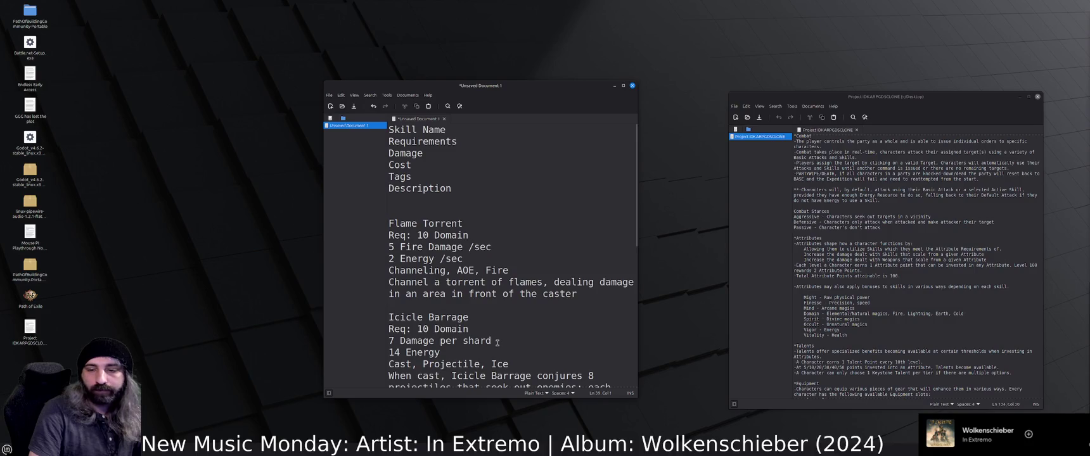
scroll(497, 343, "down", 9)
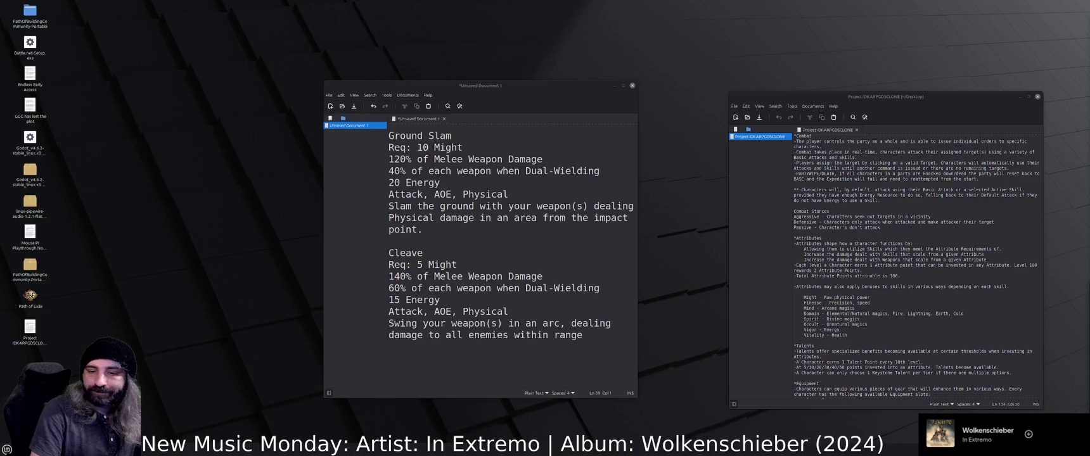
left_click(482, 361)
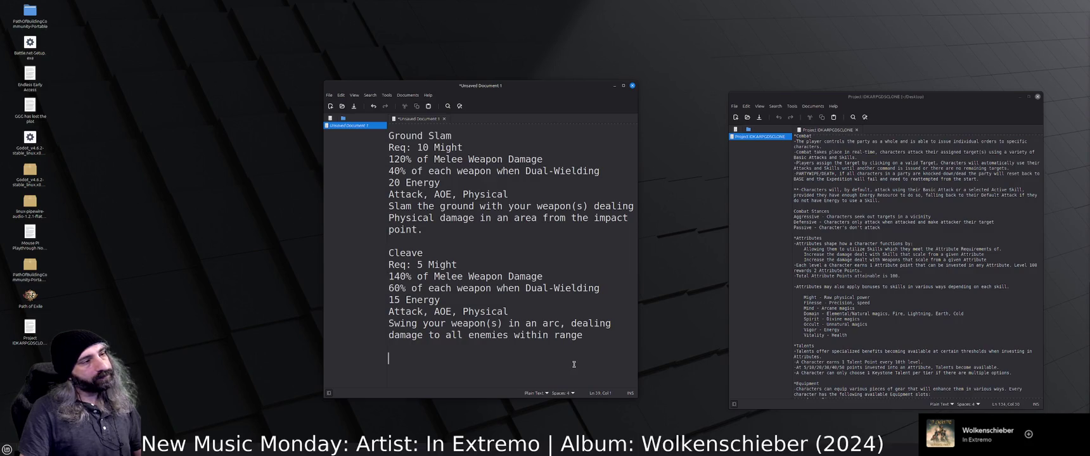
left_click(479, 266)
- Append ', Melee Weapon' to the Req lines of Cleave (5 Might) and Ground Slam (10 Might)
type(", Melee Weapon")
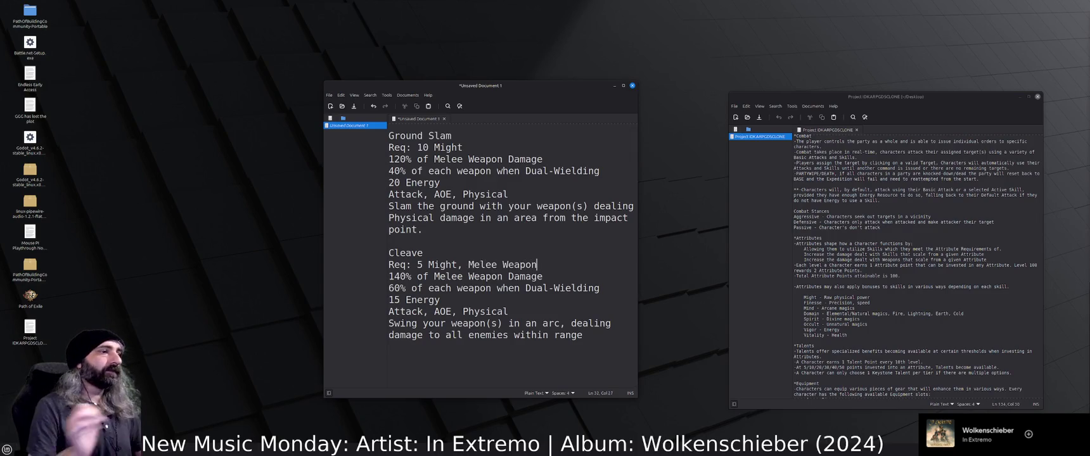
left_click(471, 147)
type(", Weapon")
key("BackSpace")
key("BackSpace")
key("BackSpace")
key("BackSpace")
type("Melee Weapon")
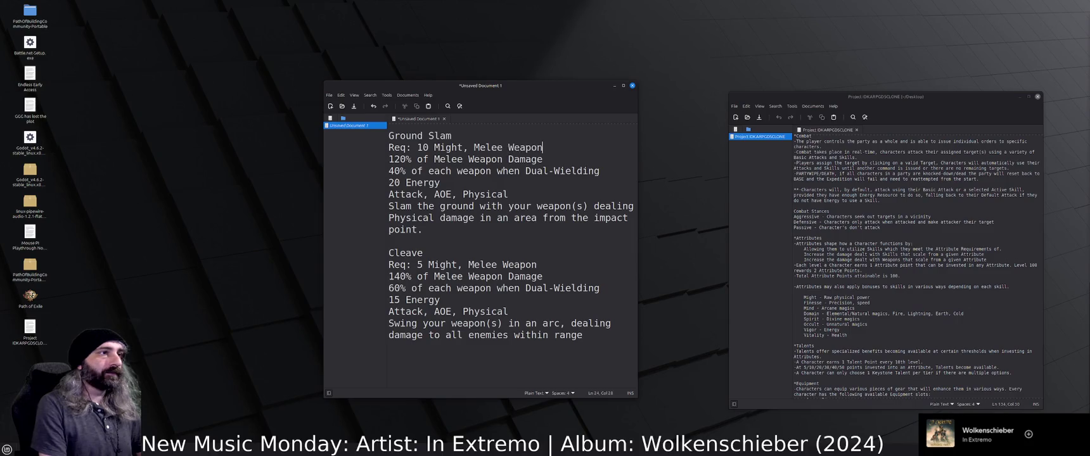
left_click(427, 361)
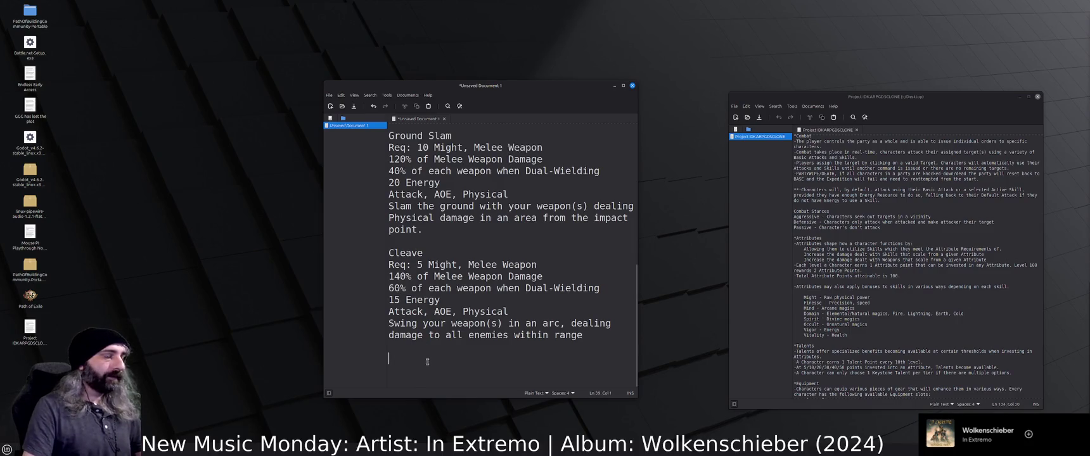
- Start the Barrage entry with 'Req: 10 Finesse, Ranged Weapon' and '120% of Ranged Weapon Damage'
type("Barrage")
key("Return")
type("R")
key("BackSpace")
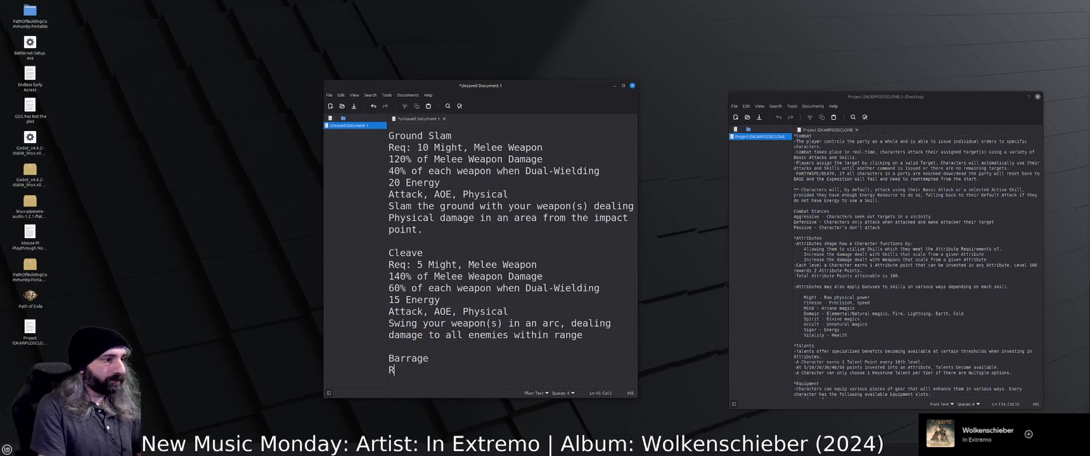
type("eq: ")
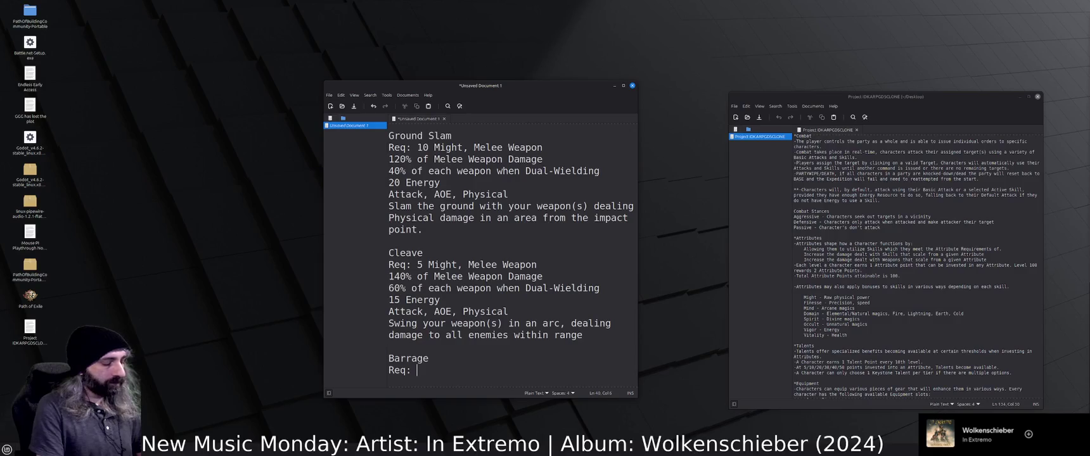
type("10 ")
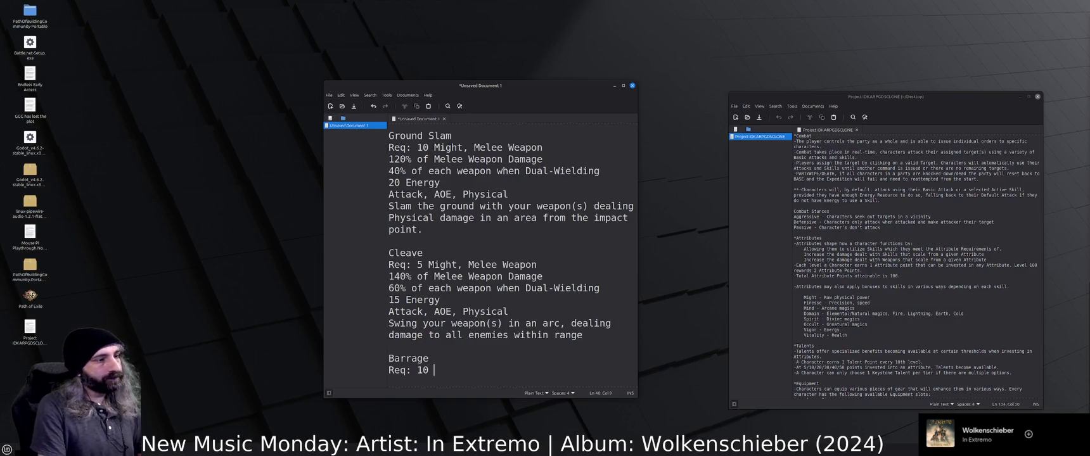
type("Finesse, Ranged ")
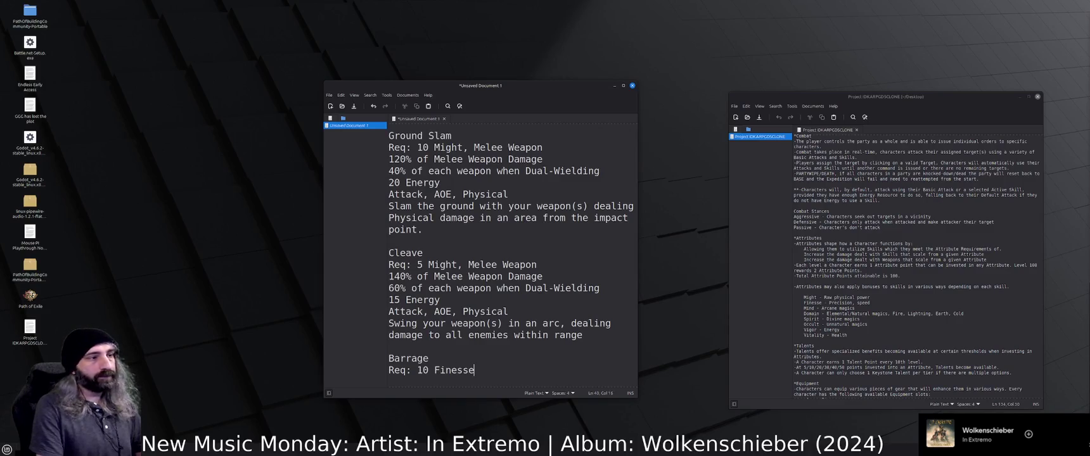
type("Weapon ")
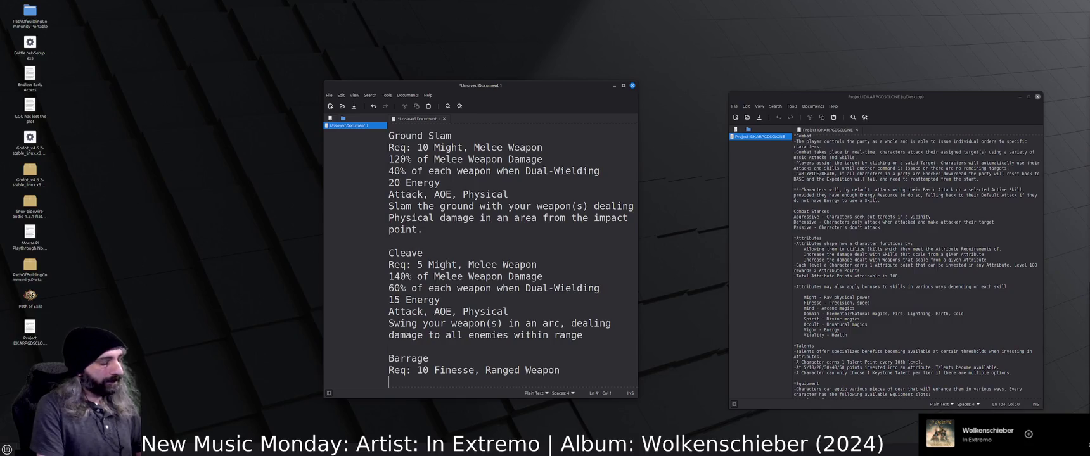
type("120% of Ranged Weapon Damage")
key("Return")
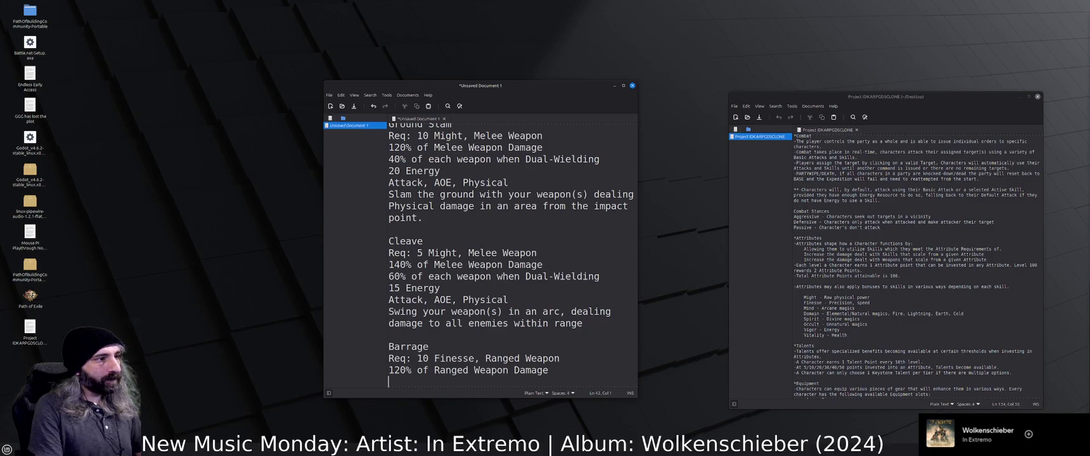
- Add '15 Energy' and 'Attack, Projectile, Physical' tags, then remove the unfinished 'Fire 8 arrows over' description
type("15 Energy")
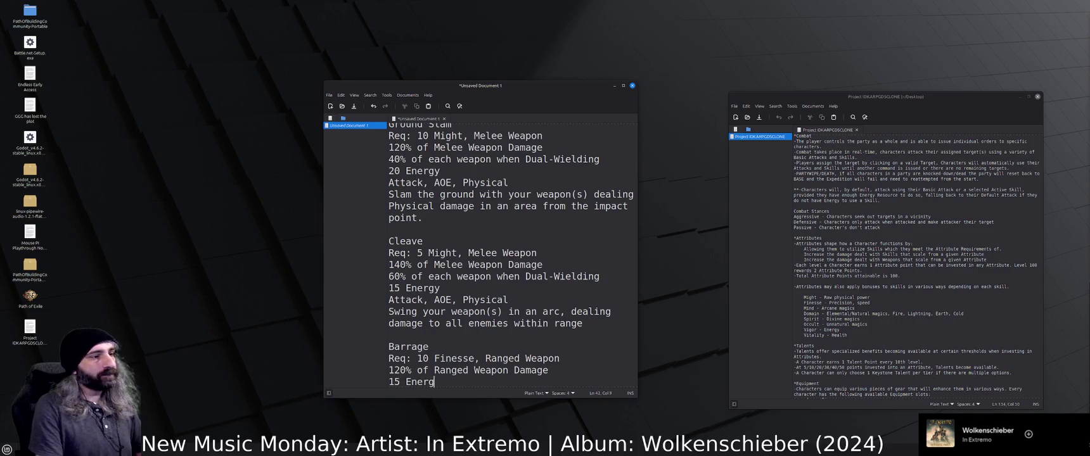
key("Return")
type("Attack, ")
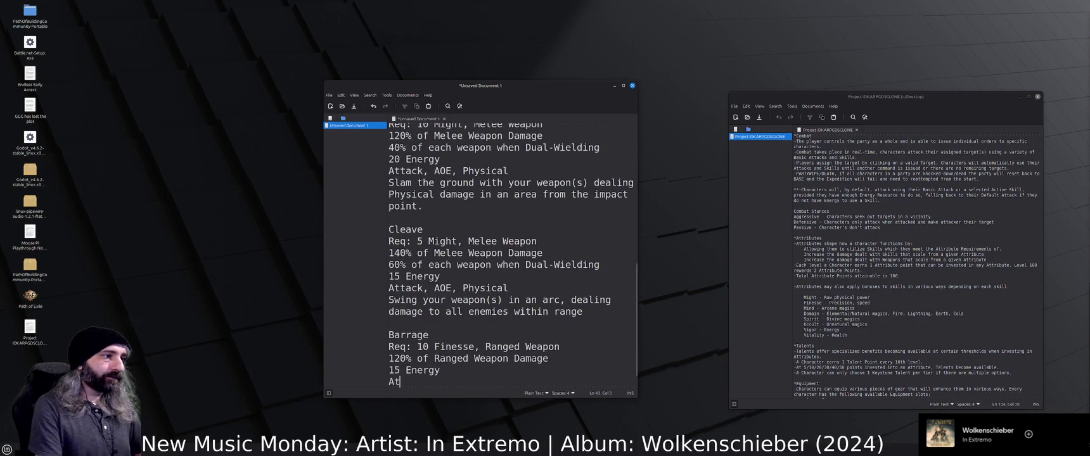
type("Projectile, PHy")
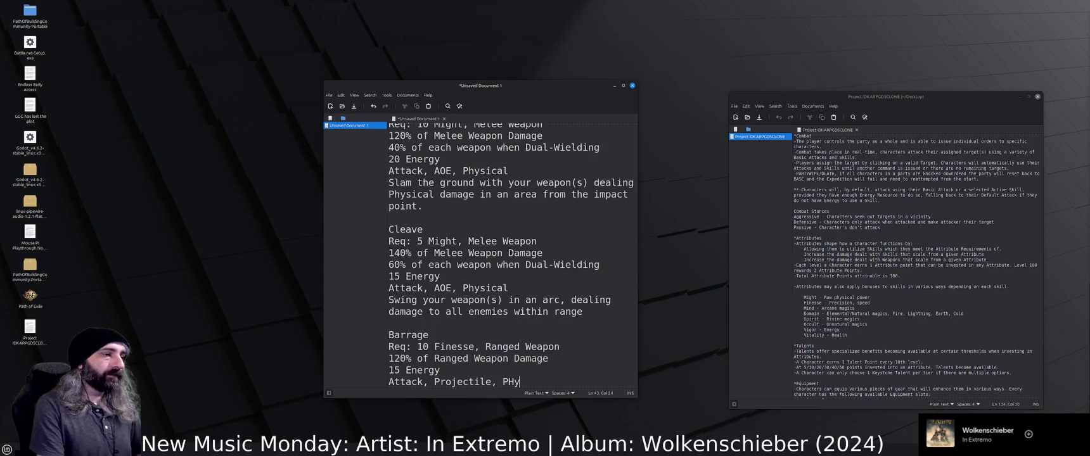
key("BackSpace")
type("hysical")
key("Return")
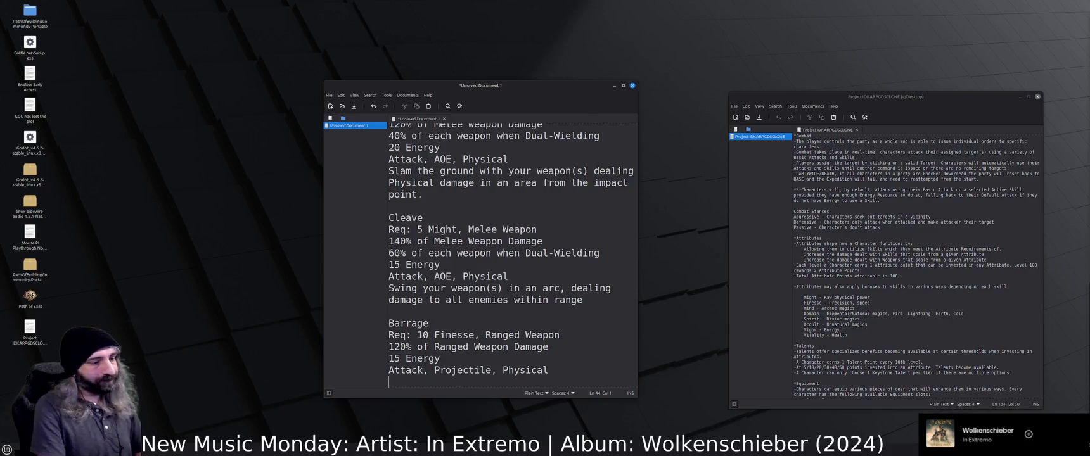
type("Fire ")
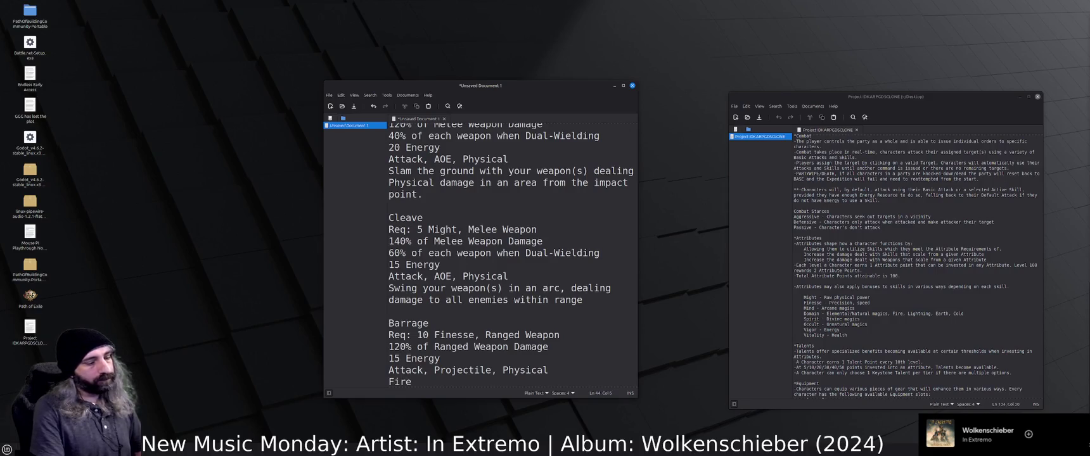
type("8 arrows over")
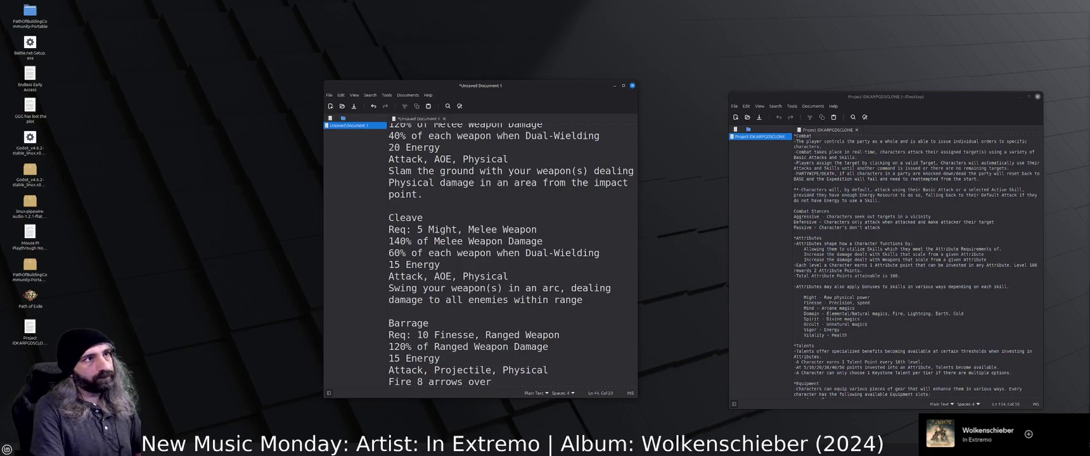
key("BackSpace")
key("BackSpace")
key("BackSpace")
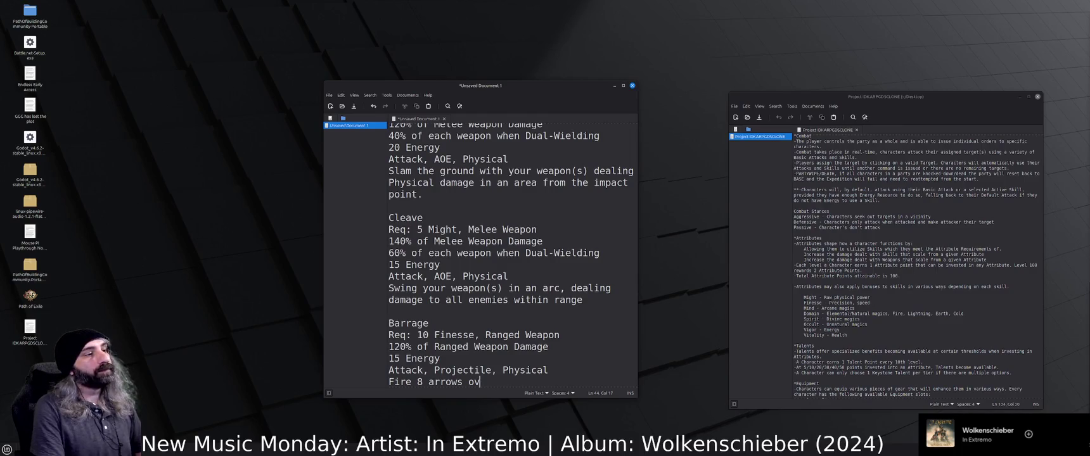
key("BackSpace")
key("BackSpace")
key("BackSpace")
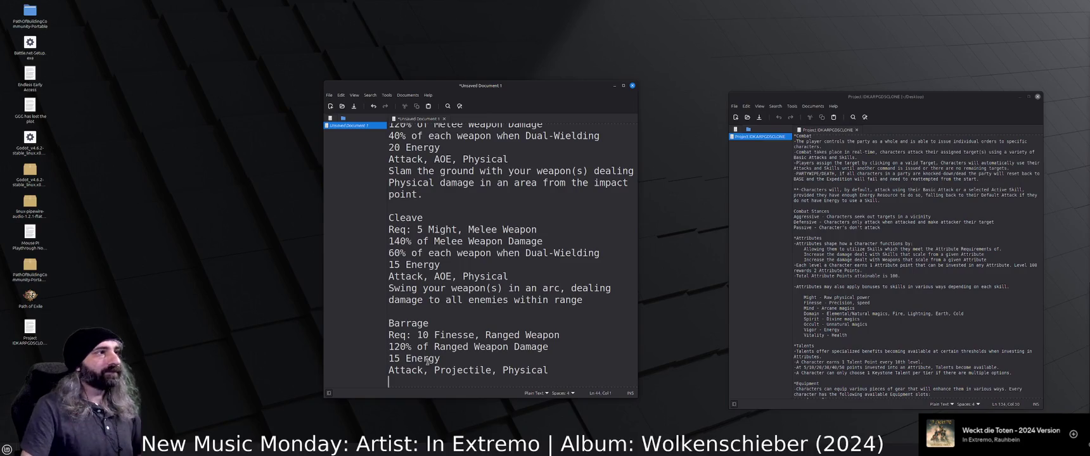
- Add a 'Channeling,' tag at the start of Barrage's tags line
scroll(481, 320, "up", 6)
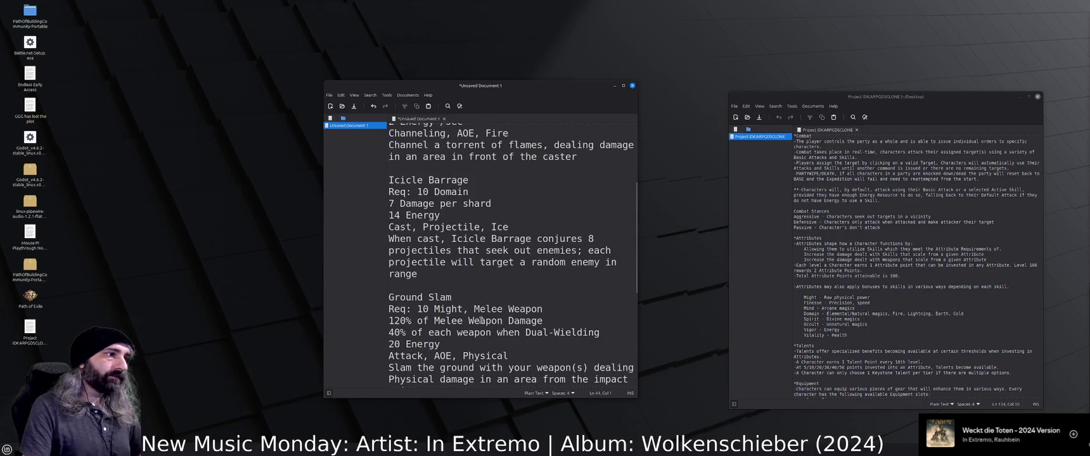
scroll(481, 320, "up", 1)
scroll(480, 319, "down", 7)
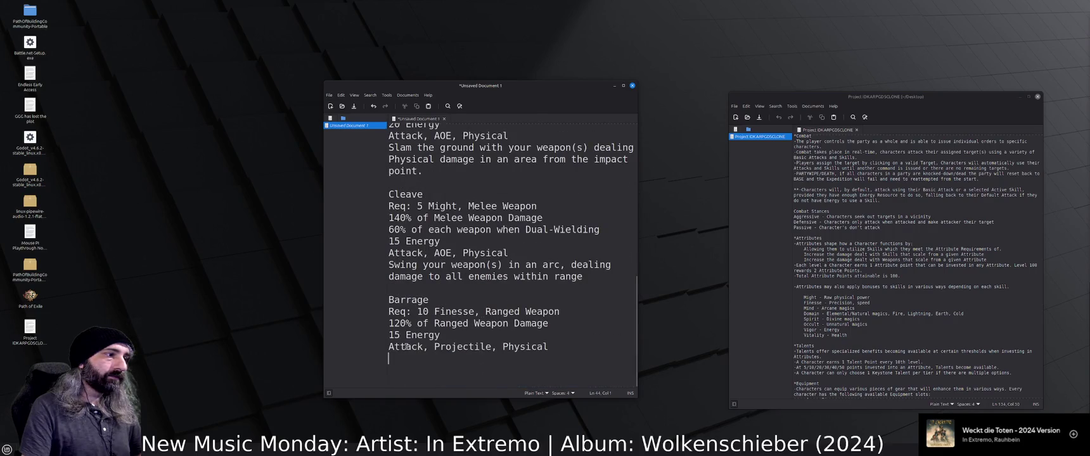
left_click(390, 347)
type("Channeling,")
- Insert a 'Spell,' tag into both Flame Torrent's and Icicle Barrage's tags lines
scroll(485, 315, "up", 2)
scroll(485, 315, "up", 6)
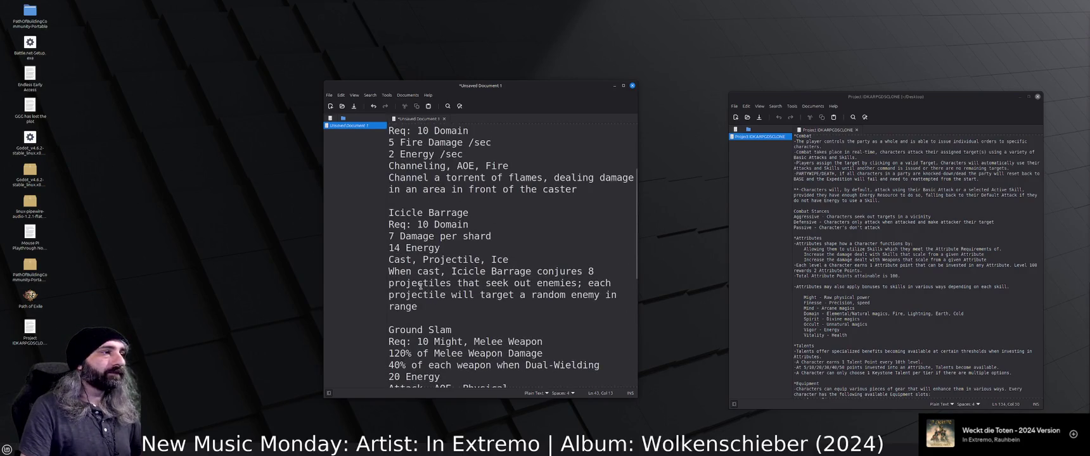
scroll(420, 287, "up", 1)
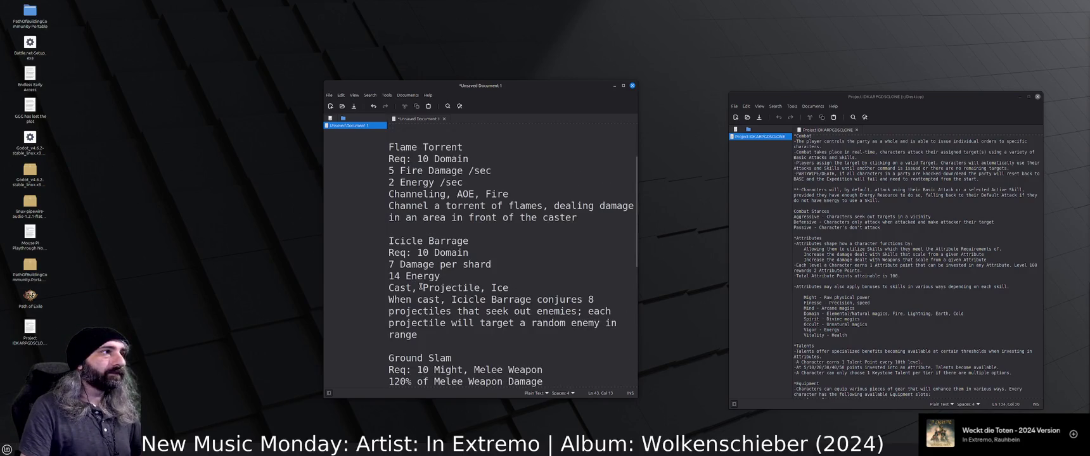
left_click(455, 195)
type("Spell,")
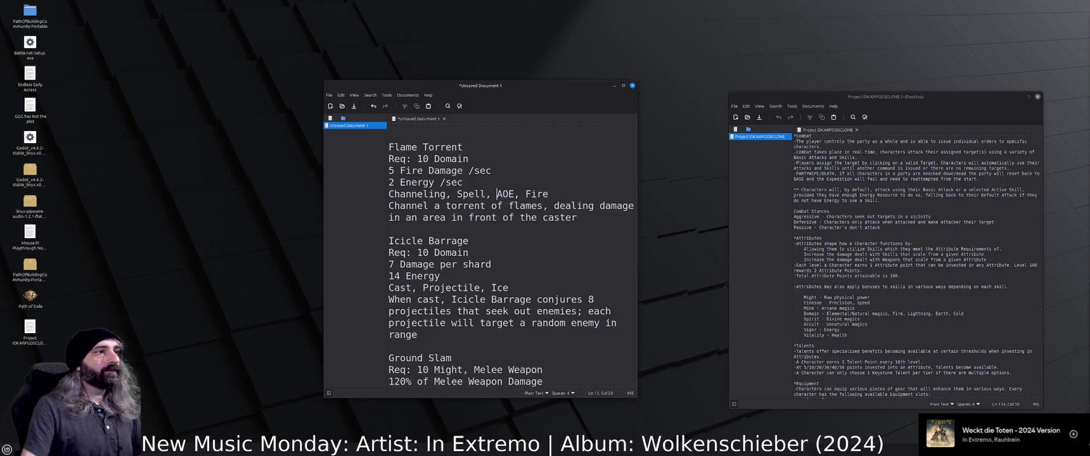
scroll(471, 222, "up", 2)
scroll(471, 221, "down", 2)
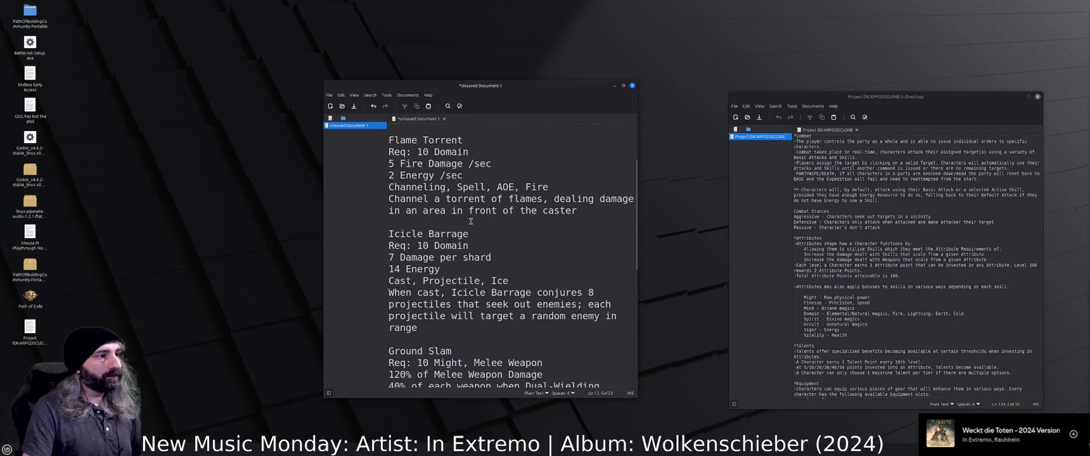
scroll(462, 257, "down", 1)
left_click(425, 253)
type("Spell,")
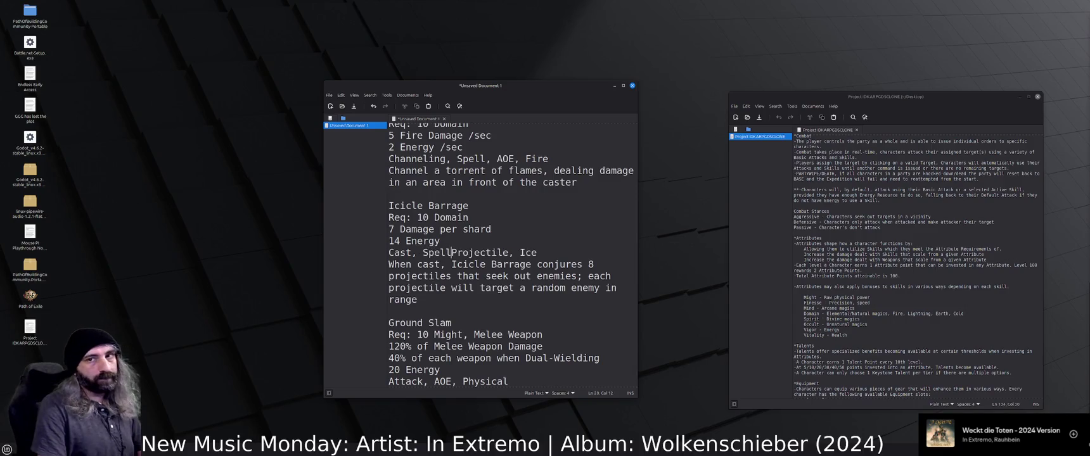
- Delete the Cast tag from Icicle Barrage, leaving 'Spell, Projectile, Ice'
scroll(465, 313, "down", 3)
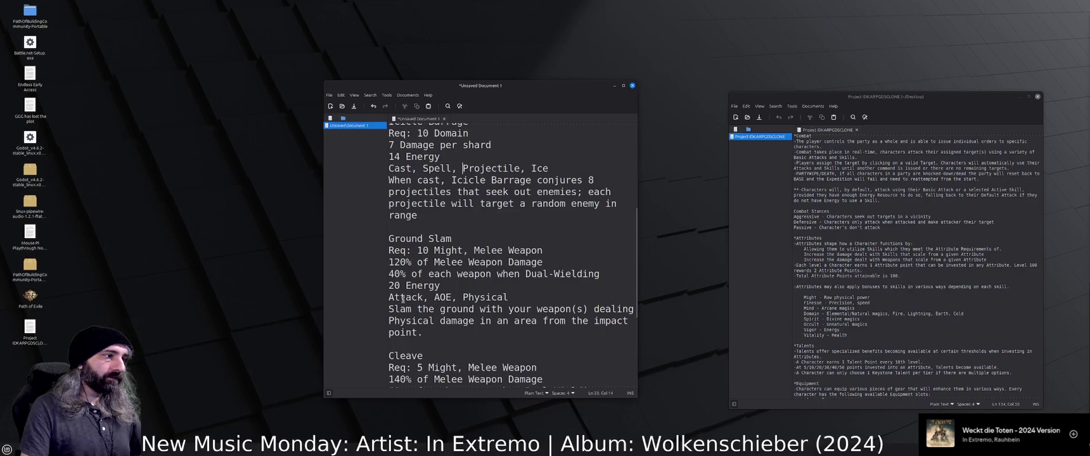
scroll(480, 335, "down", 2)
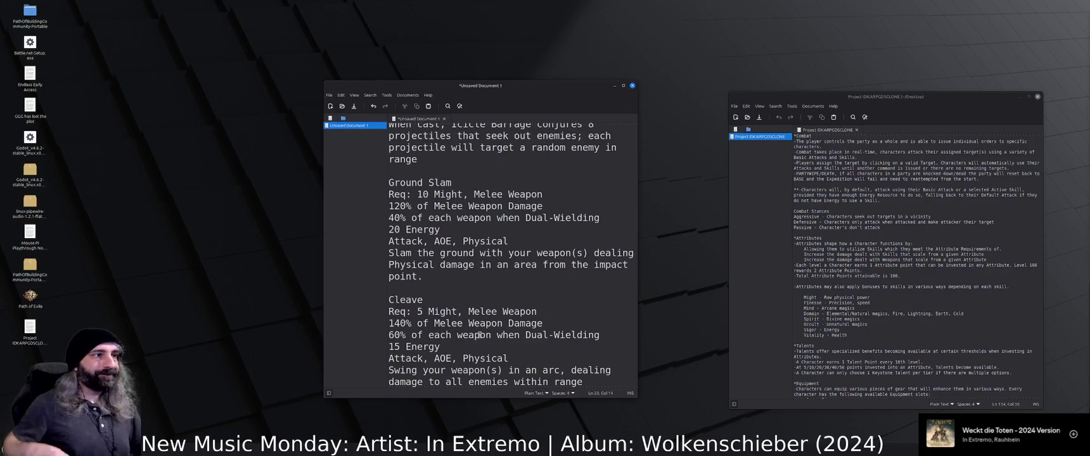
scroll(480, 335, "up", 3)
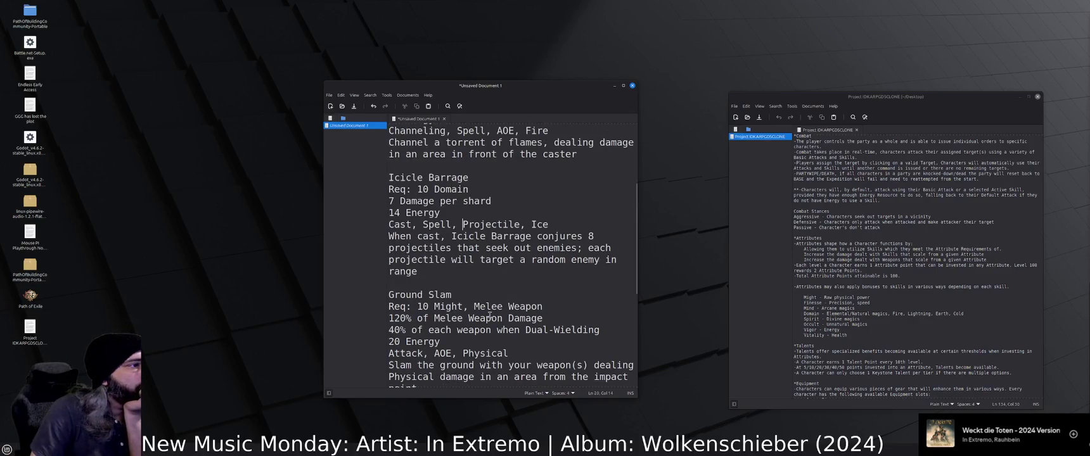
scroll(489, 315, "up", 2)
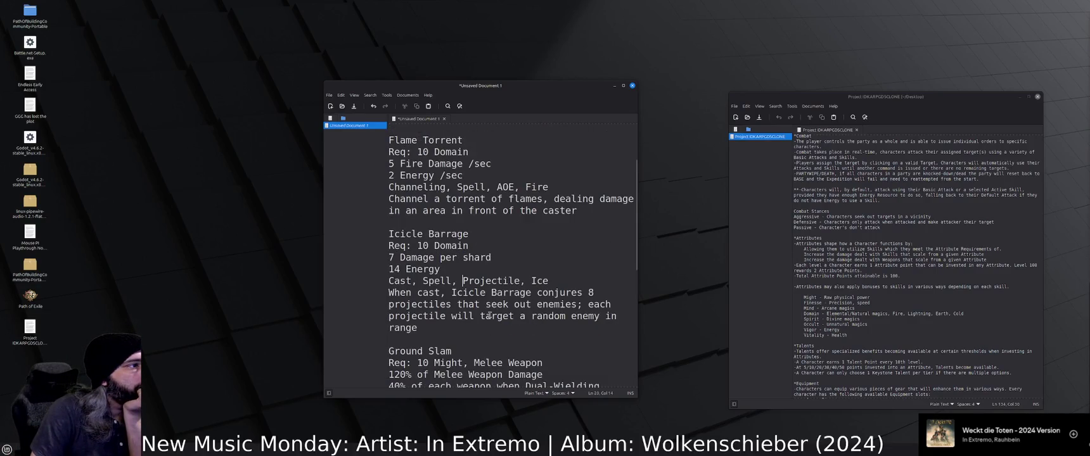
left_click_drag(422, 281, 389, 281)
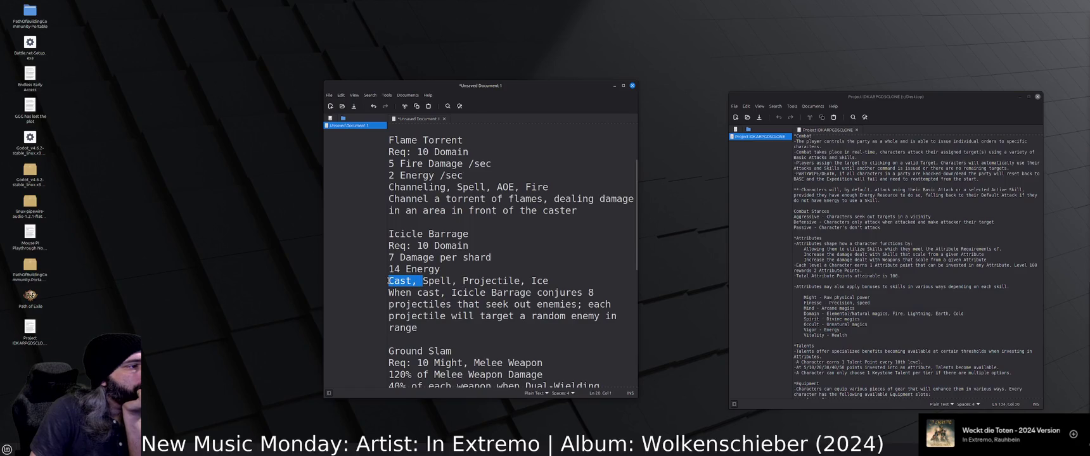
key("BackSpace")
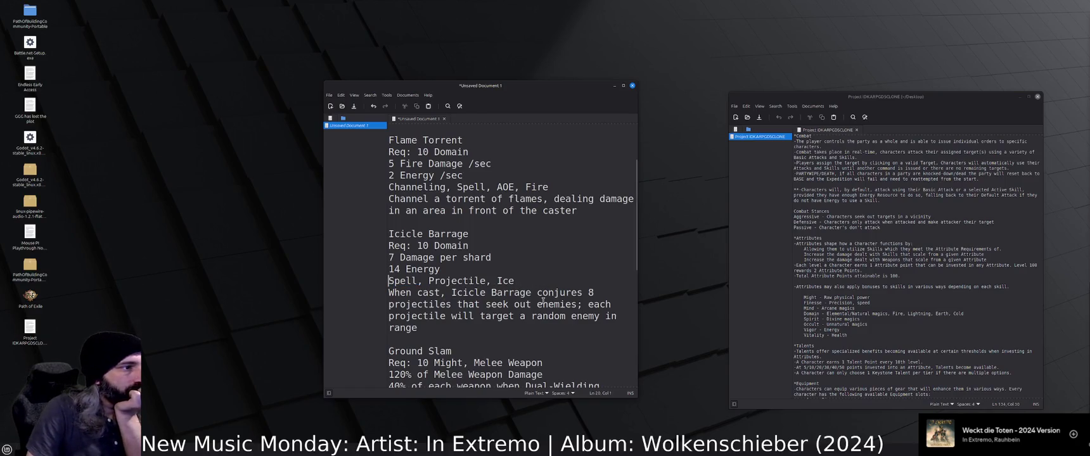
scroll(543, 300, "up", 1)
scroll(544, 300, "up", 2)
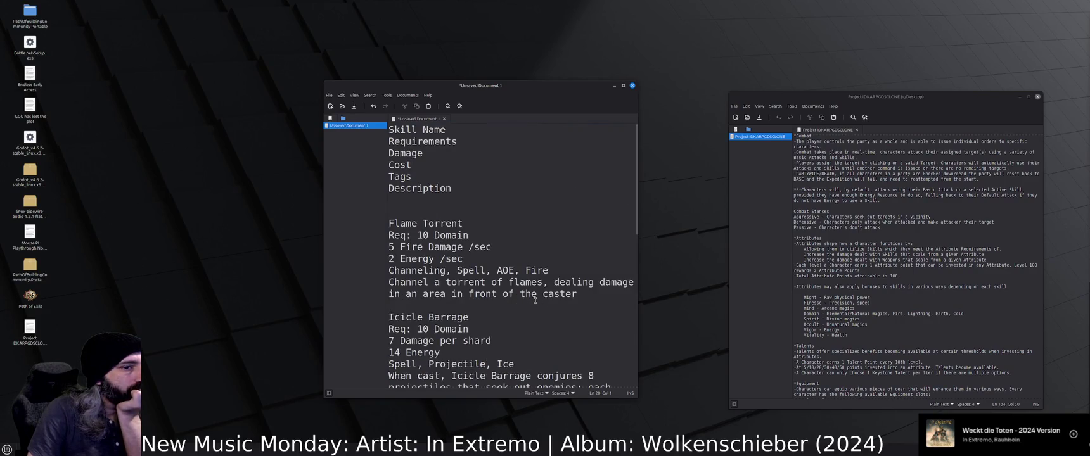
- Begin Barrage's description with 'Repeatedly fire' and change its cost to 4 Energy /sec
scroll(535, 301, "down", 5)
scroll(535, 300, "down", 5)
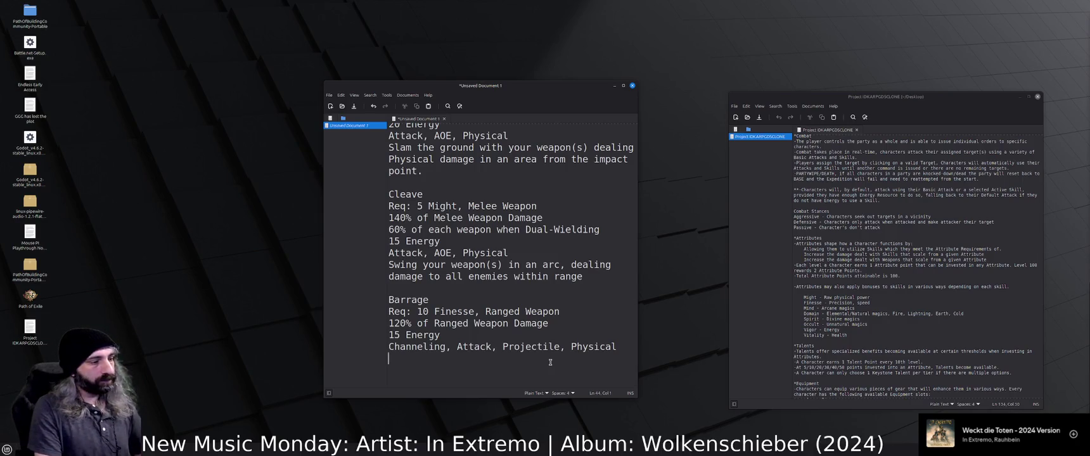
type("Repeatedly")
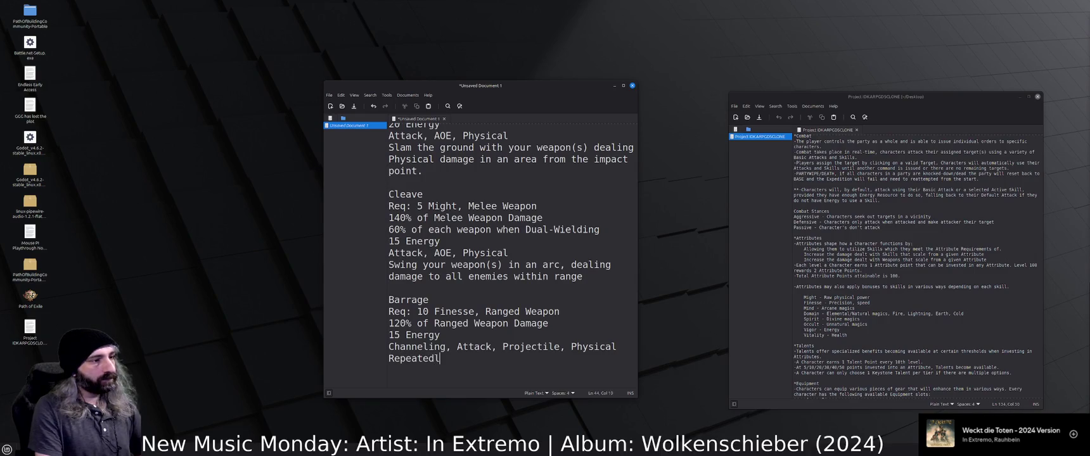
key("Left")
key("Left")
key("Left")
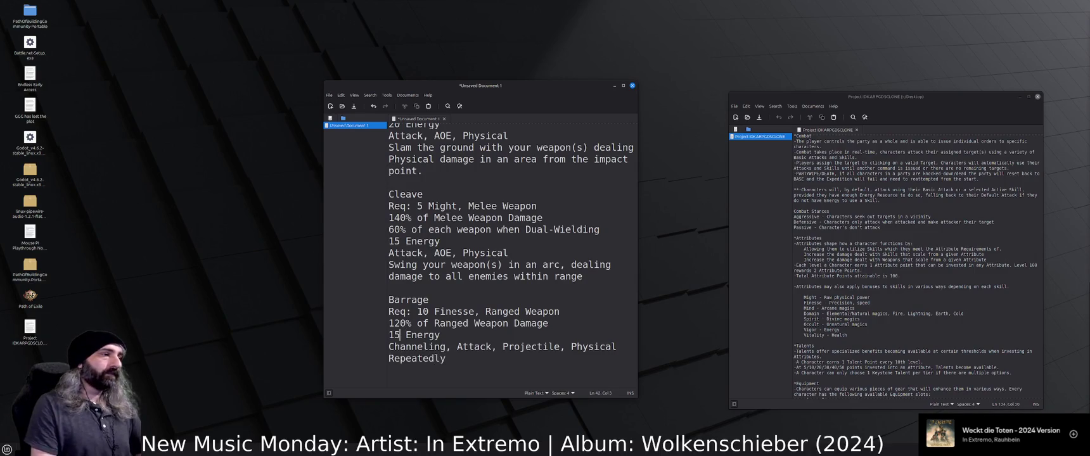
key("BackSpace")
key("BackSpace")
type("2")
key("End")
type("/sec")
left_click(452, 358)
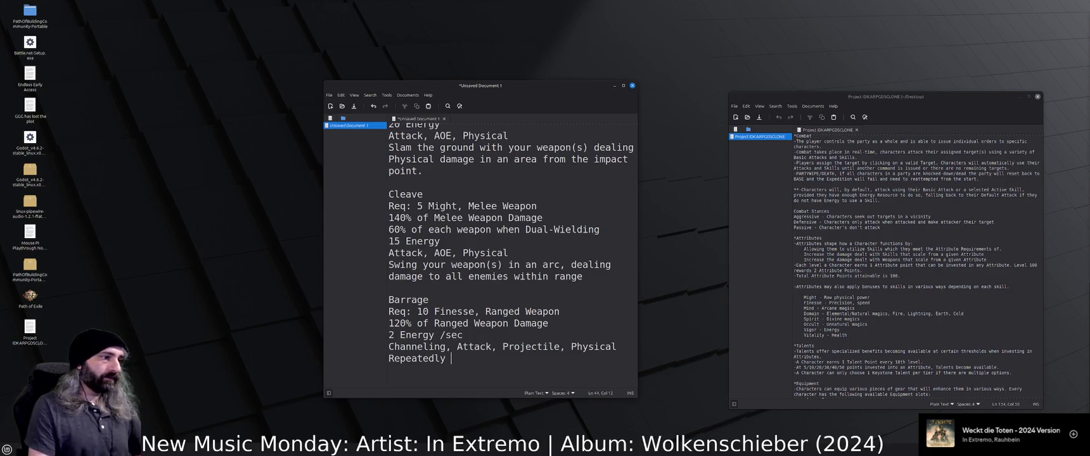
type("fire")
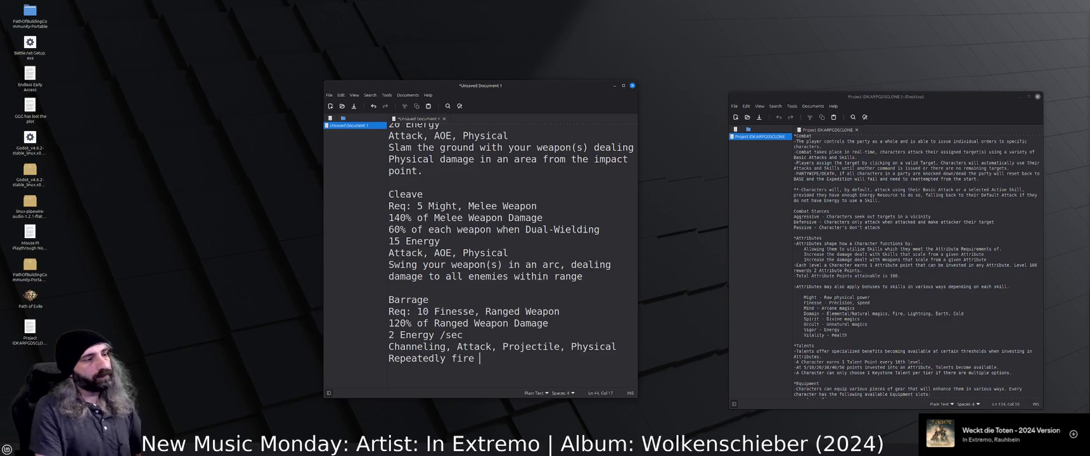
left_click(393, 335)
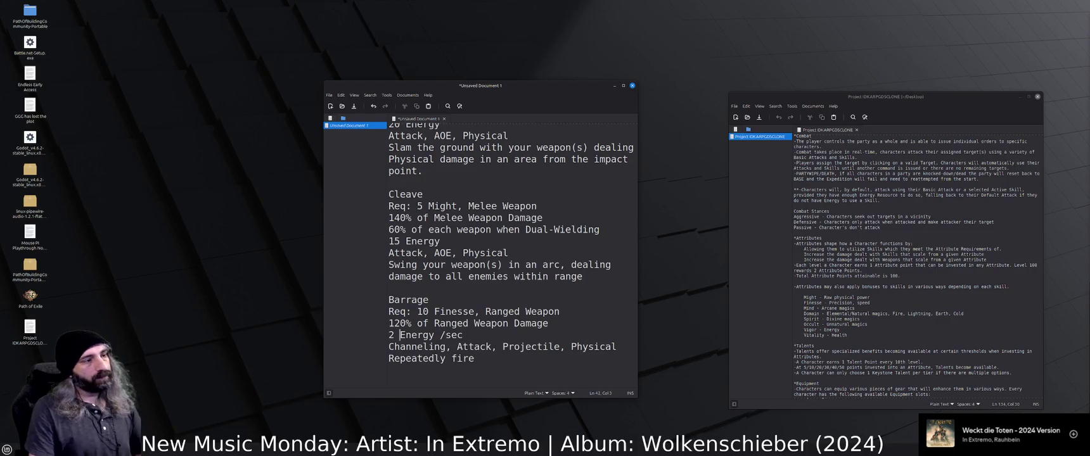
type("4")
- Change Flame Torrent's cost from 2 to 5 Energy /sec and trim the trailing blank lines
left_click(391, 324)
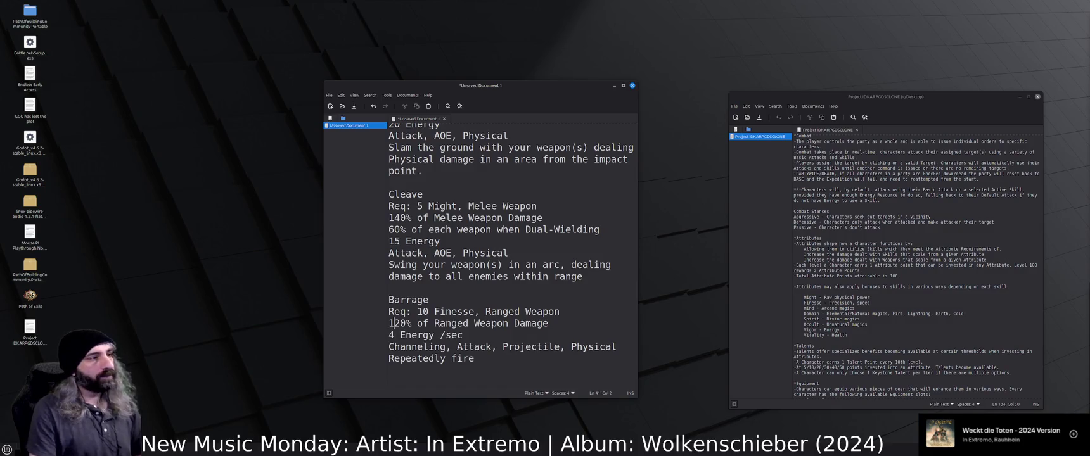
key("Up")
key("Up")
key("Up")
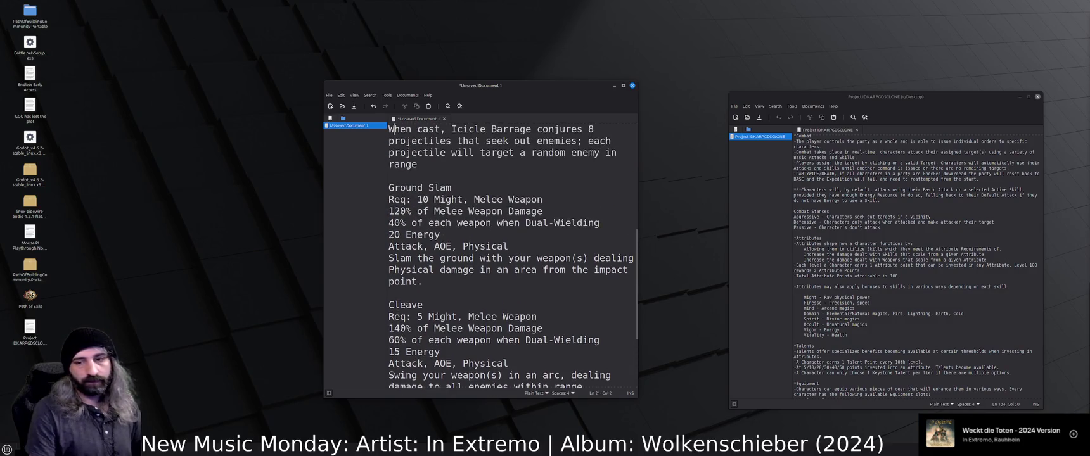
key("Up")
key("Up")
key("Up")
key("Up")
key("Up")
key("Up")
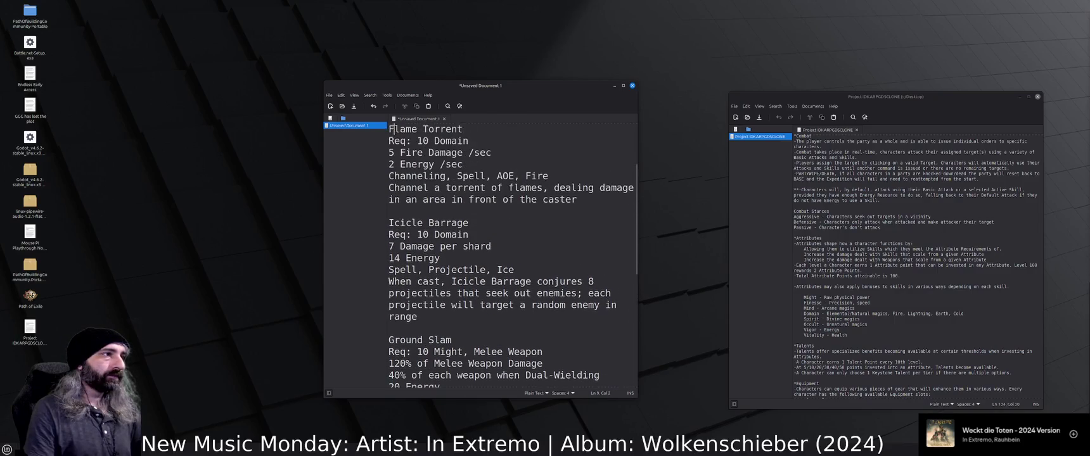
key("Up")
key("Down")
key("Down")
key("Down")
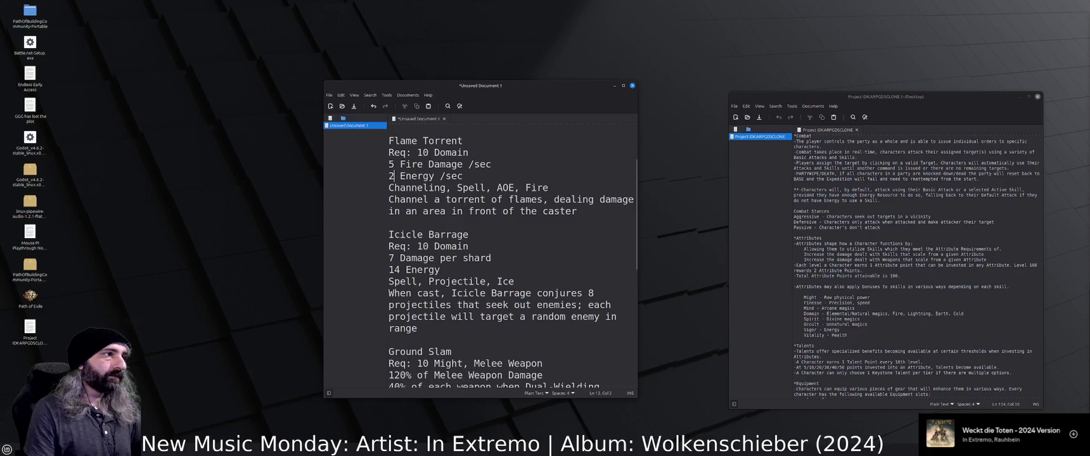
key("BackSpace")
type("5")
key("Down")
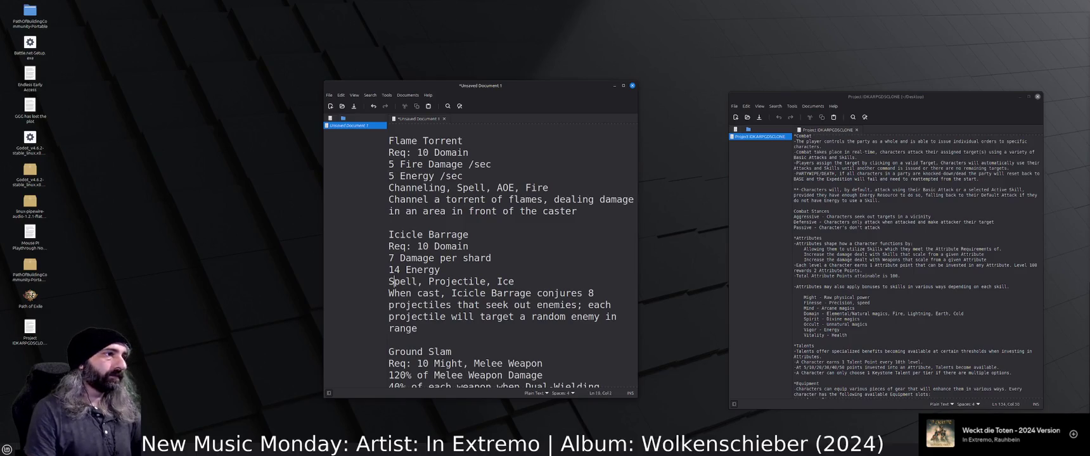
key("Down")
key("Down")
key("Down")
key("BackSpace")
key("BackSpace")
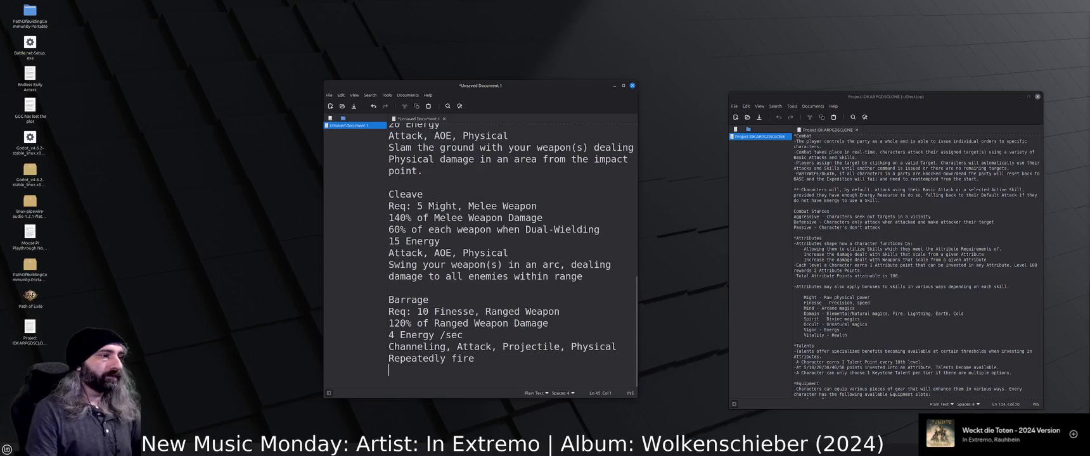
- Append 'arrows in a straight line, piercing all enemies' to the Barrage description
type("arrows")
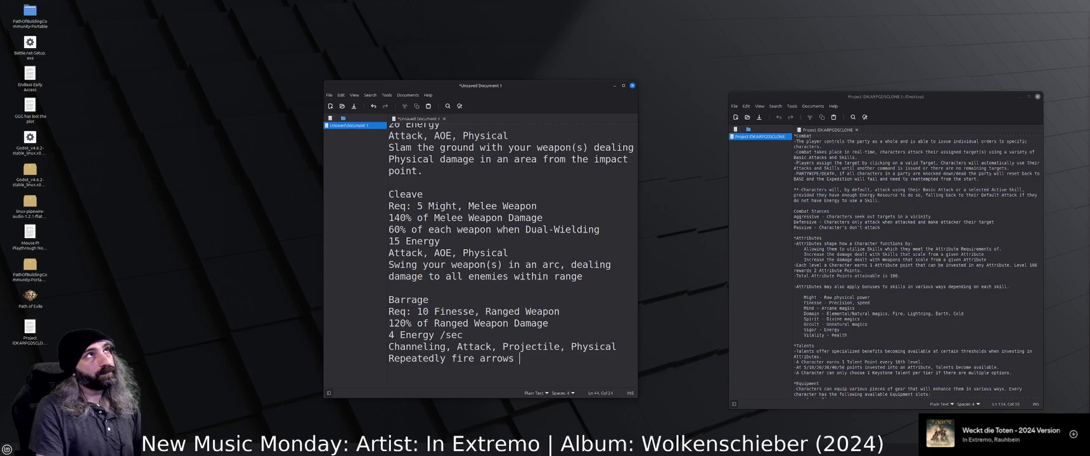
type(" in a straig")
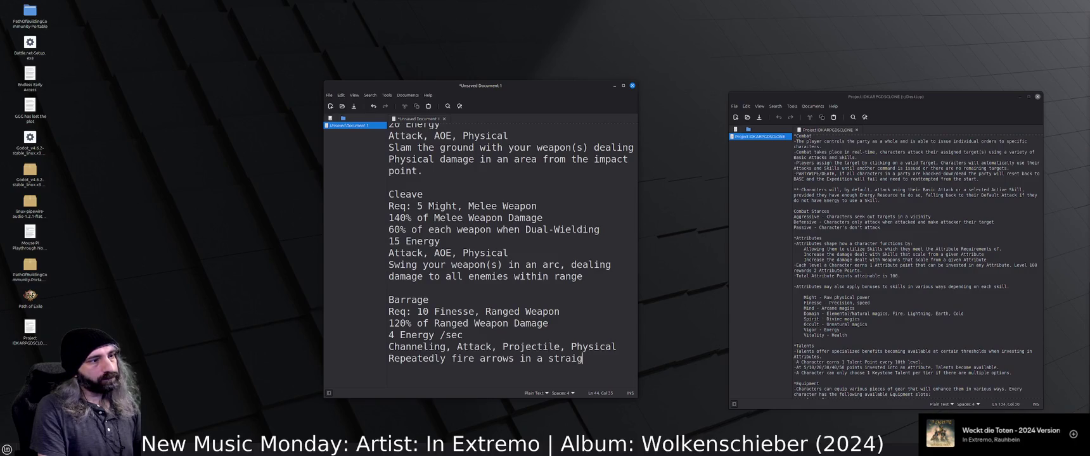
type("ht line")
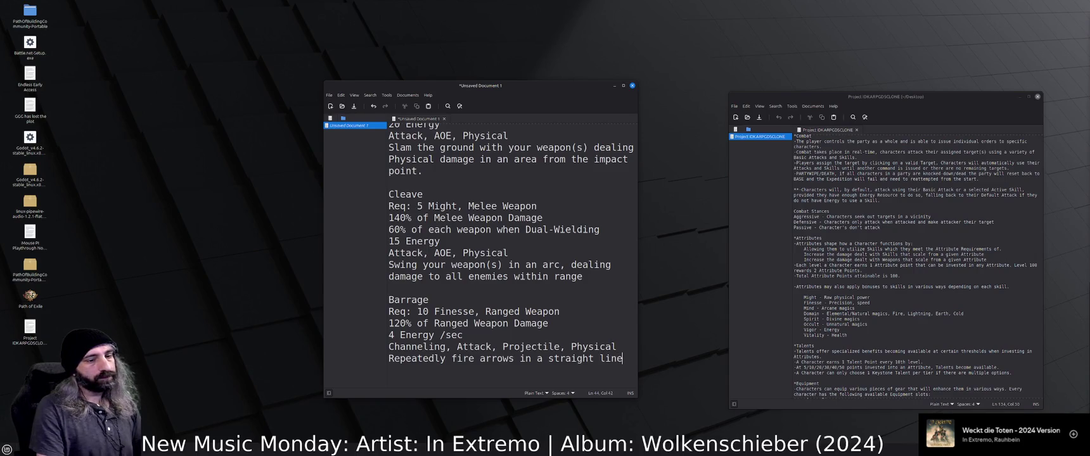
type(", pier")
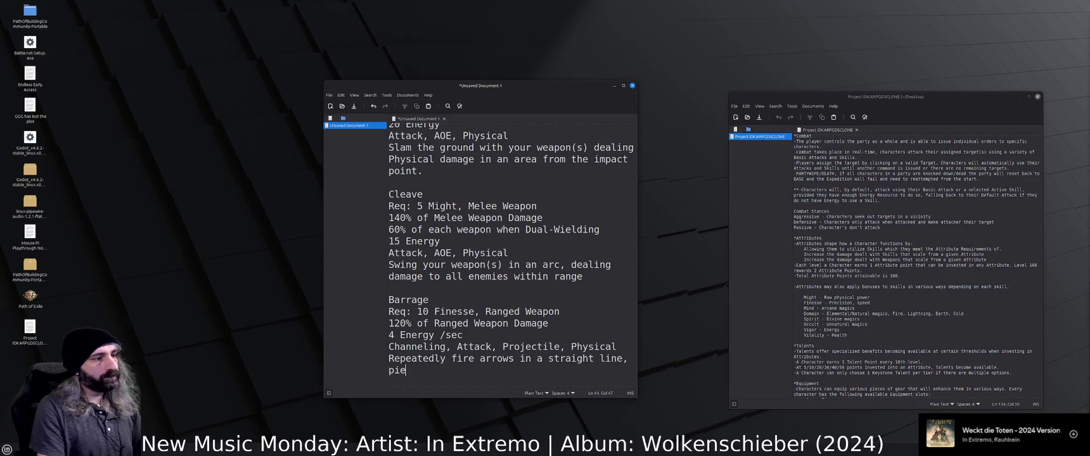
type("cing all e")
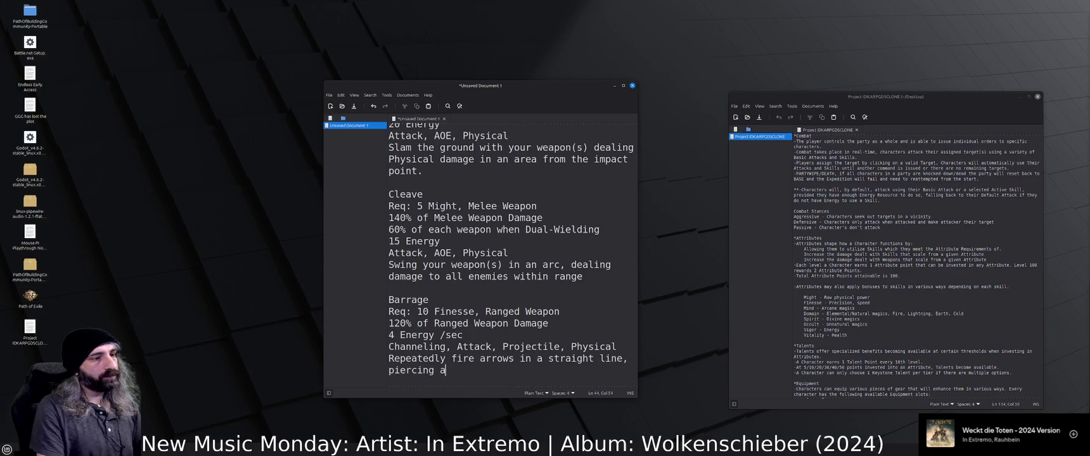
type("nemies")
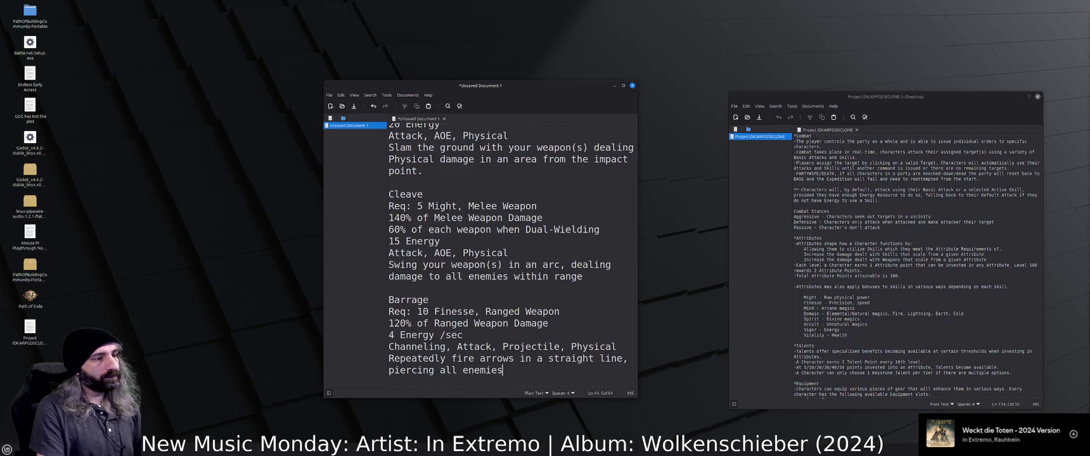
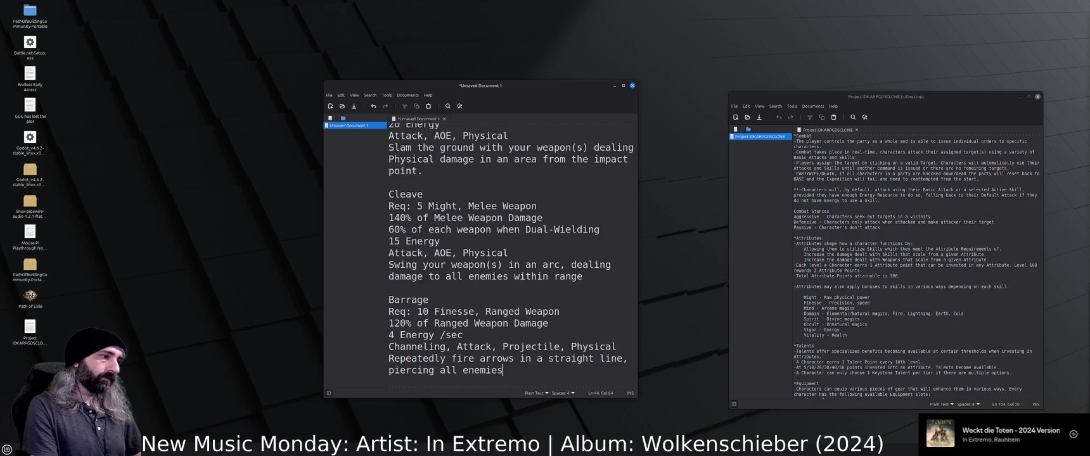
- Add a Volley entry below Barrage requiring 15 Finesse and a Ranged Weapon, dealing 145% Ranged Weapon Damage
key("Return")
key("Return")
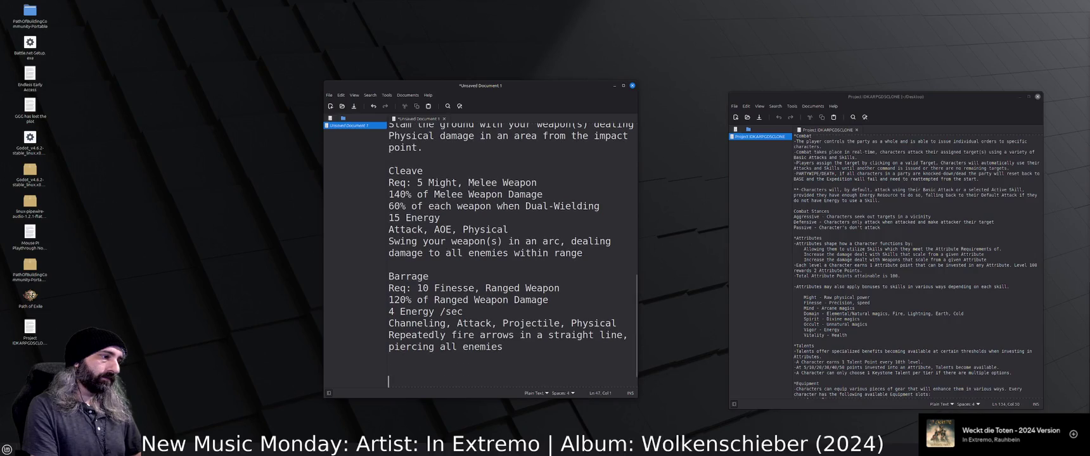
type("Volle")
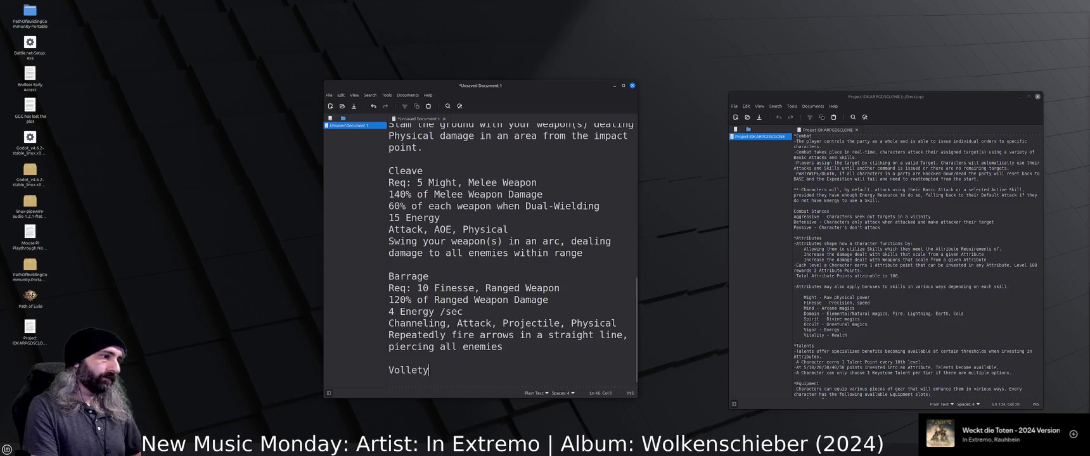
type("y")
key("Return")
type("Req: 15 Finesse, Ranged Weapon")
key("Return")
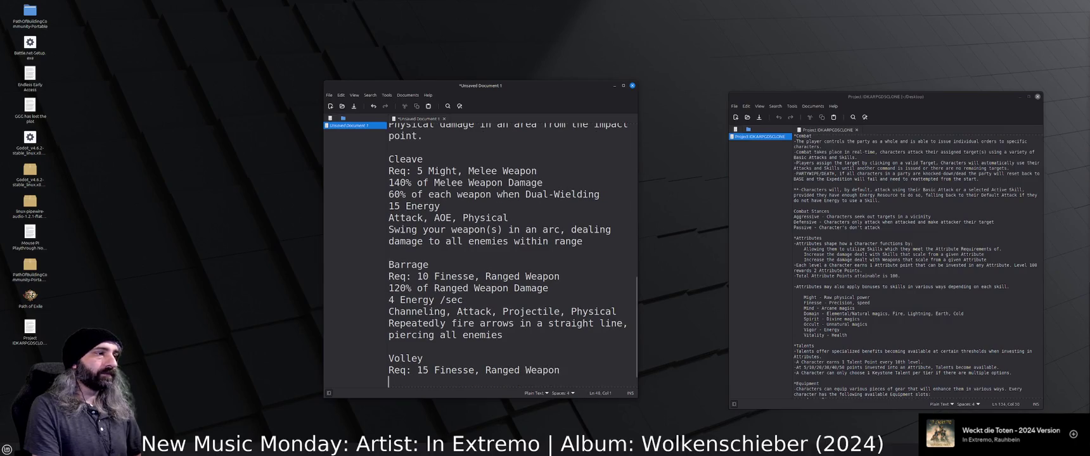
type("145% of Ranged Weapon Damage")
- Give Volley a 20 Energy cost and the tags Attack, Projectile, Physical, and begin its description
key("Return")
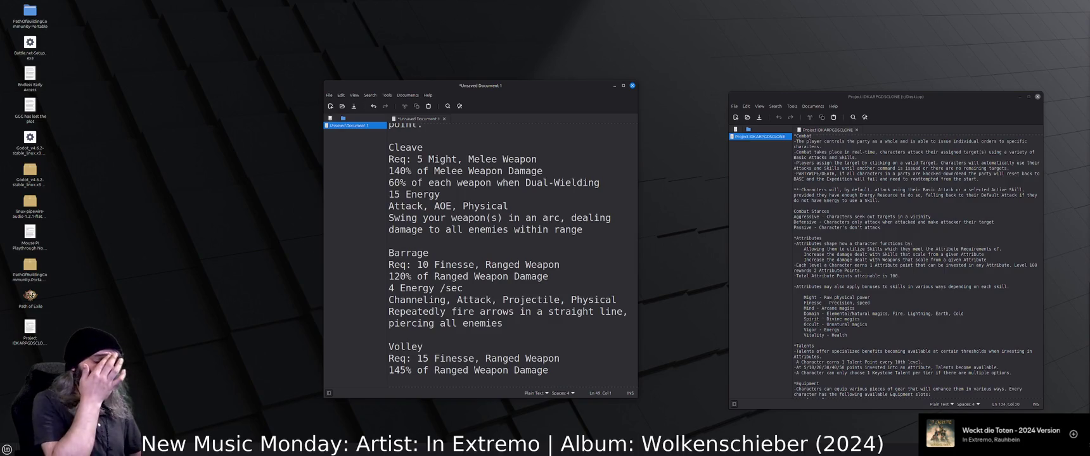
type("20 ")
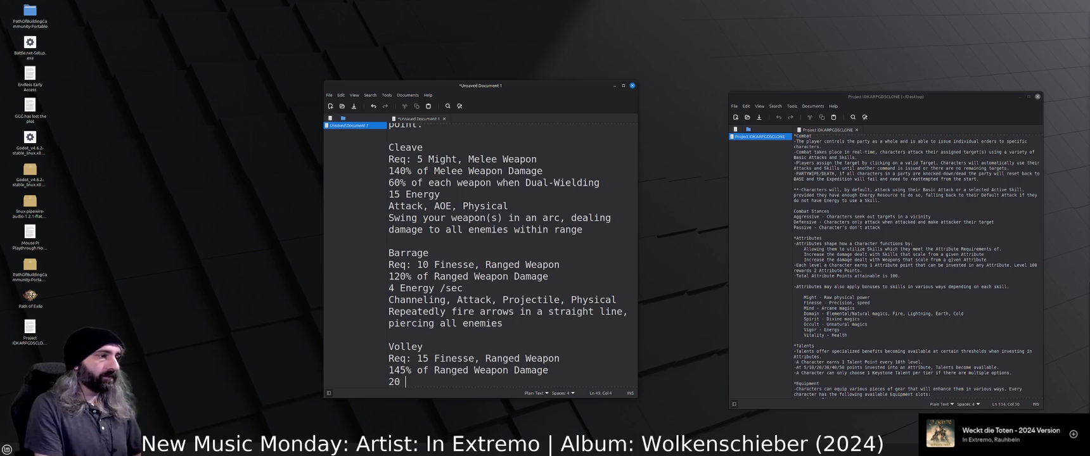
type("Energy")
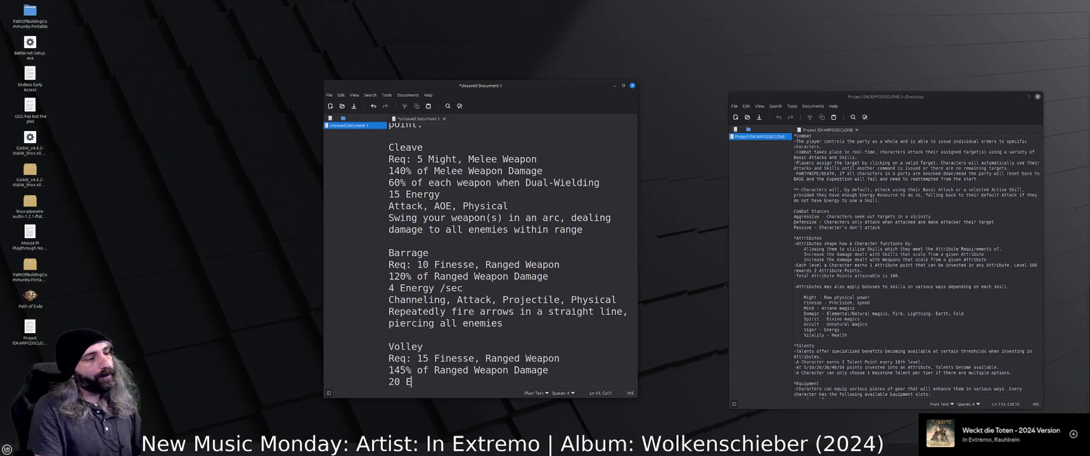
key("Return")
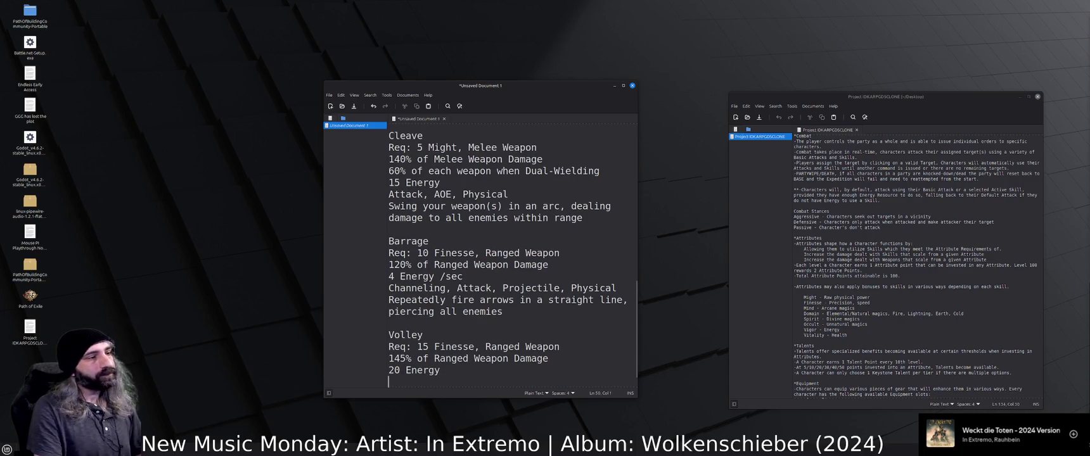
type("Attack, P")
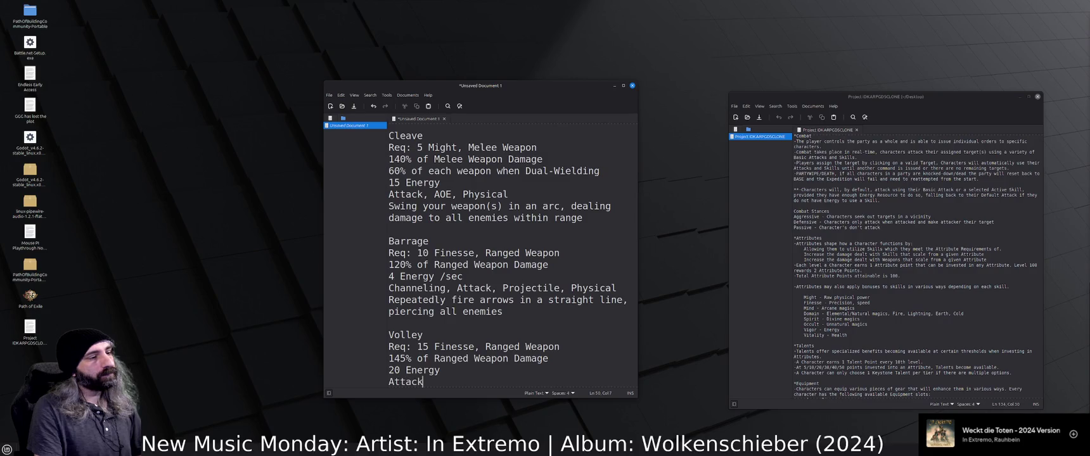
type("rojectile, Phy")
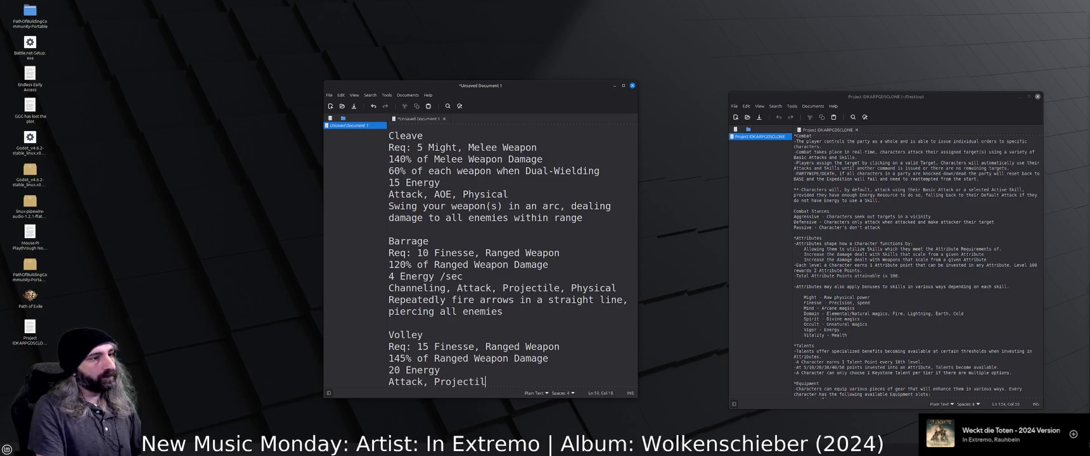
type("sical")
key("Return")
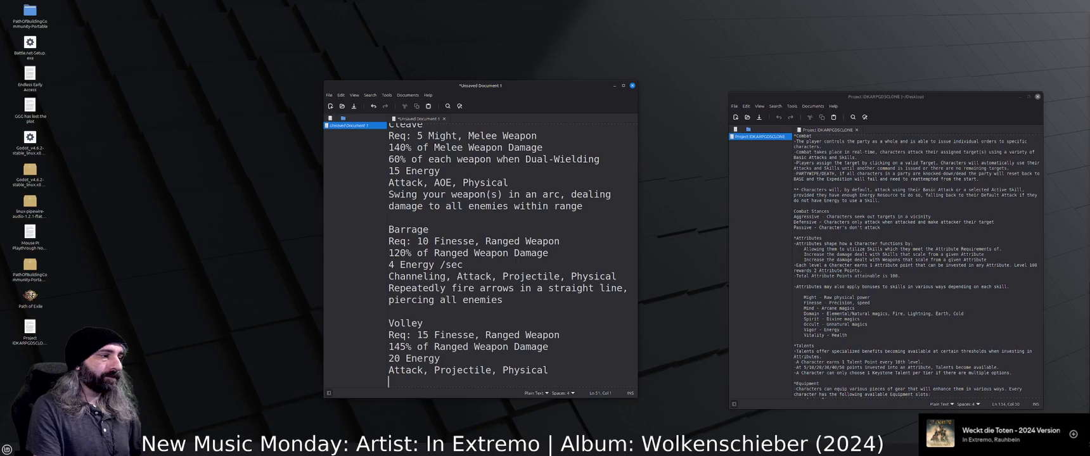
type("Fire ")
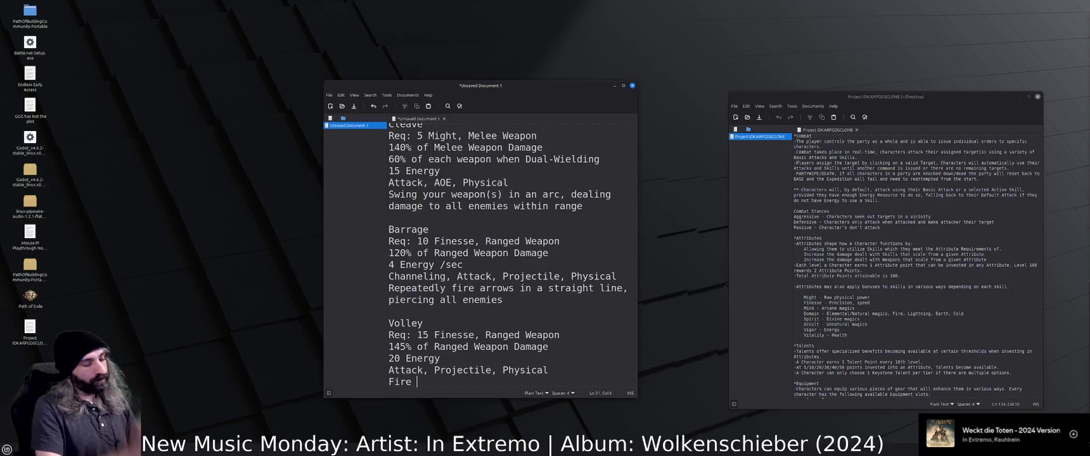
type("a volley of ")
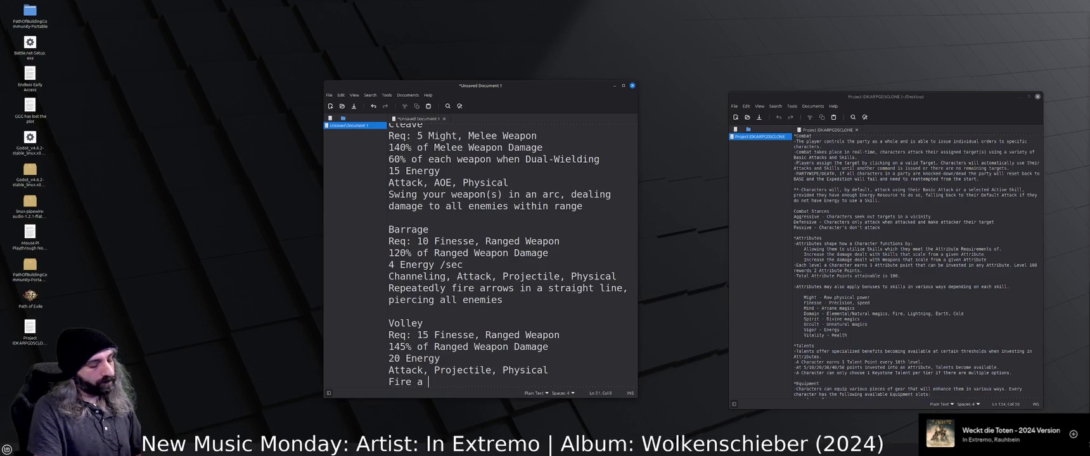
type("arrows inot a")
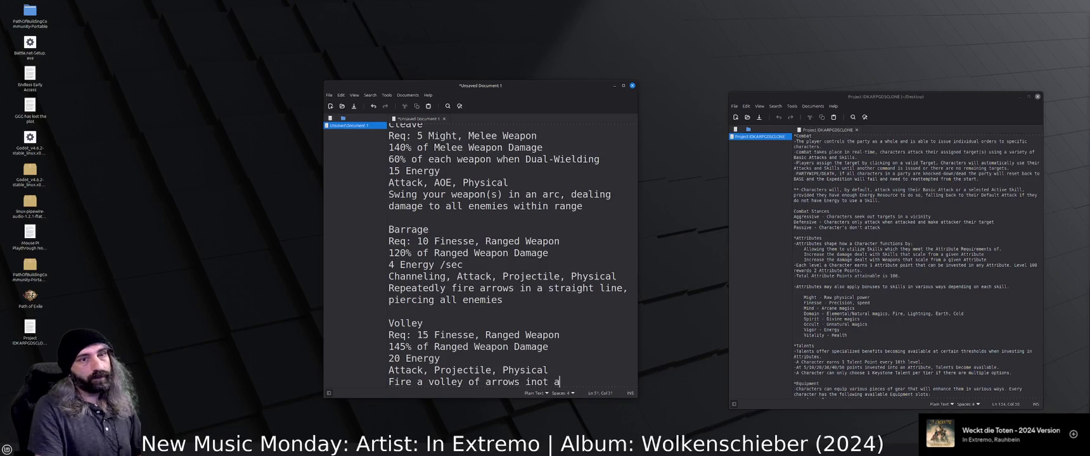
- Finish Volley's description: arrows fired into an area, repeatedly damaging enemies there over 5 seconds
key("BackSpace")
key("BackSpace")
key("BackSpace")
type("nto an area,s")
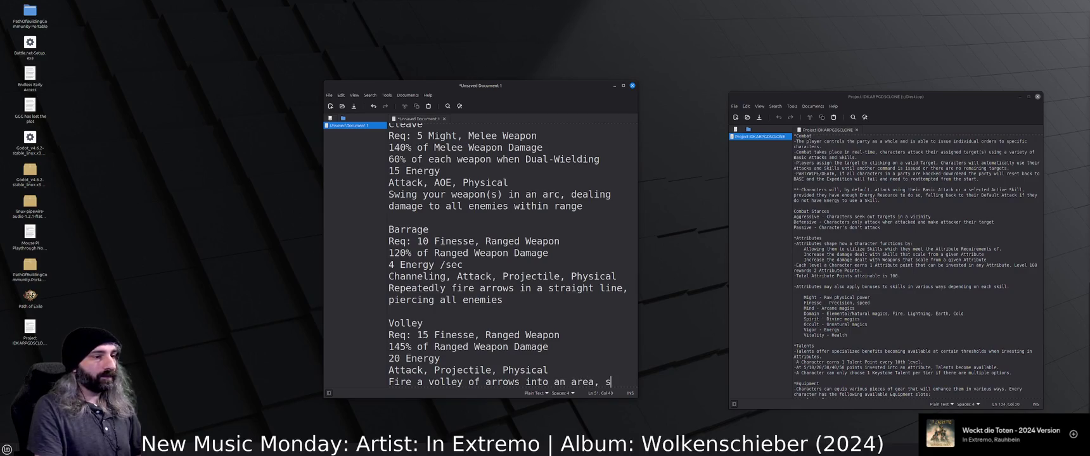
type("epeatedly ")
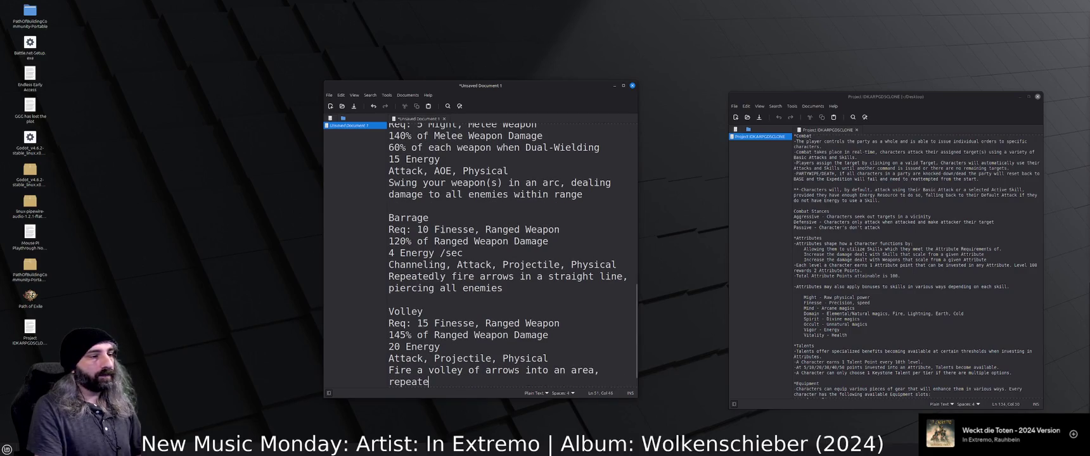
type("damage")
key("BackSpace")
type("ing ")
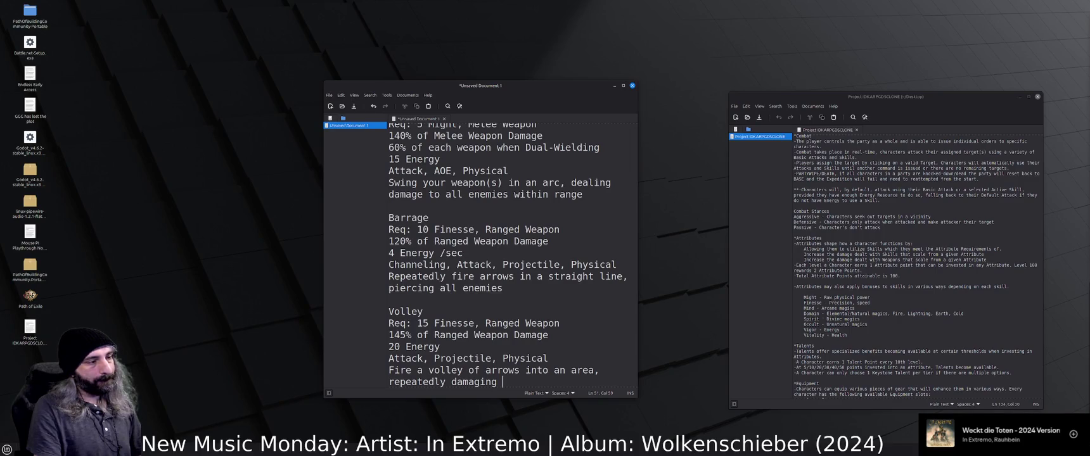
type("enemies in the area over ")
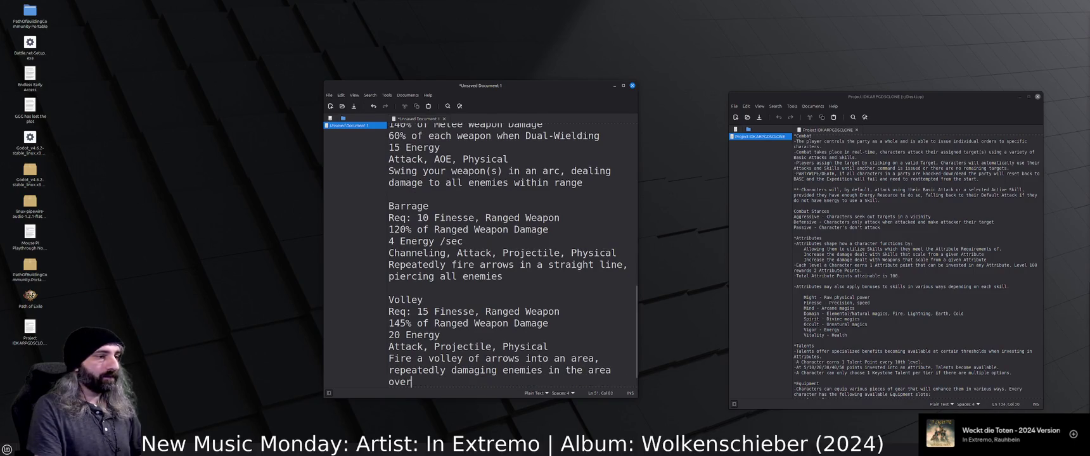
type("5 seconds")
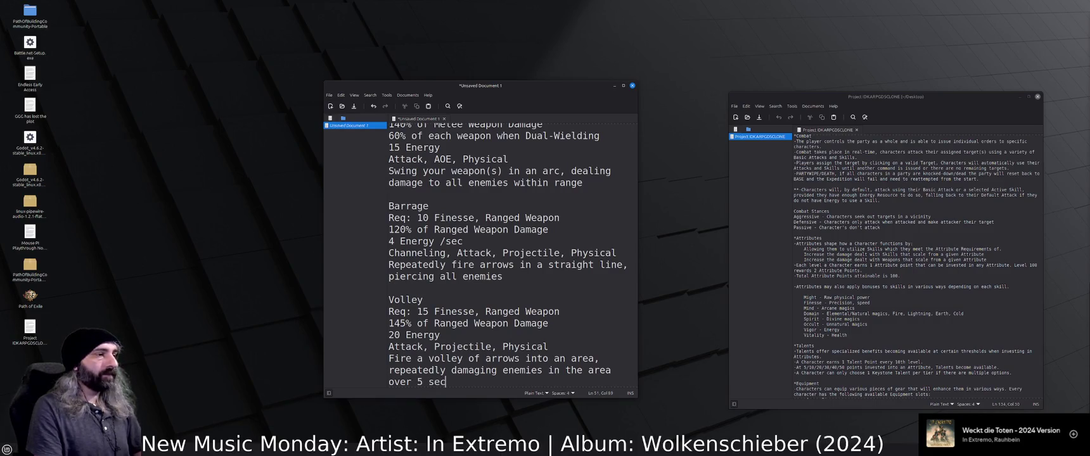
- Append Duration to Volley's tag line
left_click(468, 358)
left_click(549, 347)
type(", Duration")
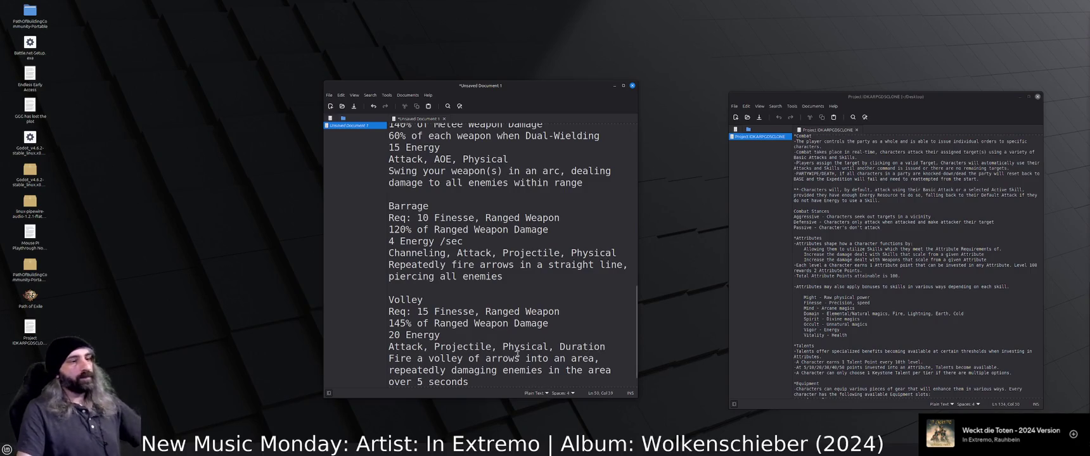
scroll(522, 355, "down", 1)
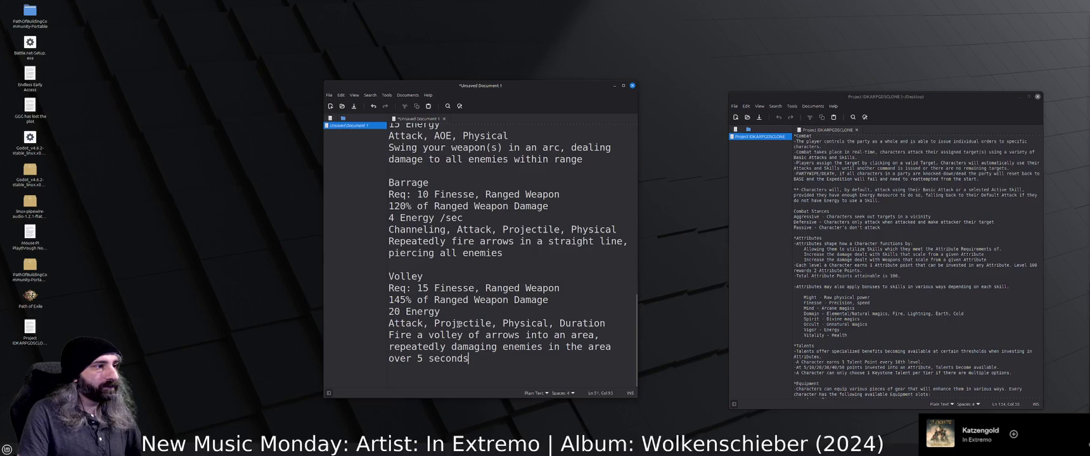
- Change Volley's damage from 145% to 85% of Ranged Weapon Damage
scroll(458, 324, "up", 1)
left_click_drag(407, 328, 388, 328)
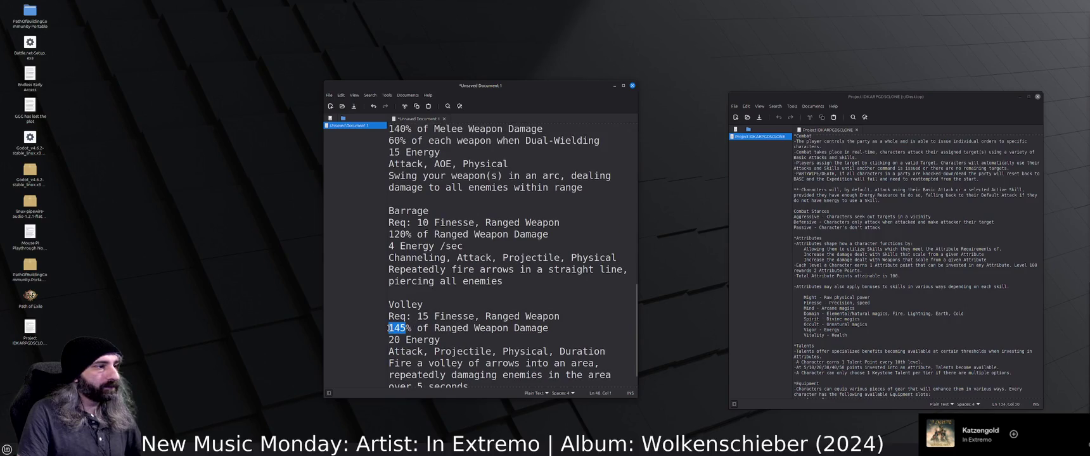
type("85")
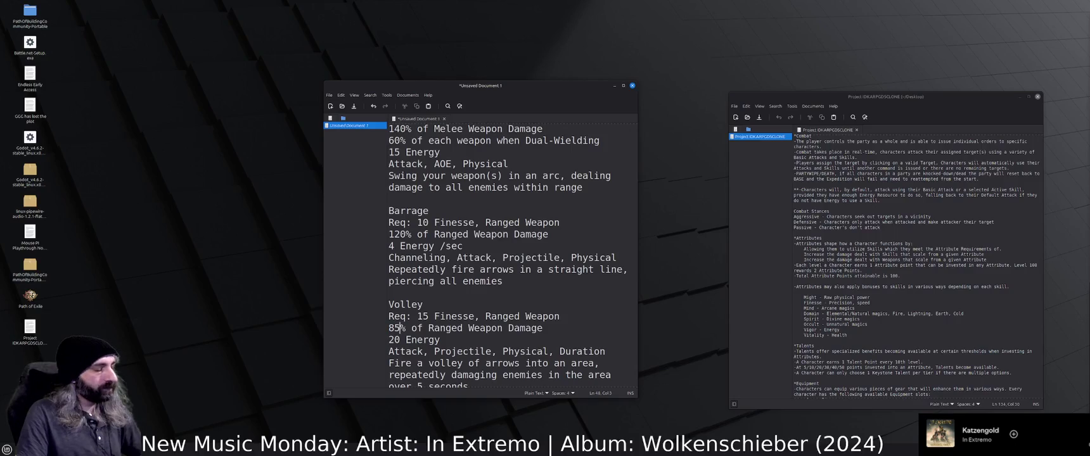
scroll(531, 349, "down", 1)
- Save the skill document as 'Skill Concepts'
key("ctrl+s")
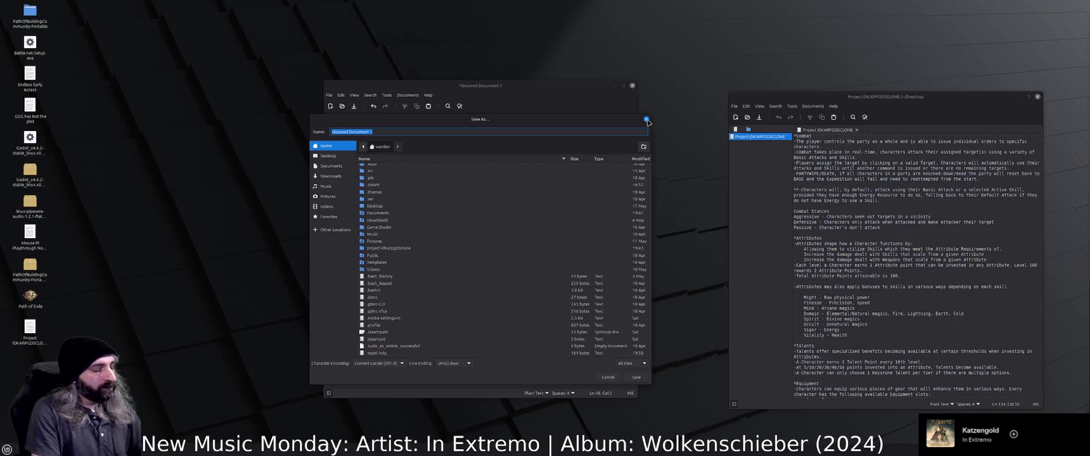
type("S")
type(" Concepts")
key("Return")
left_click(568, 307)
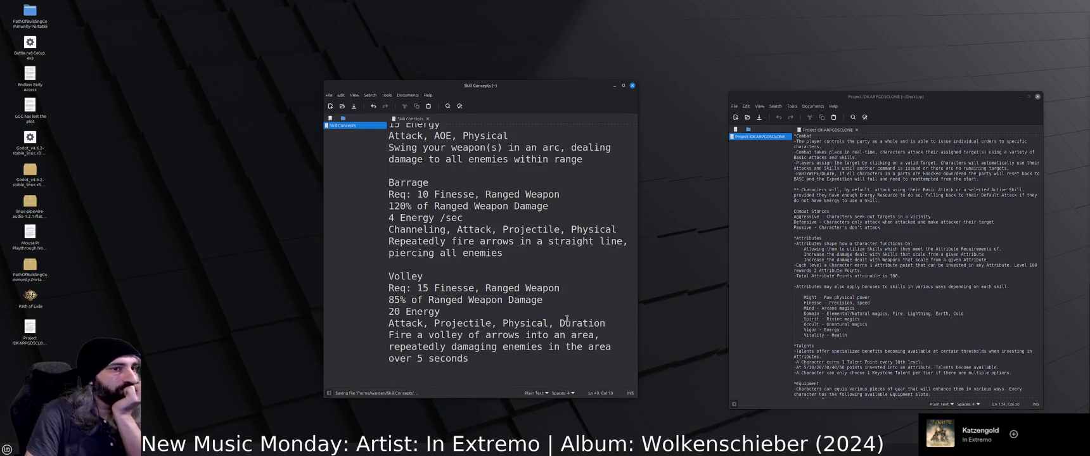
- Add a Mind Blast entry below Volley with 'Req: 15 Mind' and a '35 Damage' line
left_click(546, 369)
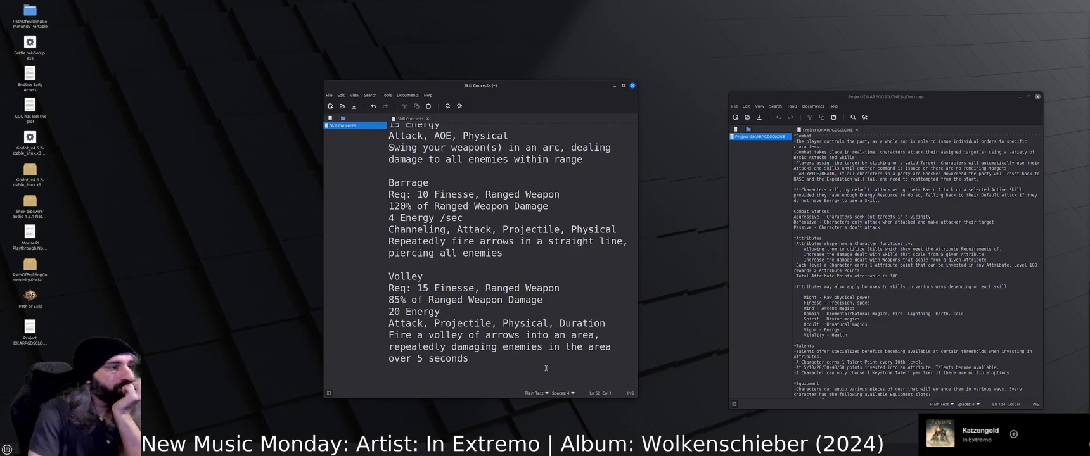
key("Return")
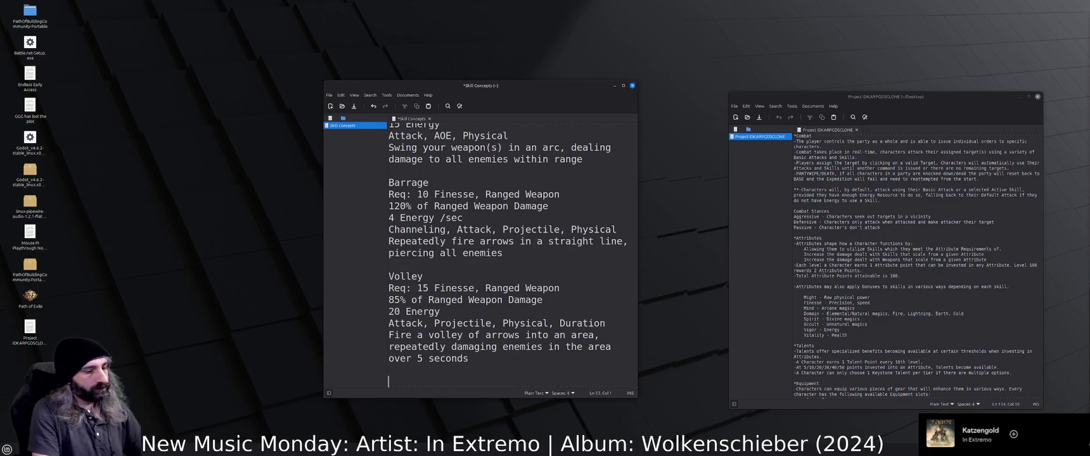
type("Mind Blast")
key("Return")
type("Req: 15 ")
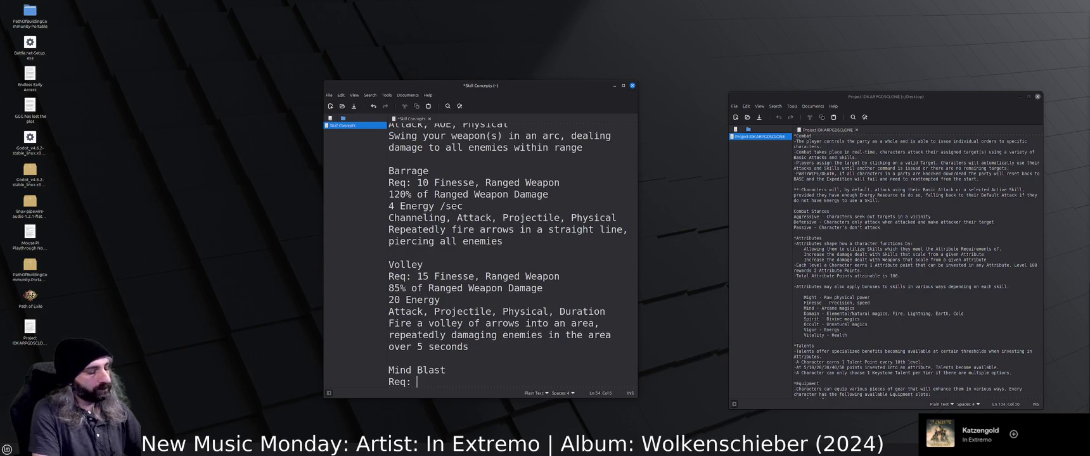
type("Mind")
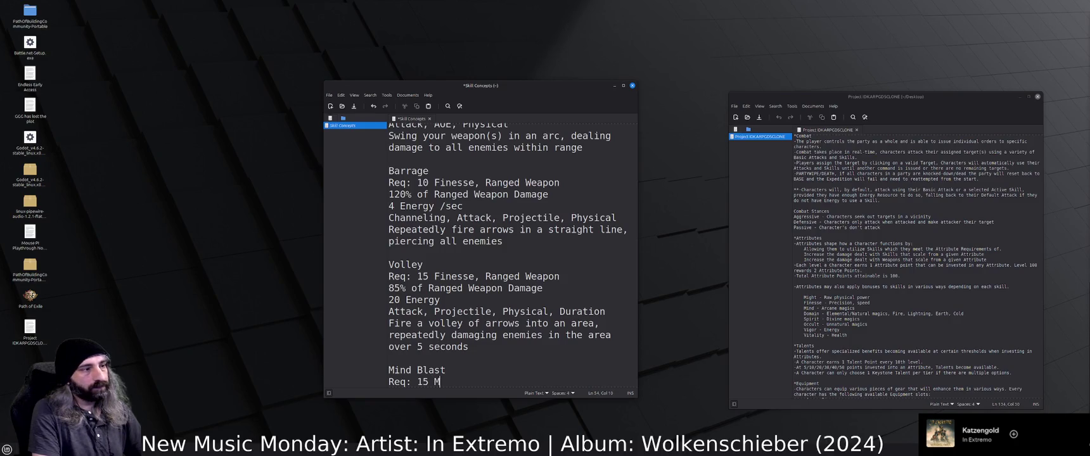
key("Return")
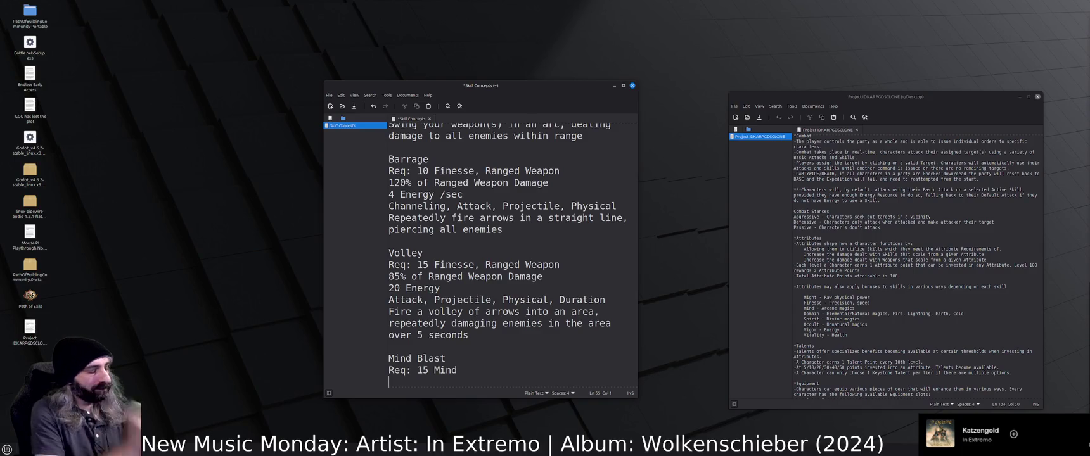
type("35")
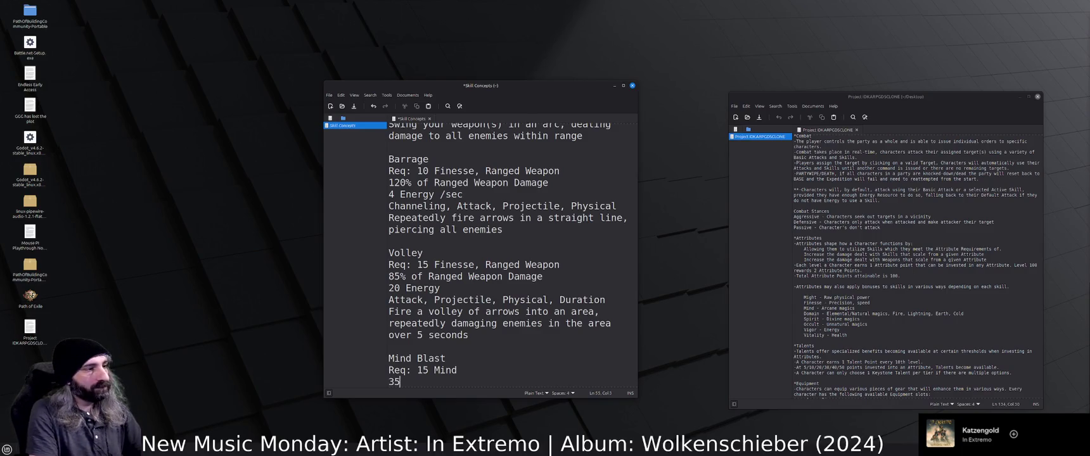
type(" Damage")
left_click(405, 382)
- Make Mind Blast's damage line read 35 Arcane Damage
type("Spirit")
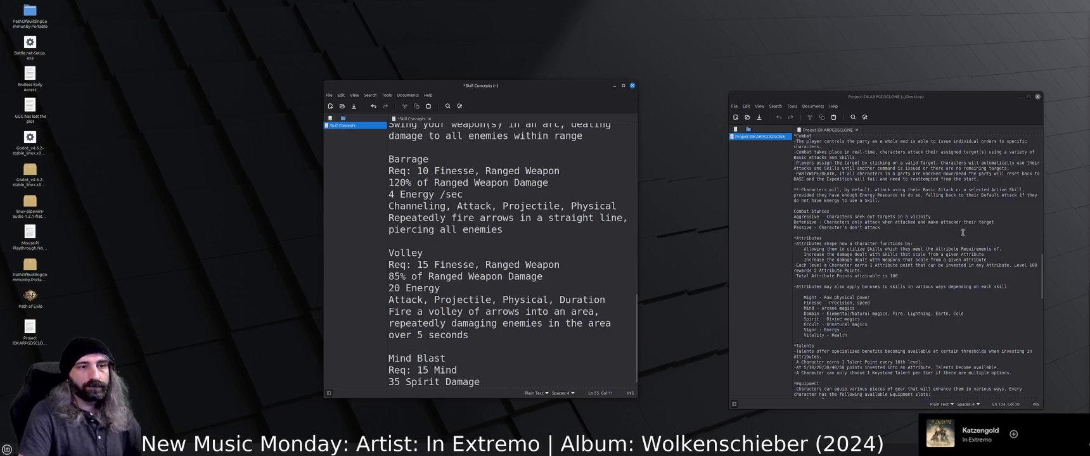
scroll(898, 317, "down", 15)
scroll(897, 317, "up", 5)
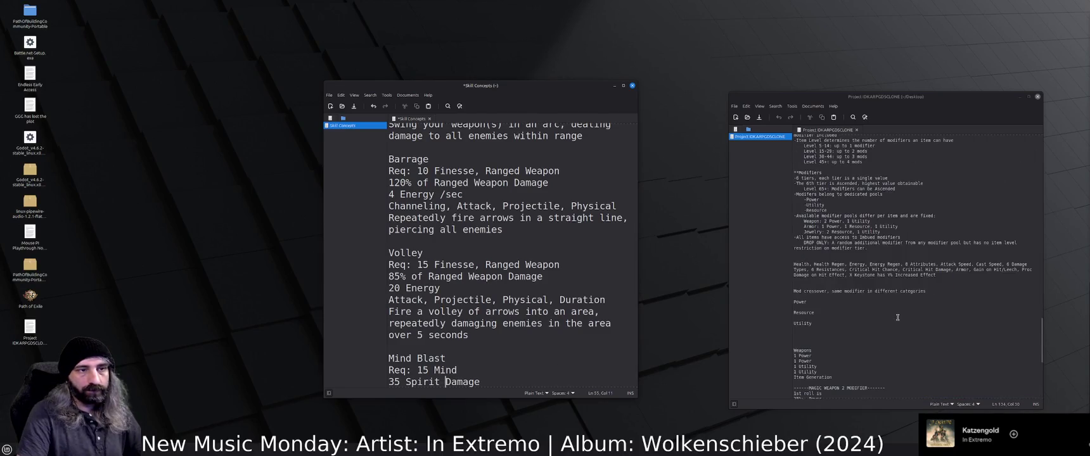
double_click(417, 381)
type("Arcane")
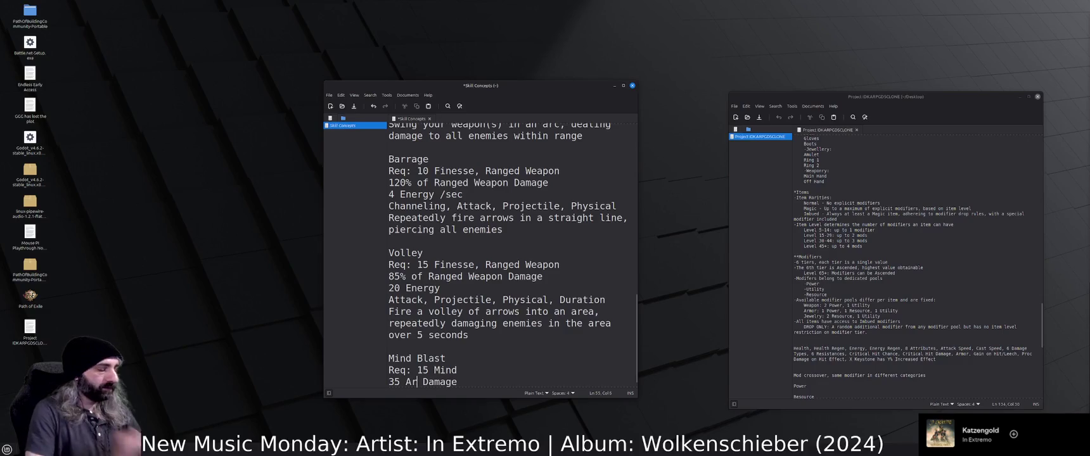
- Add Mind Blast's 20 Energy cost and begin its tags with Spell, Arcane
key("Return")
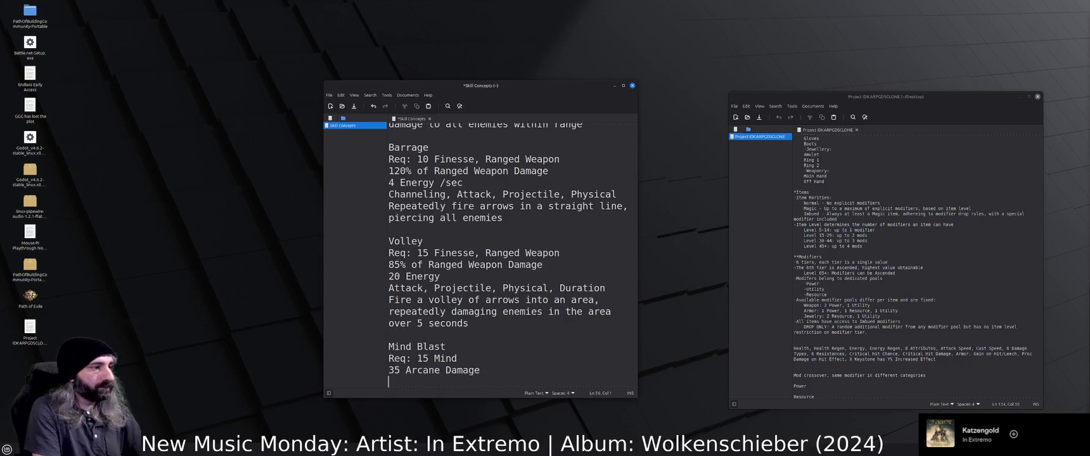
type("20 Energy")
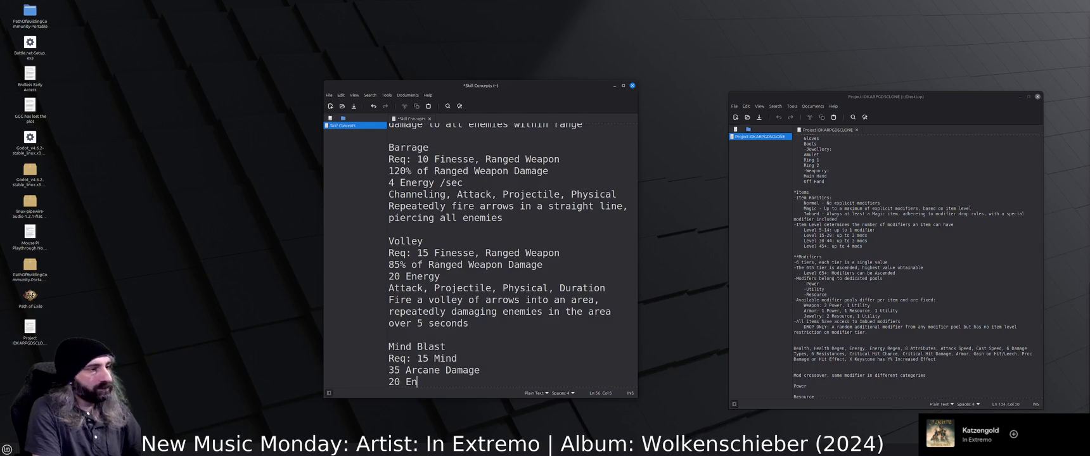
key("Return")
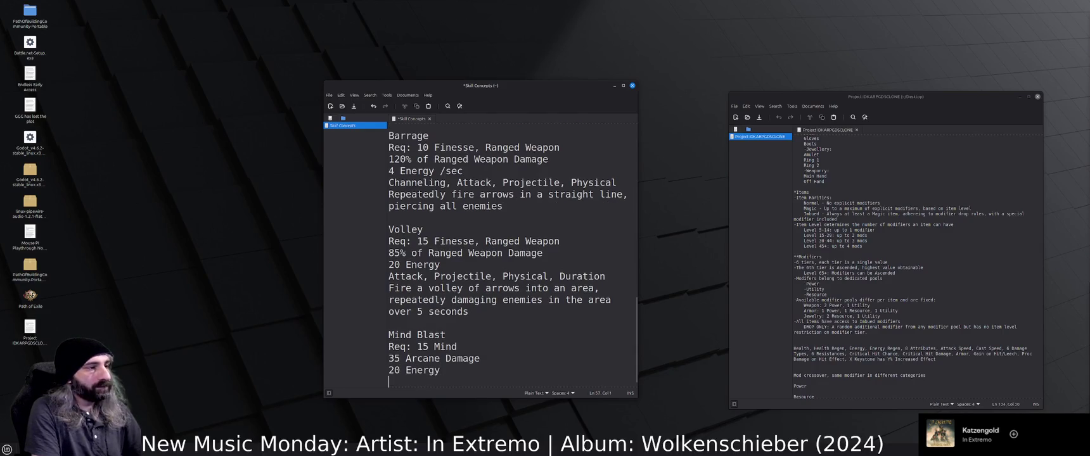
type("Spell, ")
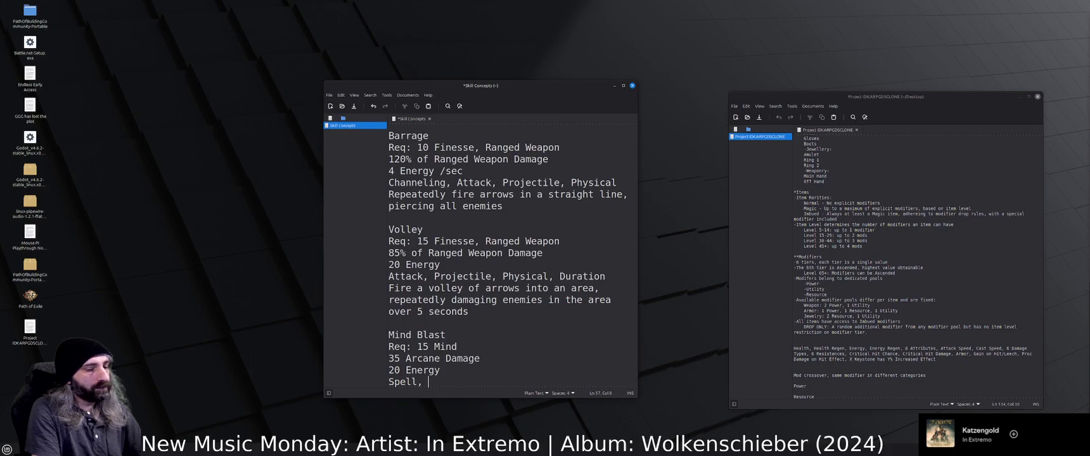
type("Arcane, ")
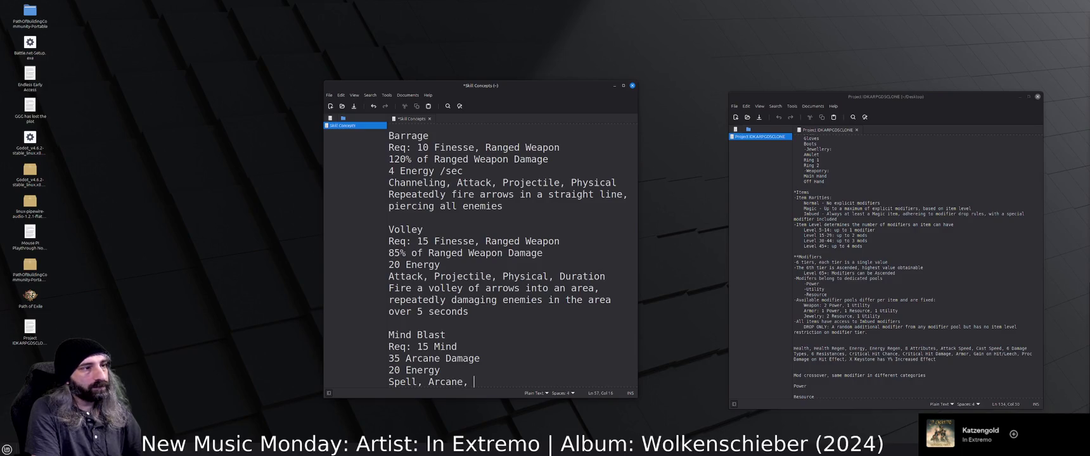
type("A")
scroll(493, 313, "up", 5)
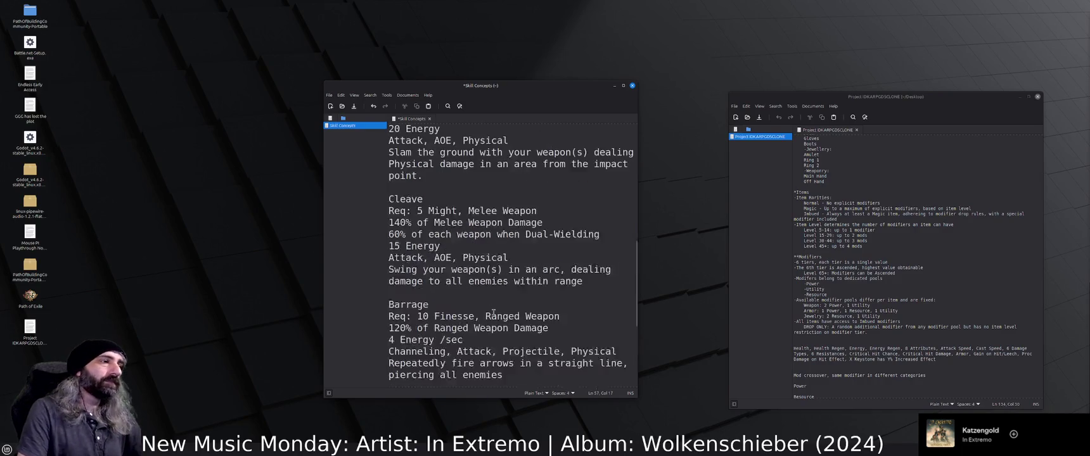
- Insert Single Target into Mind Blast's tags and begin its single-target Arcane Damage description
scroll(494, 313, "up", 6)
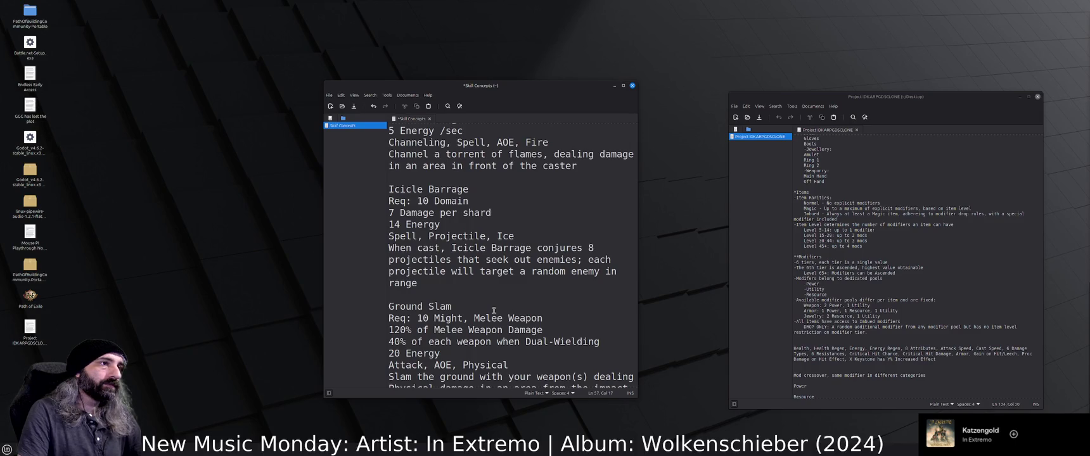
scroll(493, 310, "down", 11)
key("BackSpace")
type("Single Target")
key("BackSpace")
key("BackSpace")
key("BackSpace")
left_click(429, 370)
type("Single Target,")
left_click(572, 377)
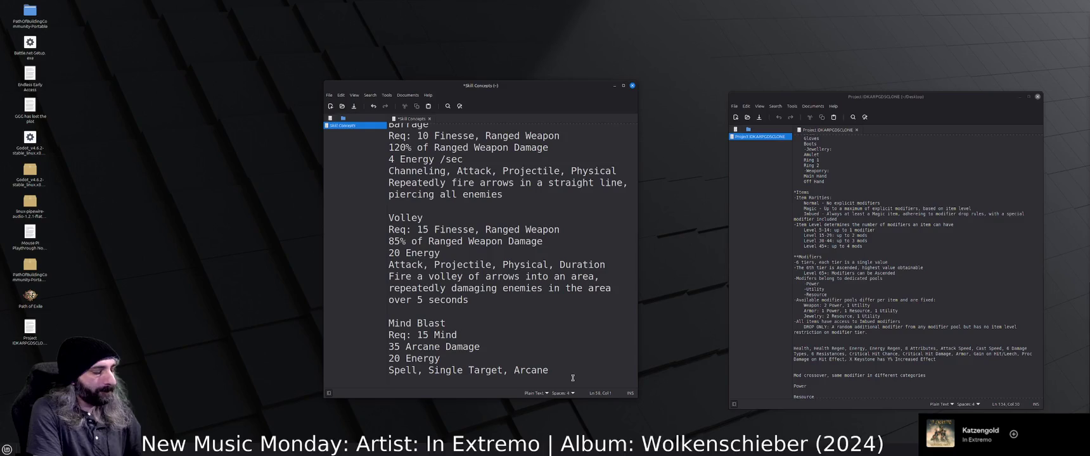
type("Blast a single target with Arcane Damage, with a 20% chance ")
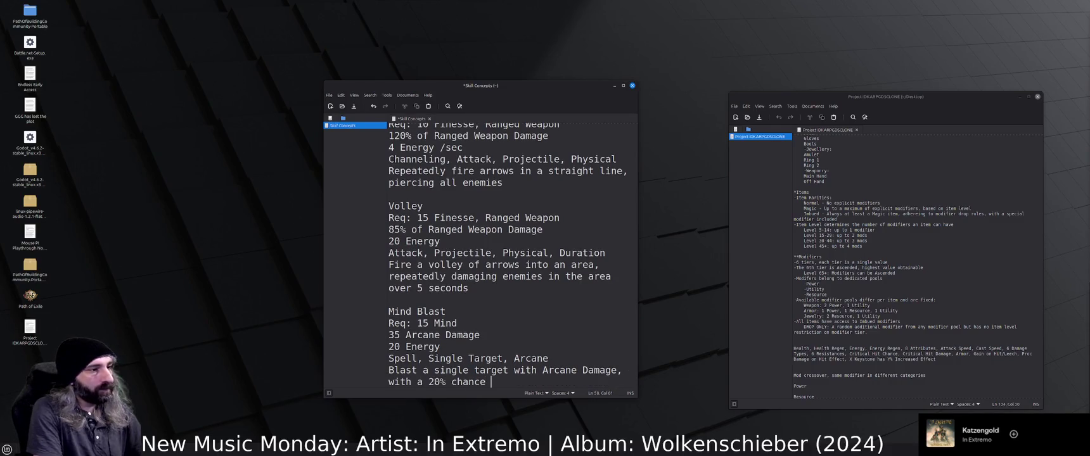
type("to cause Confusion")
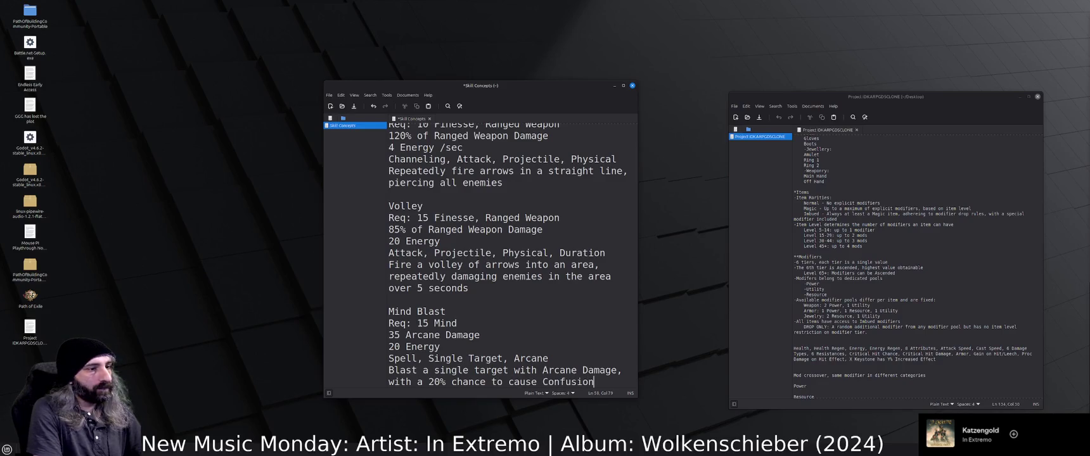
type(" (")
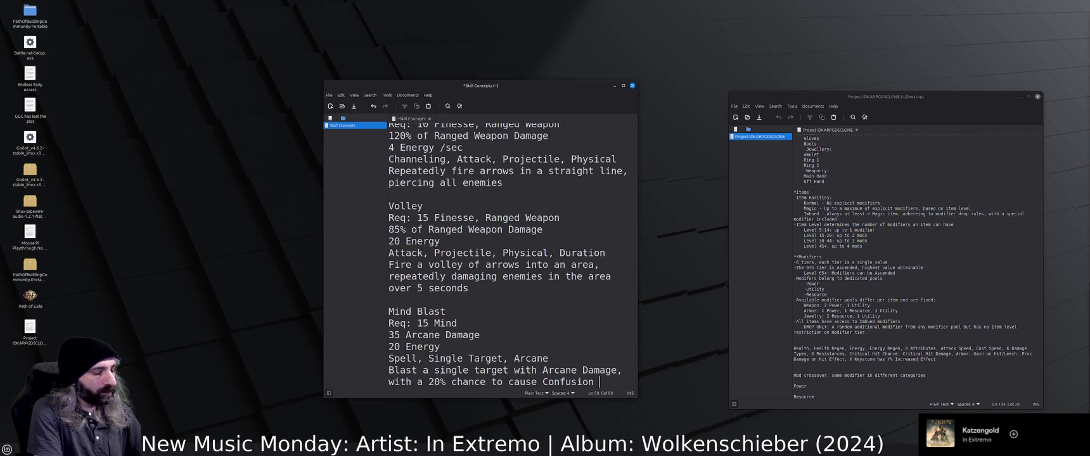
type("c")
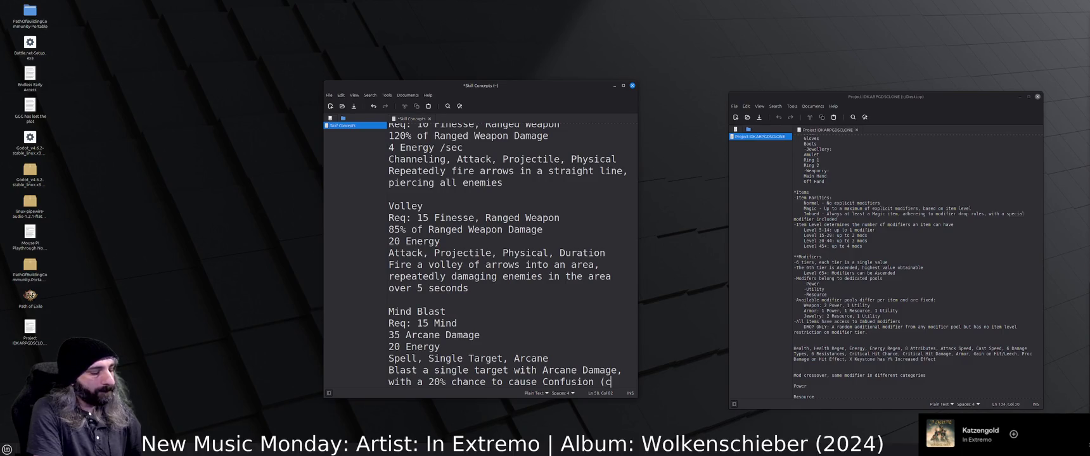
- Explain Confusion as enemies picking a new random target each attack, even allied entities
key("BackSpace")
type("Confusio")
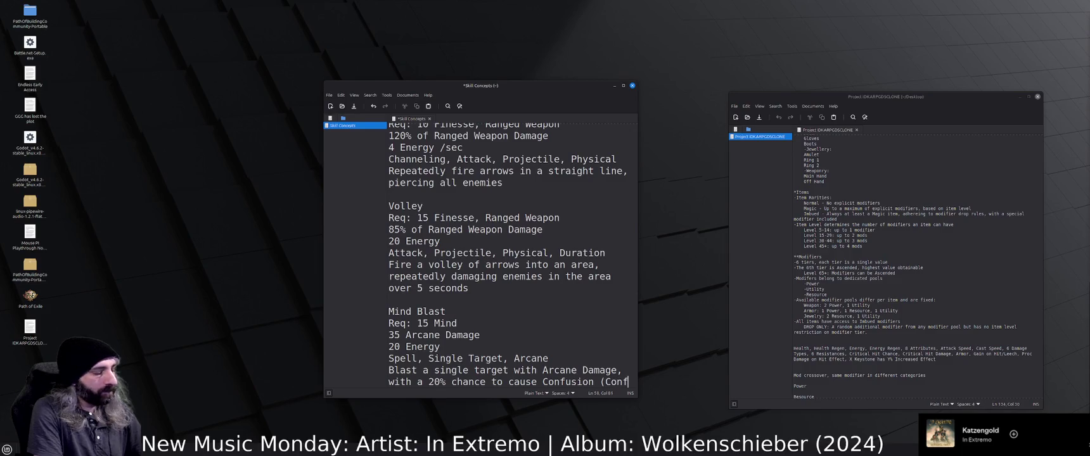
type("n causes ")
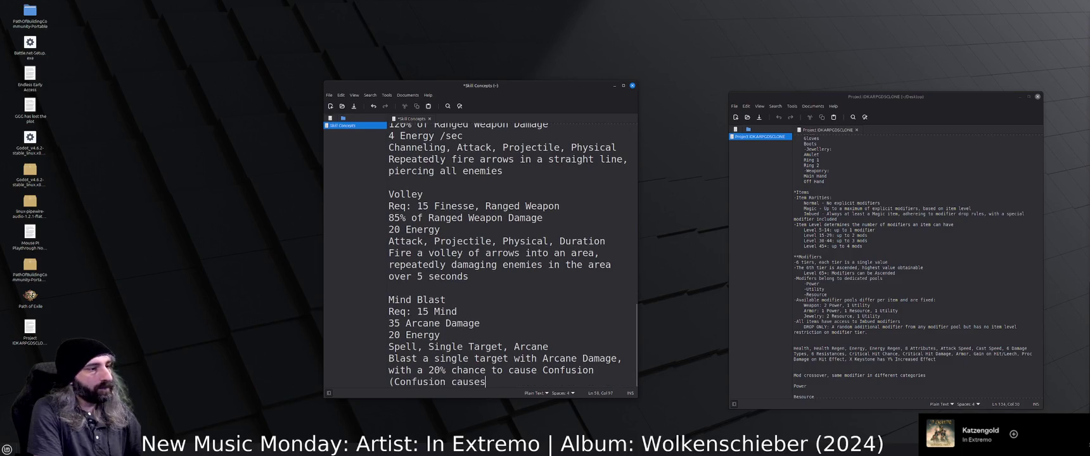
type("enemies to")
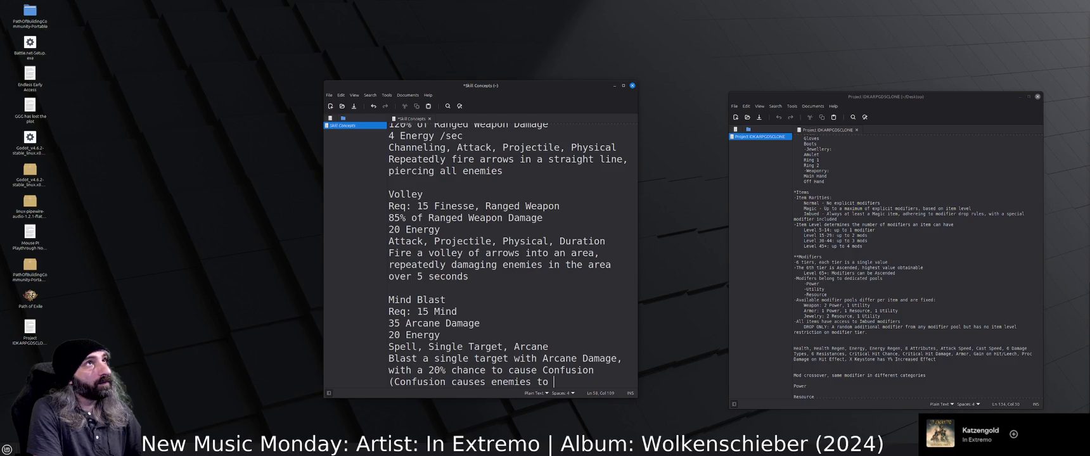
type("target a ran")
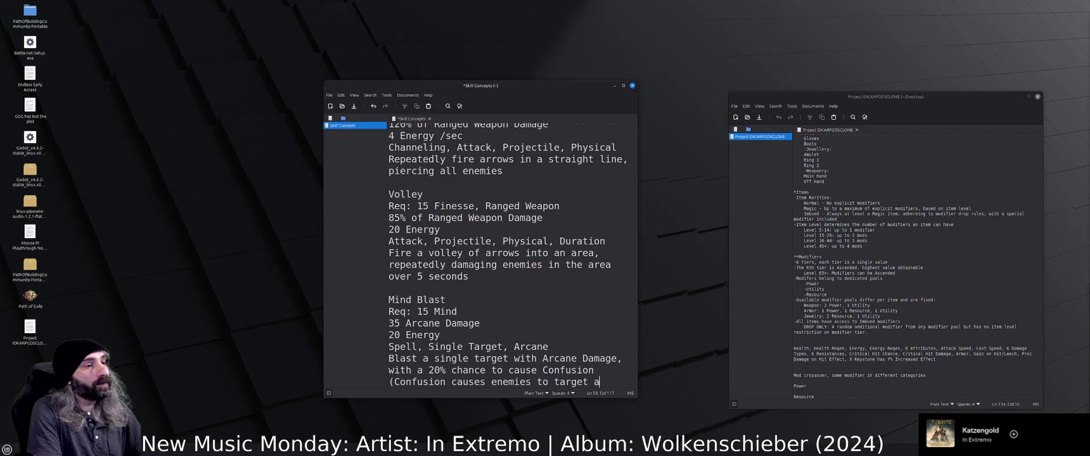
key("BackSpace")
key("BackSpace")
key("BackSpace")
type("new random target with each attack, even allied ")
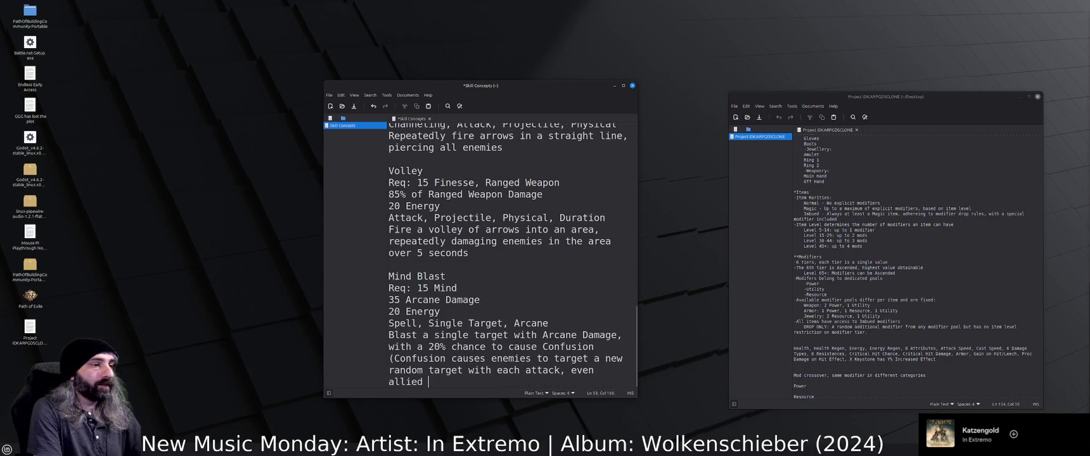
type("entities)")
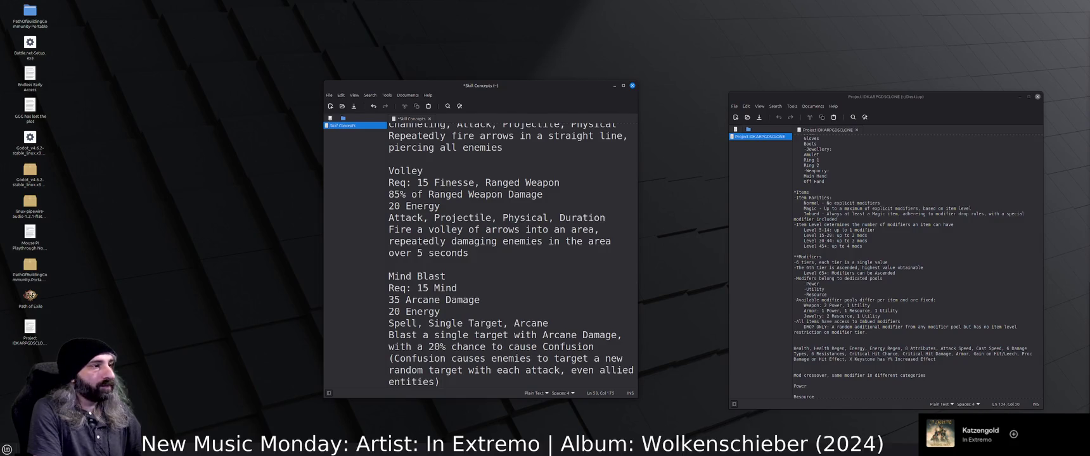
key("Return")
key("Return")
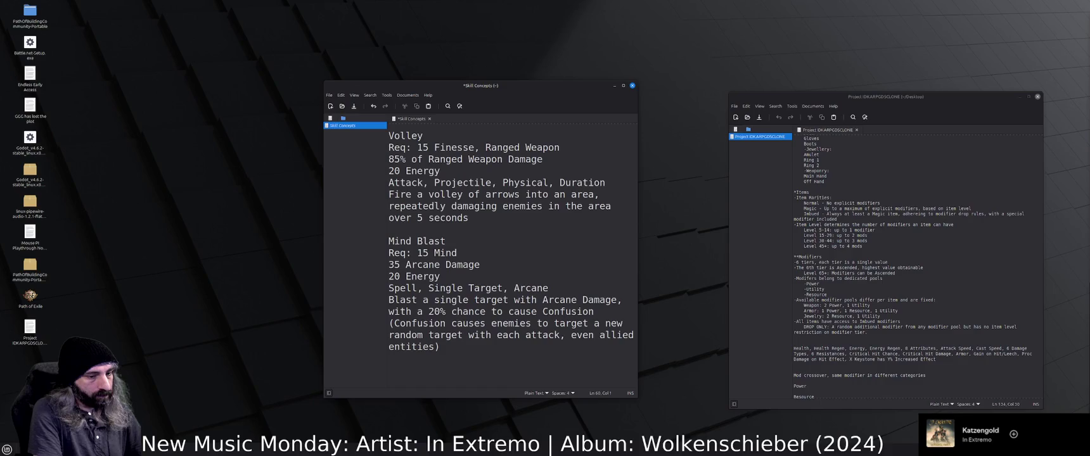
- Start an Arcane Bolt entry requiring 5 Mind
type("Arcane Bolt")
key("Return")
type("Req: ")
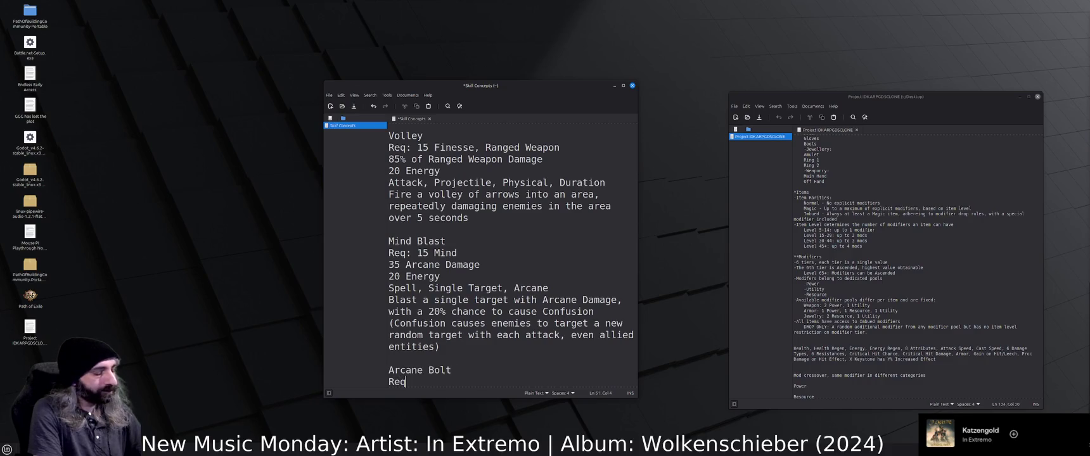
type("5 Mind")
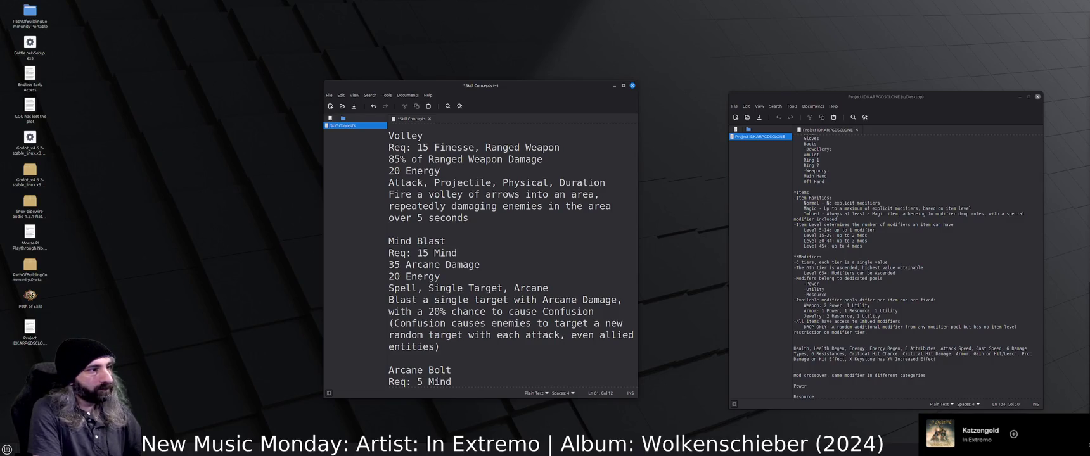
key("Return")
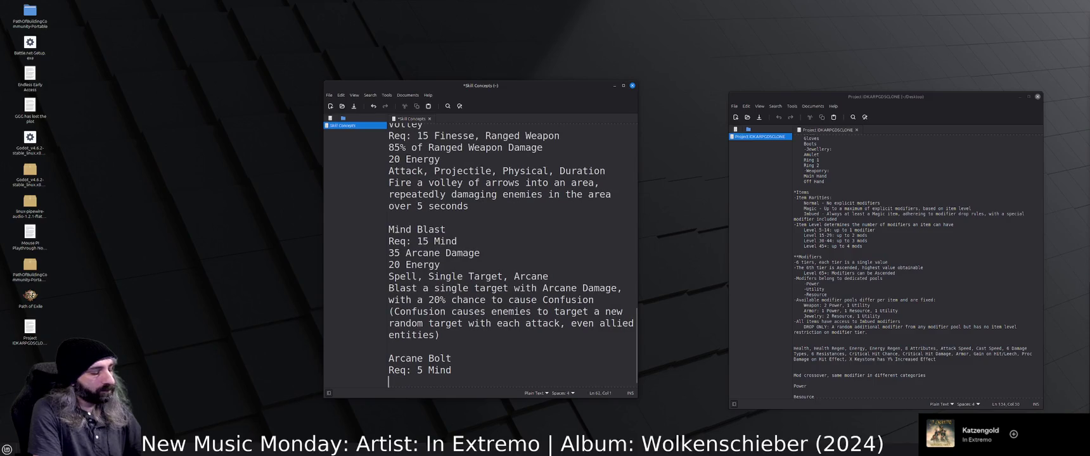
type("5 Ener")
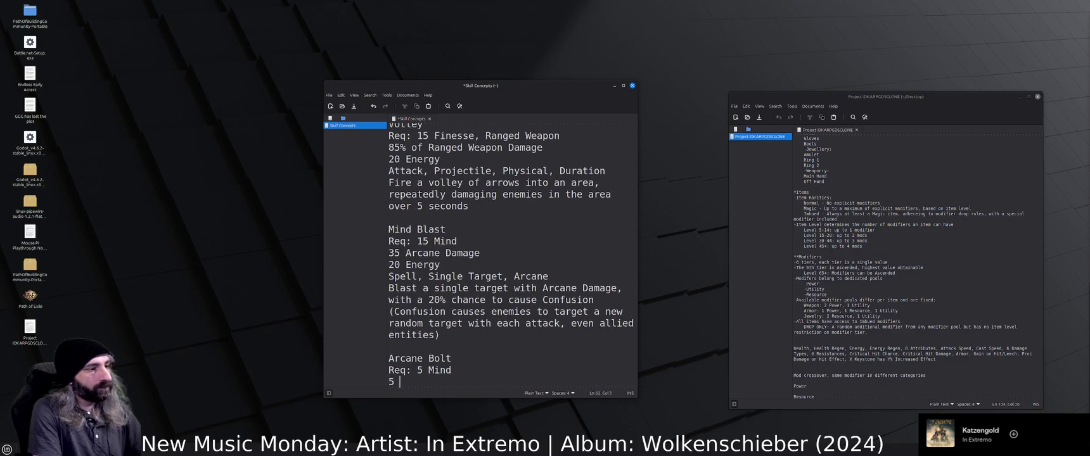
type("gy")
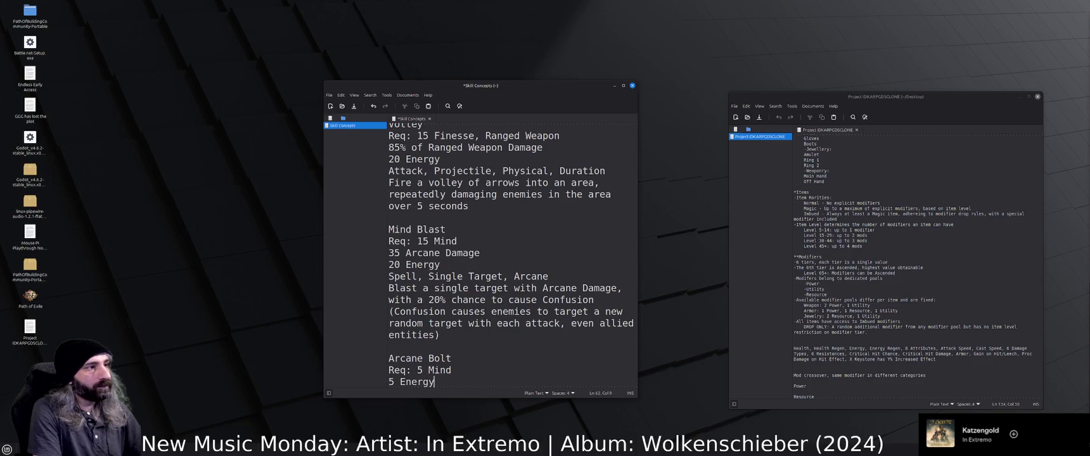
key("Up")
key("End")
key("Down")
key("shift+Home")
key("BackSpace")
- Give Arcane Bolt 15 Arcane Damage, a 5 Energy cost, and tags Spell, Projectile, Arcane
type("15 a")
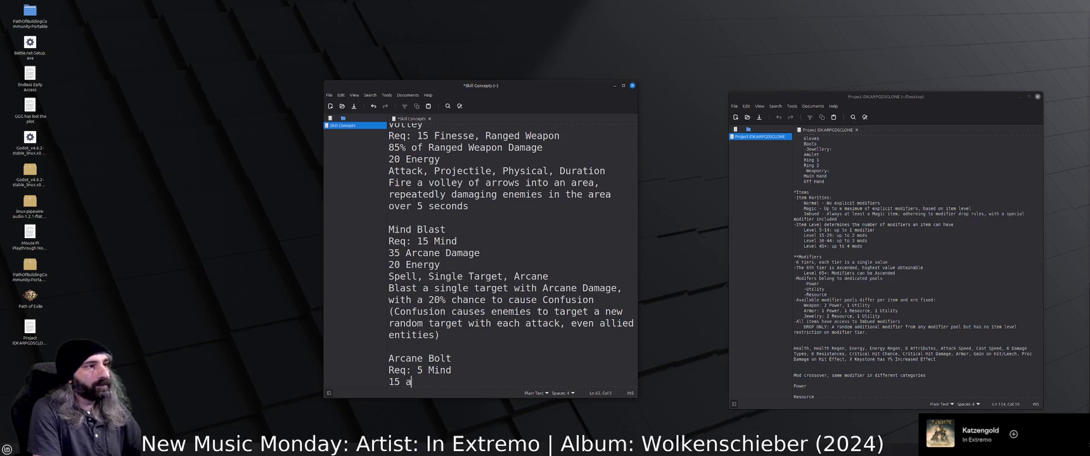
key("BackSpace")
type("Arcane Damage")
key("Return")
type("5 Energy")
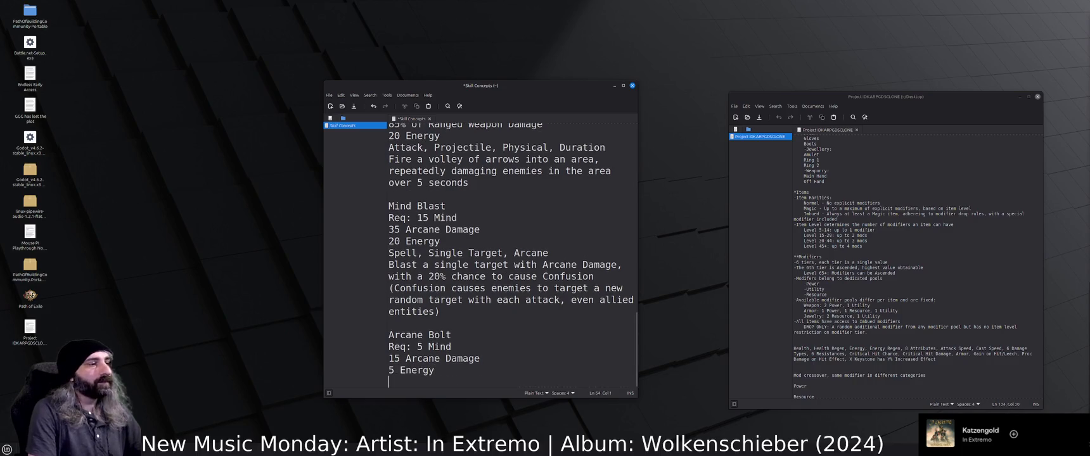
key("Return")
type("Spell, Projec")
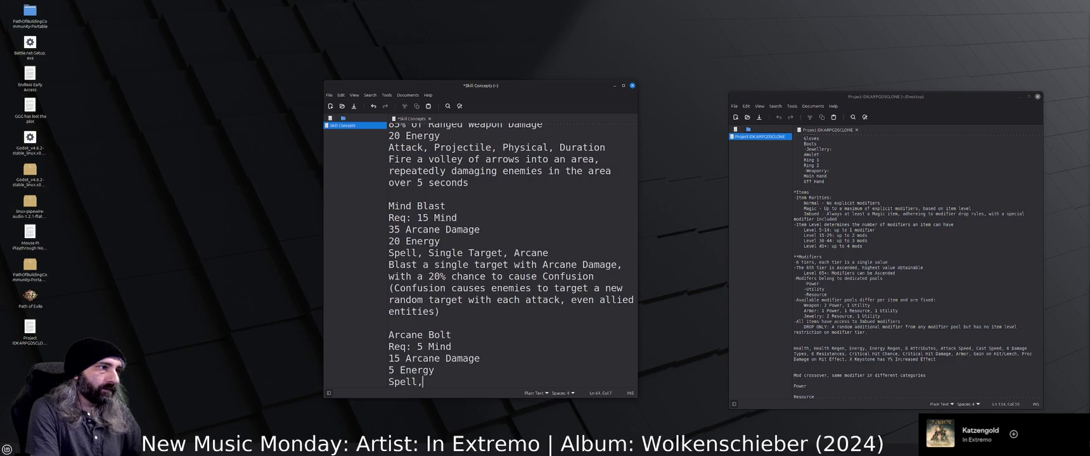
type("tile, ")
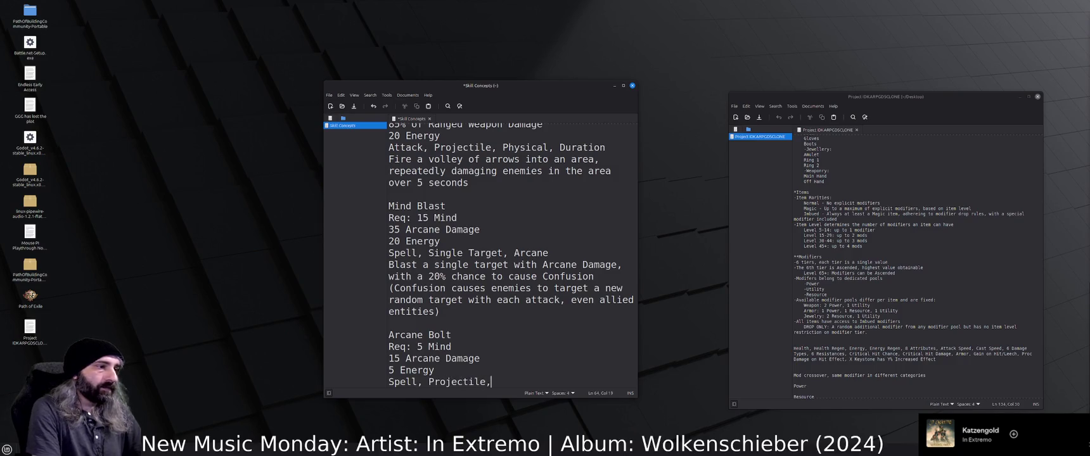
type("Arcane")
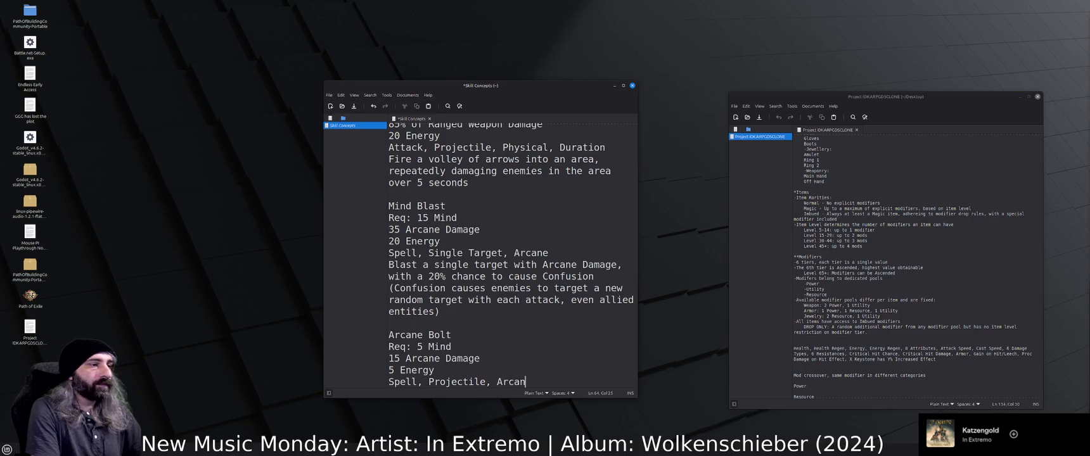
- Describe Arcane Bolt as a single projectile piercing through enemies, up to 3 times
key("Return")
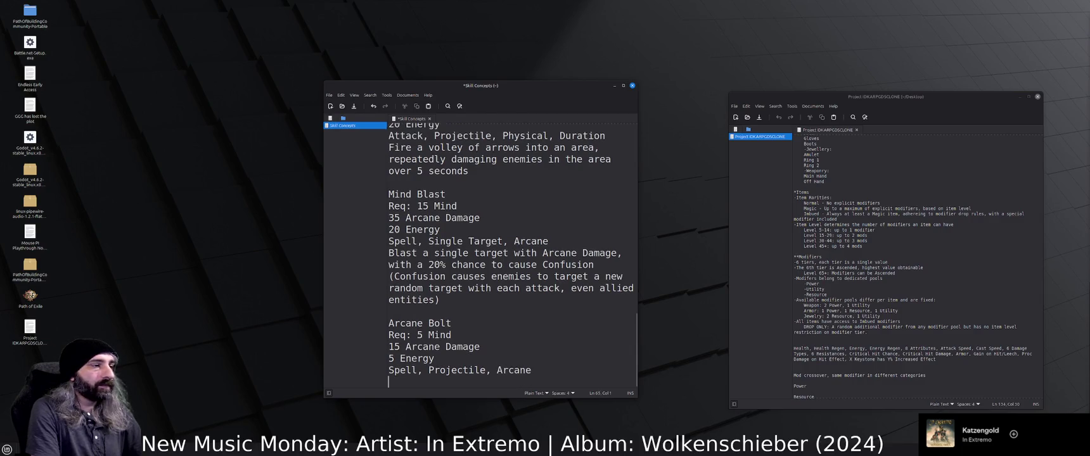
type("Fire a single pro")
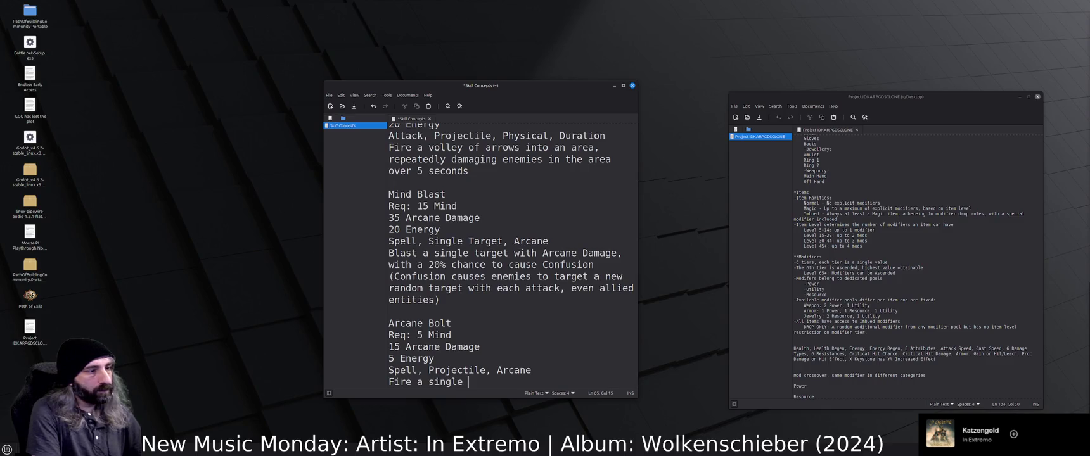
type("jectile")
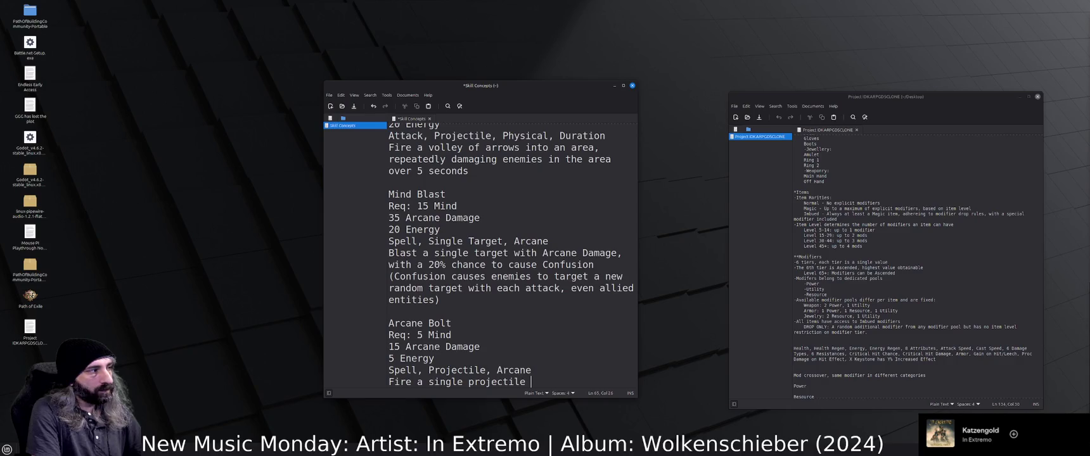
type("that pieces")
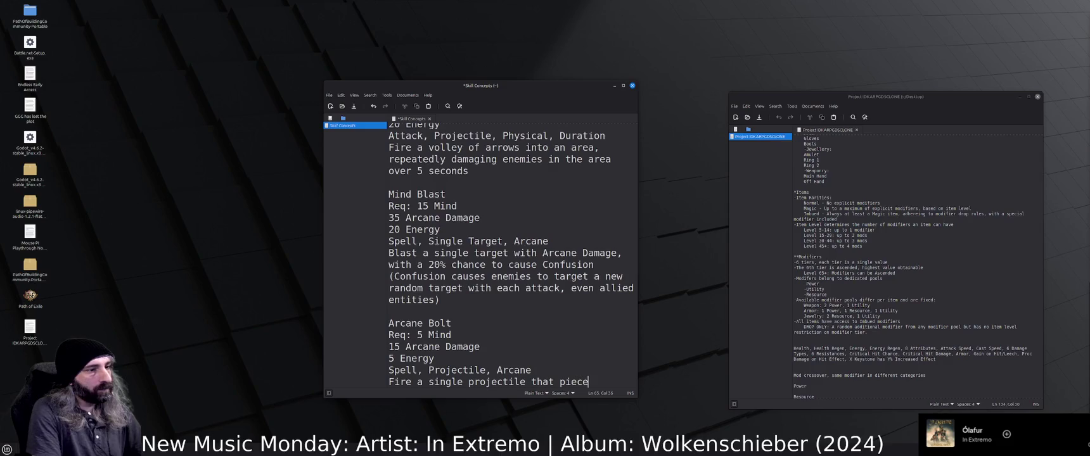
key("BackSpace")
key("BackSpace")
key("BackSpace")
type("rces through enemies")
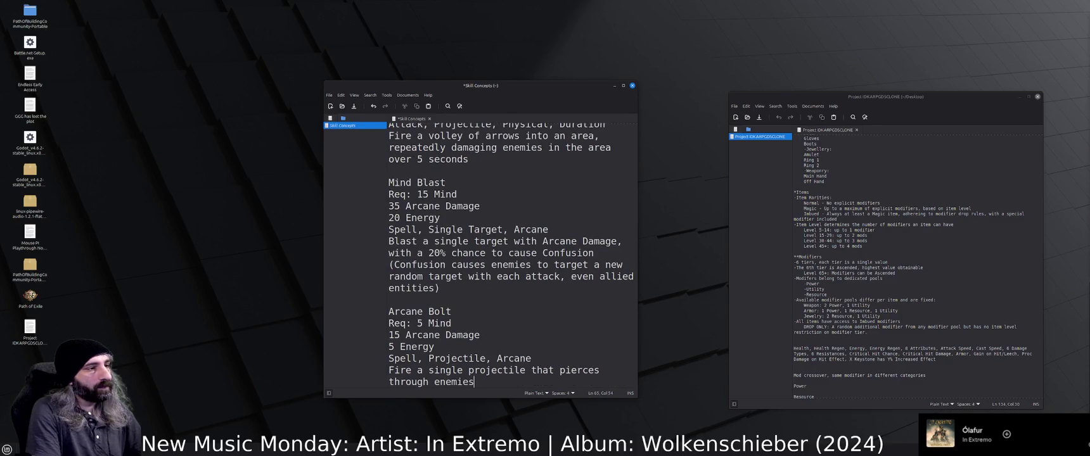
type(", up to ")
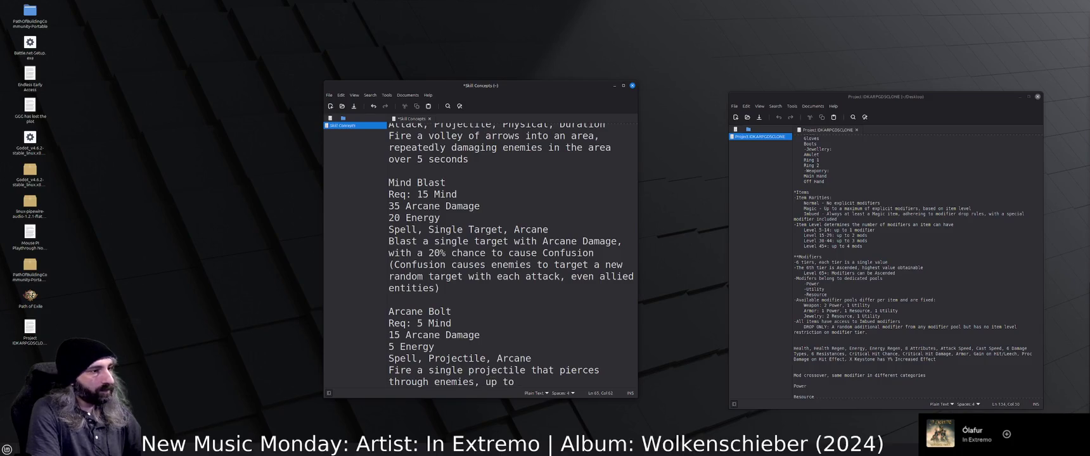
type("3 toim")
key("BackSpace")
key("BackSpace")
key("BackSpace")
type("imes")
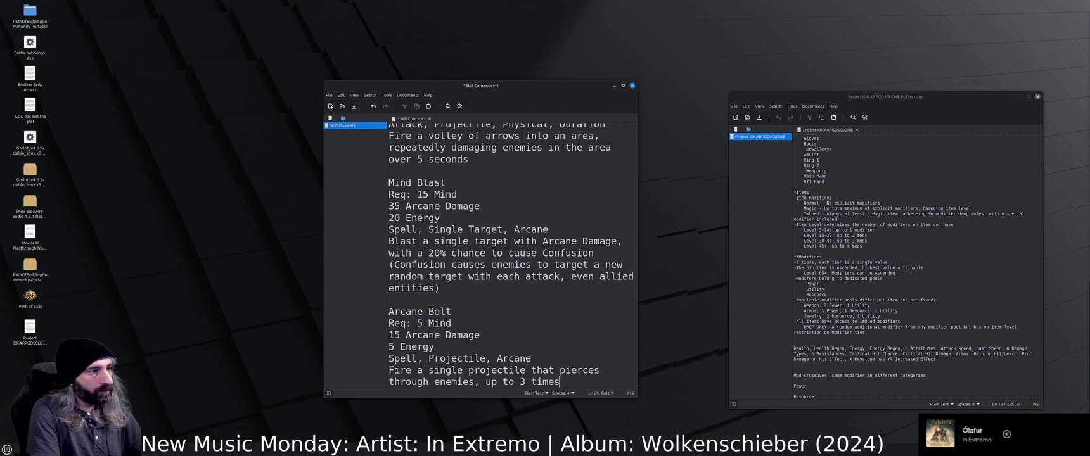
key("Return")
key("Return")
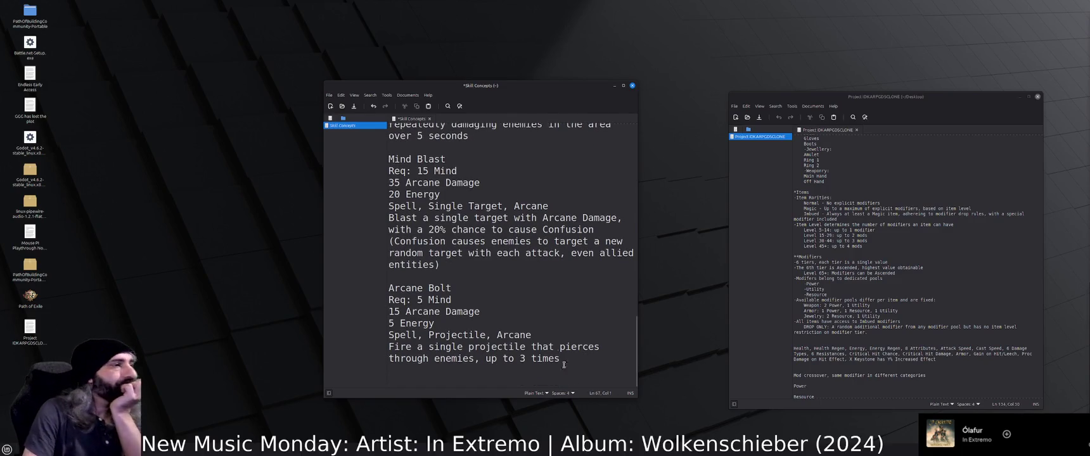
scroll(564, 365, "up", 10)
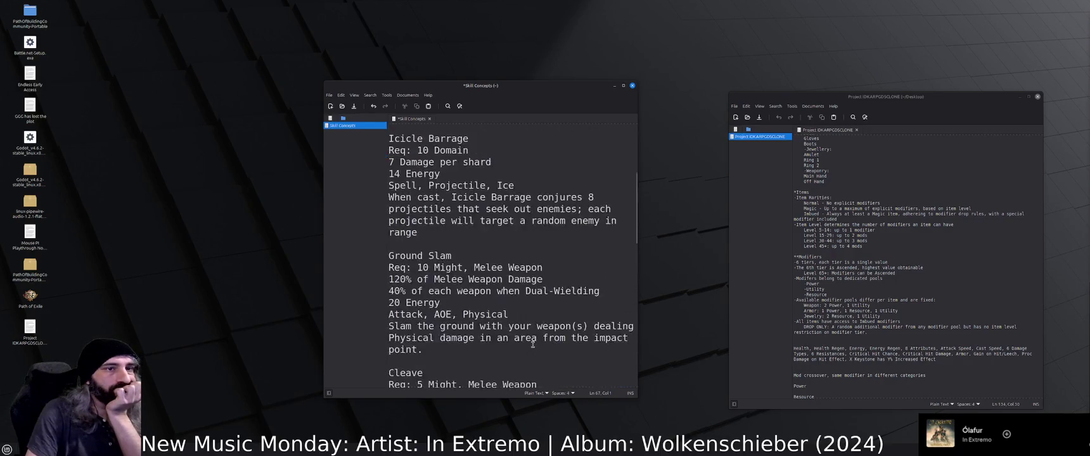
scroll(533, 344, "up", 5)
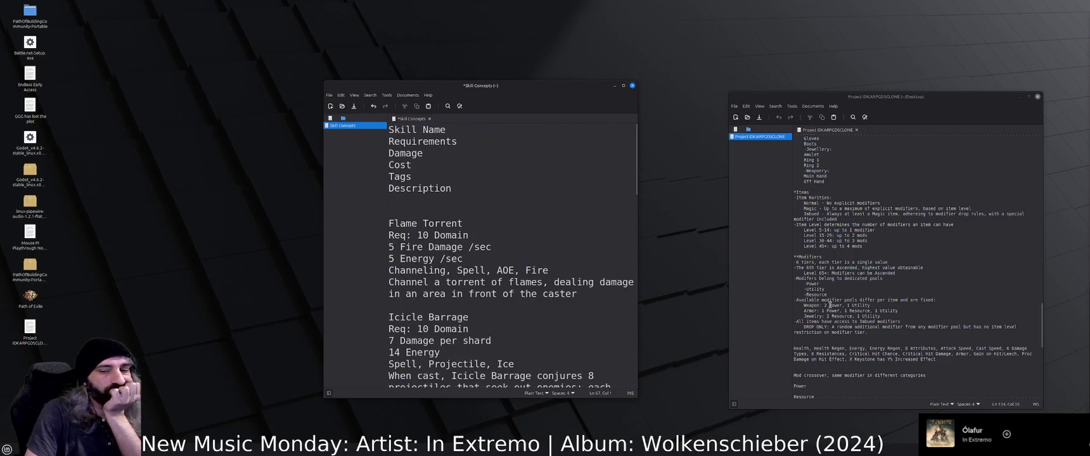
scroll(850, 328, "down", 8)
scroll(850, 329, "down", 8)
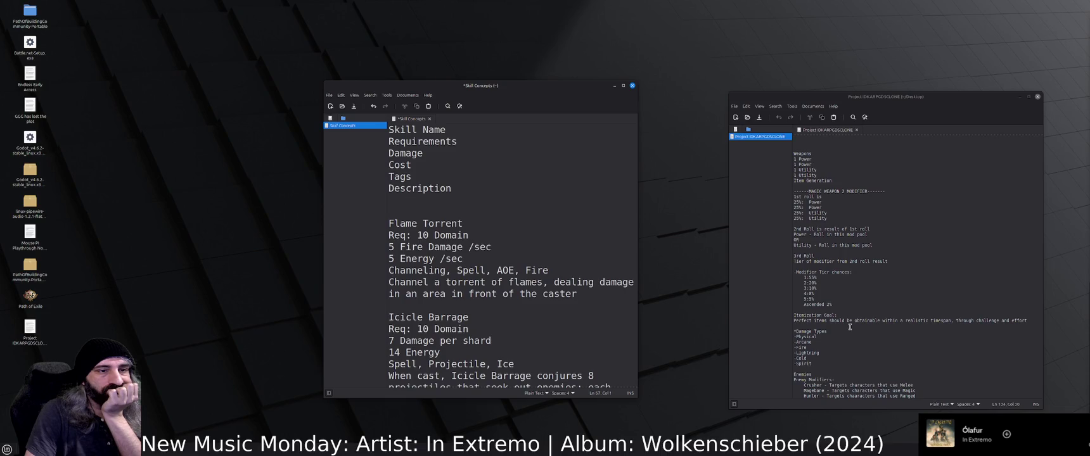
scroll(850, 327, "up", 2)
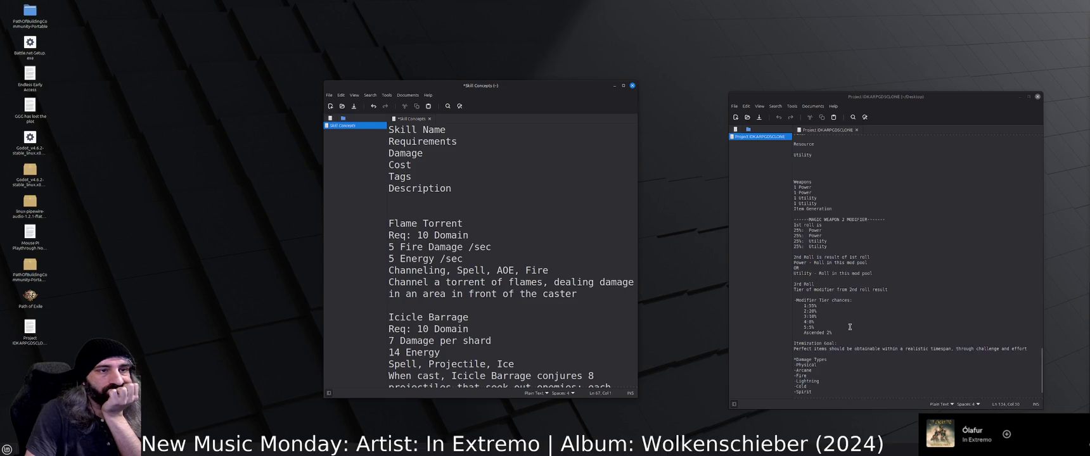
scroll(850, 327, "up", 10)
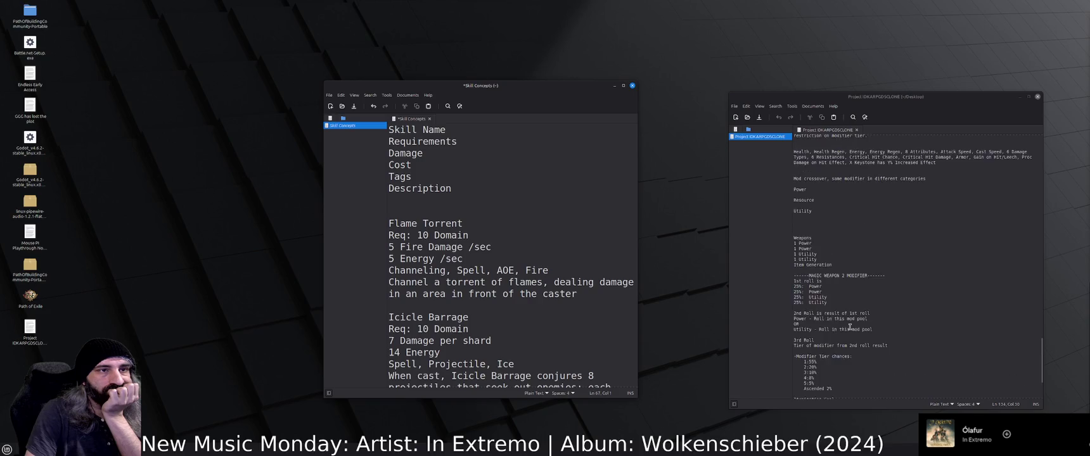
scroll(850, 327, "up", 6)
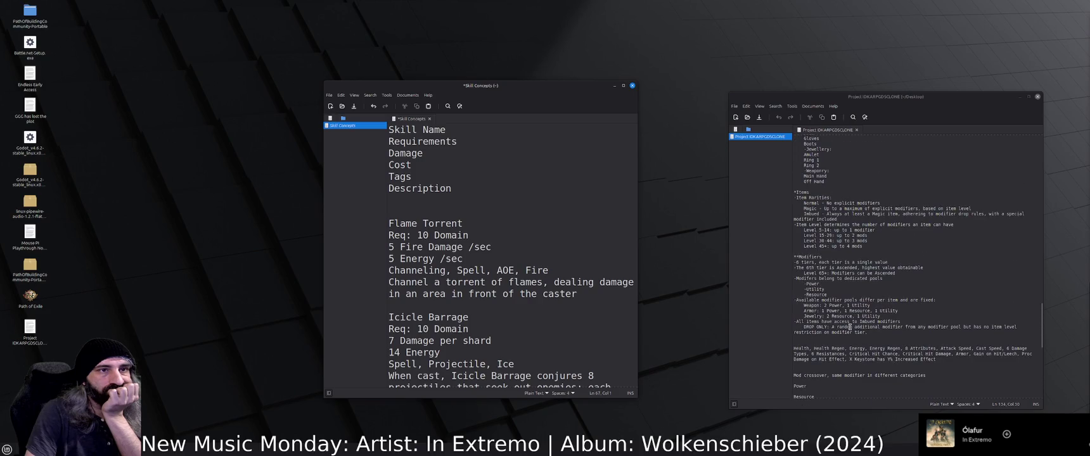
scroll(850, 327, "up", 14)
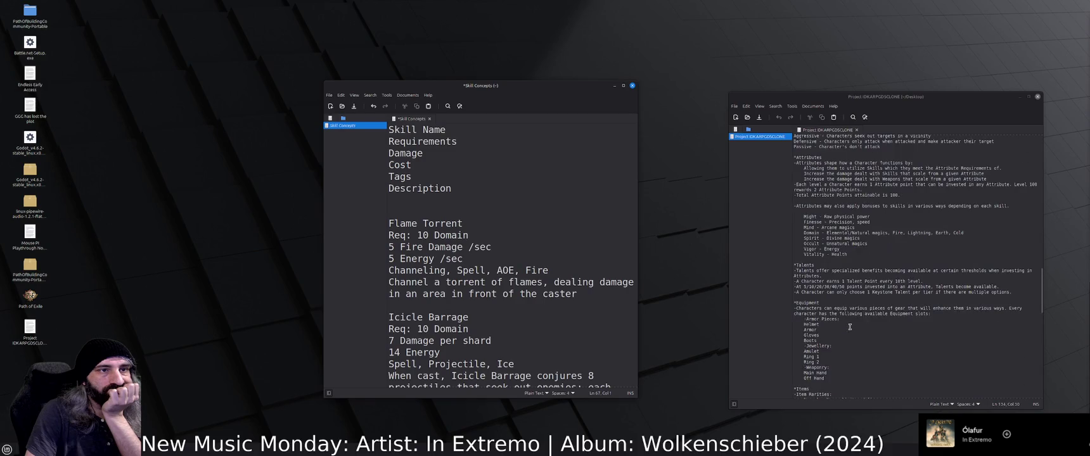
scroll(850, 328, "up", 15)
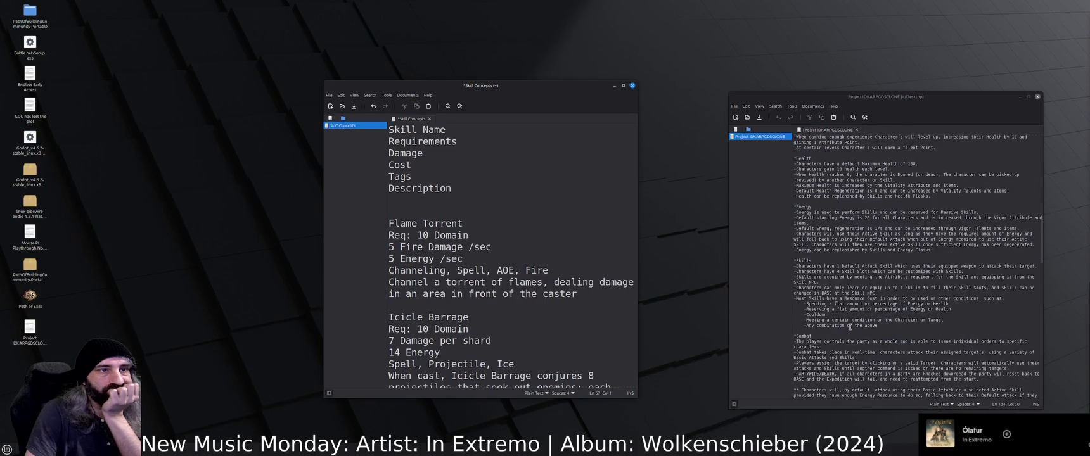
scroll(850, 327, "up", 12)
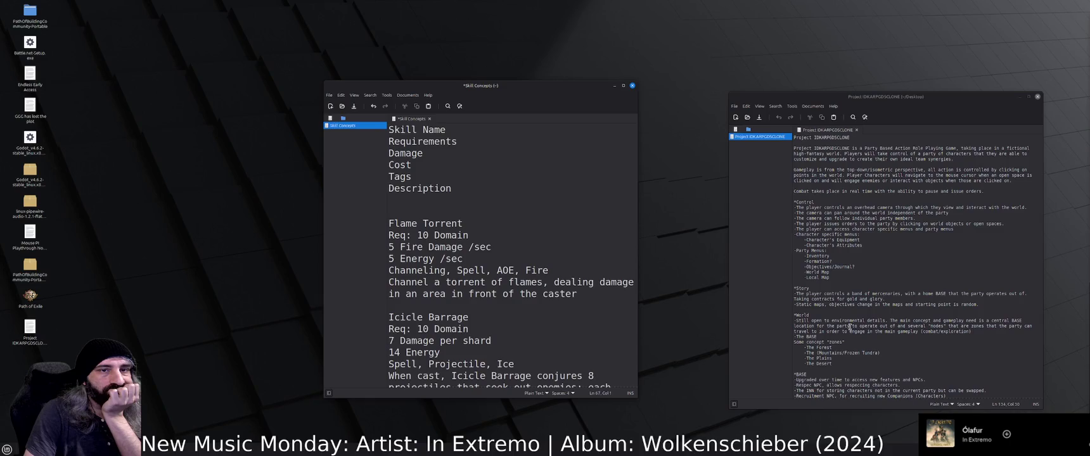
scroll(850, 327, "down", 5)
scroll(850, 328, "down", 2)
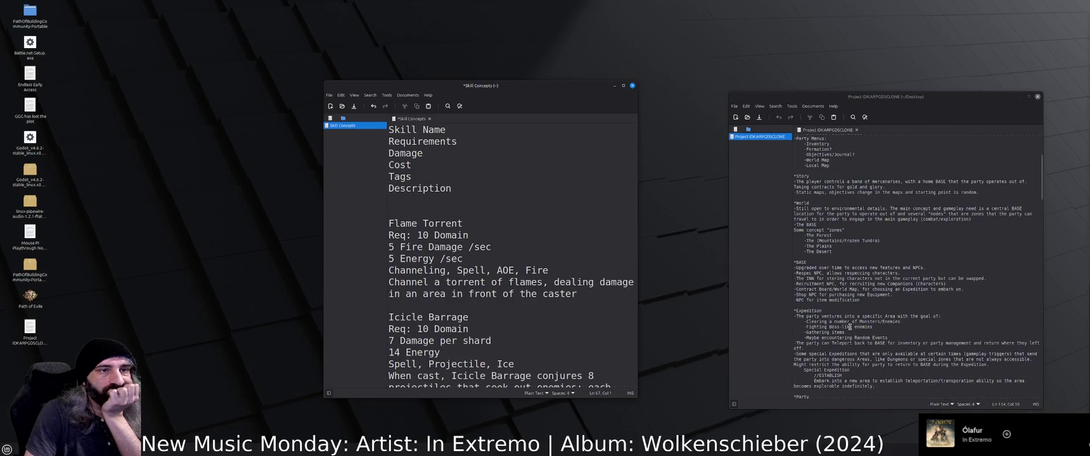
scroll(850, 327, "down", 15)
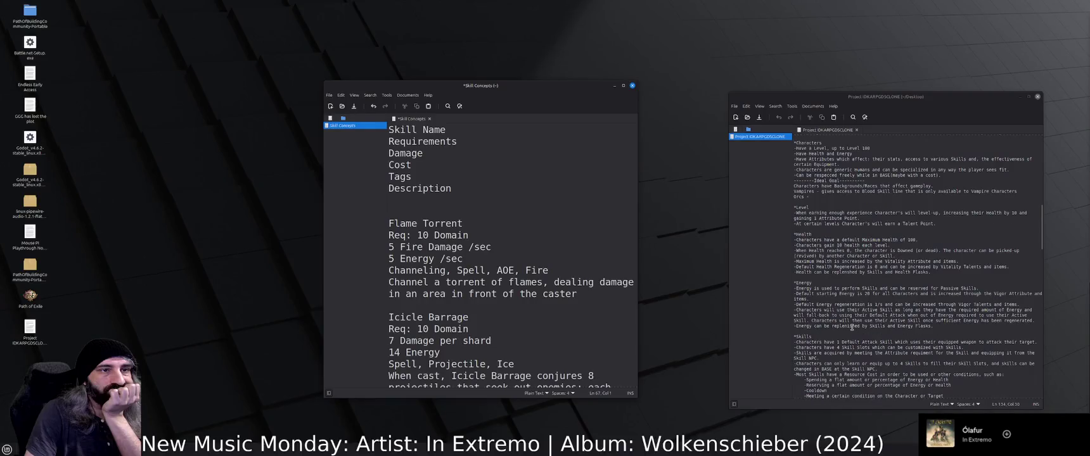
scroll(852, 327, "down", 2)
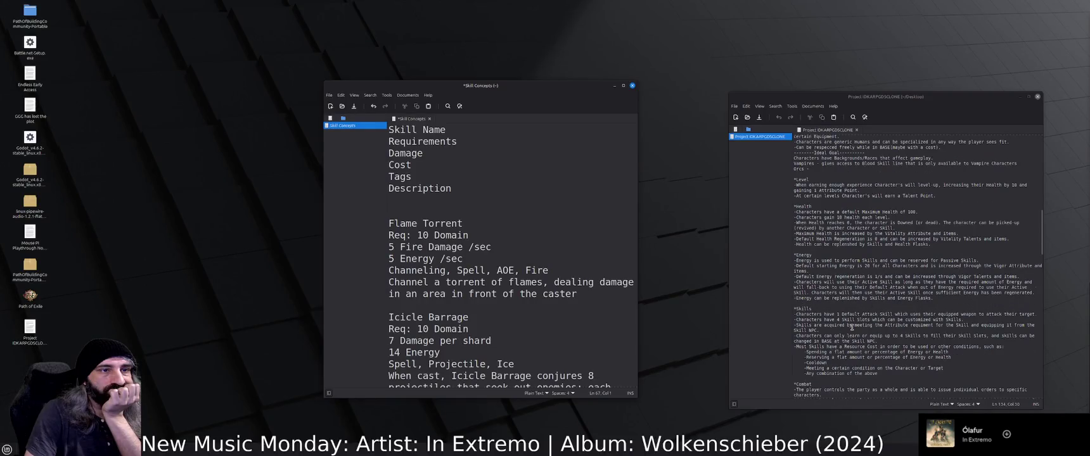
scroll(852, 327, "down", 12)
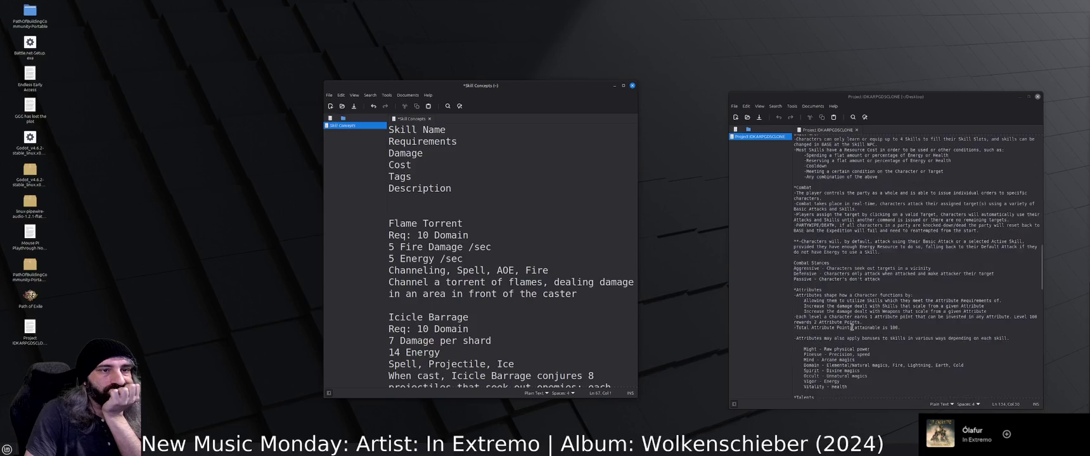
scroll(852, 327, "down", 11)
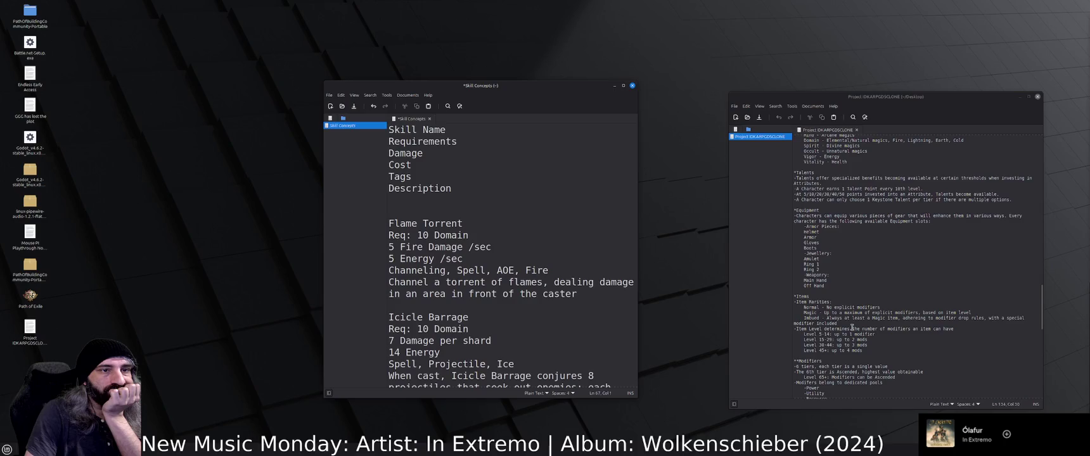
scroll(852, 327, "down", 3)
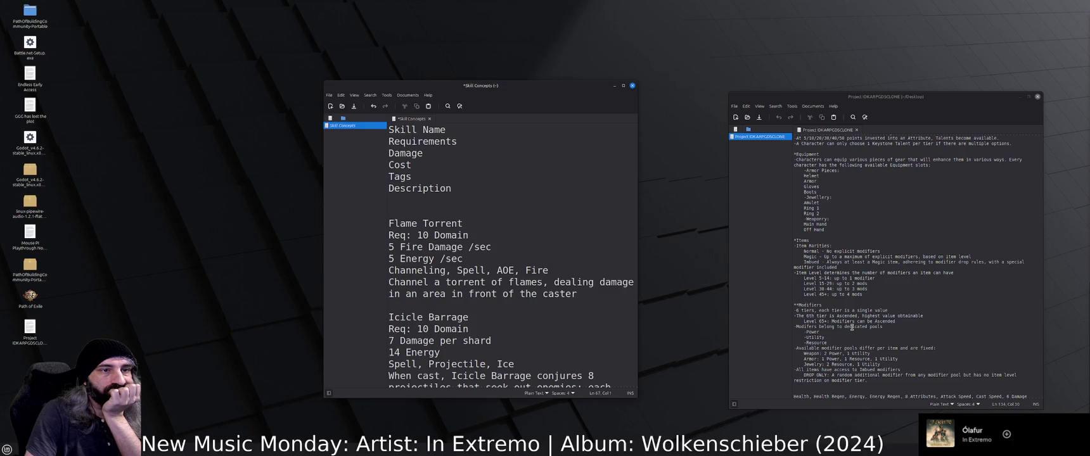
scroll(852, 327, "down", 3)
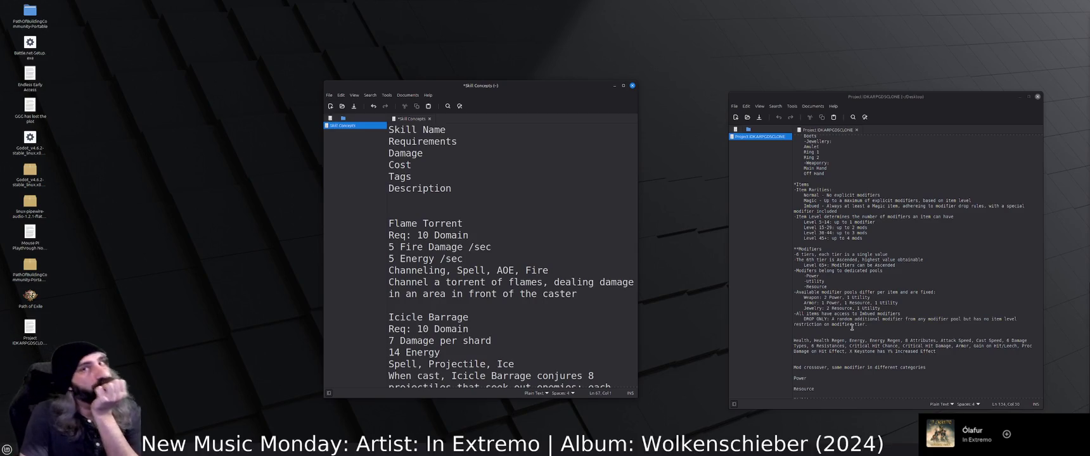
scroll(852, 327, "down", 3)
scroll(852, 327, "down", 13)
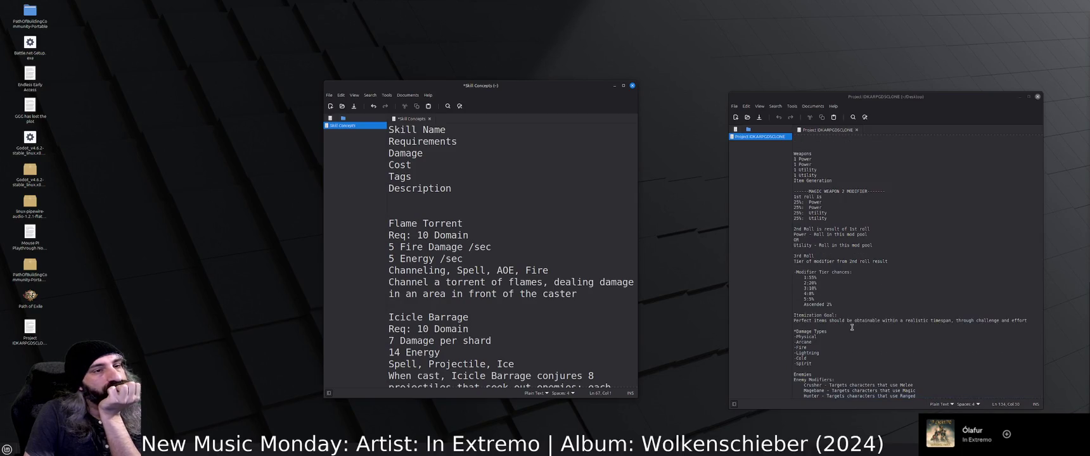
scroll(852, 327, "up", 15)
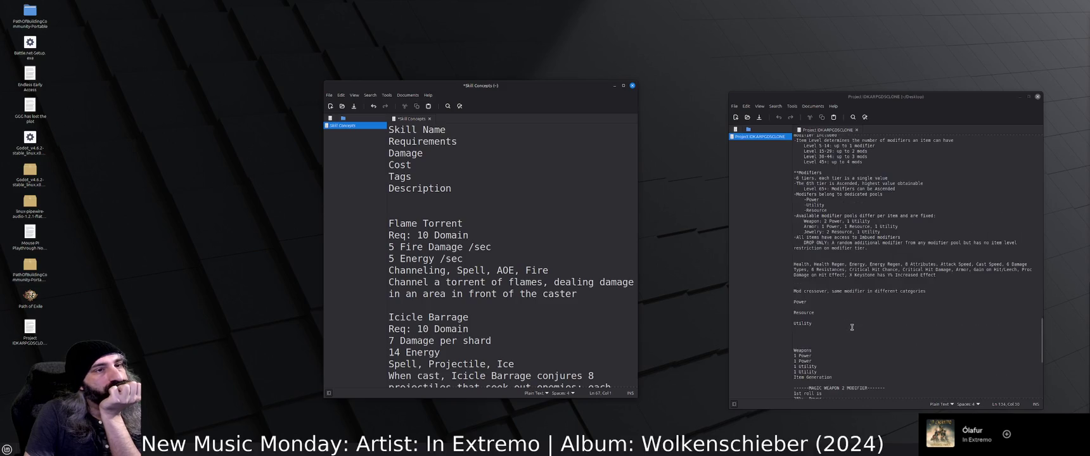
scroll(852, 327, "up", 5)
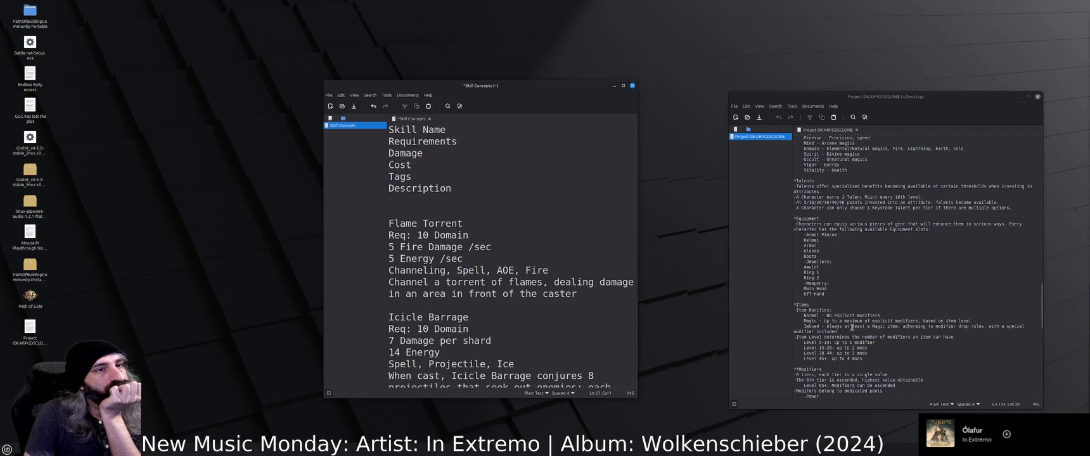
scroll(851, 327, "up", 3)
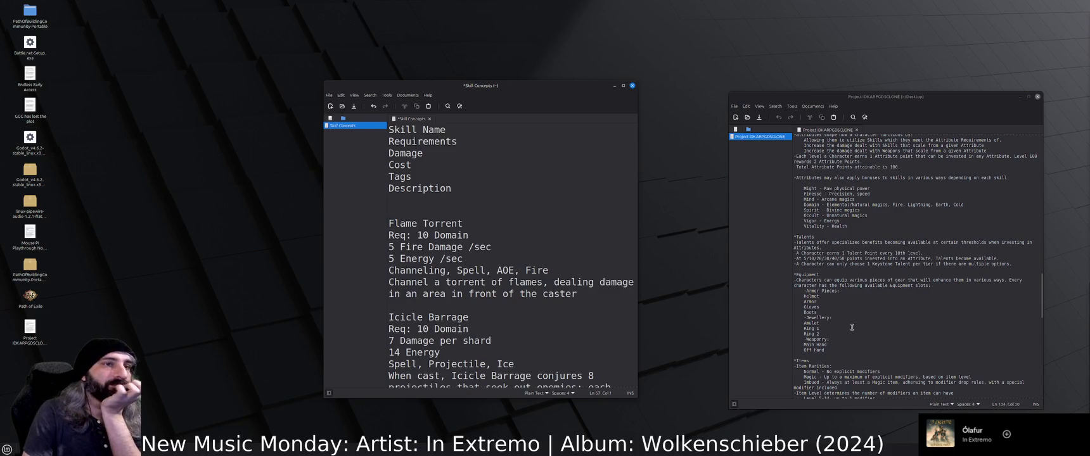
scroll(851, 327, "up", 3)
scroll(852, 327, "up", 7)
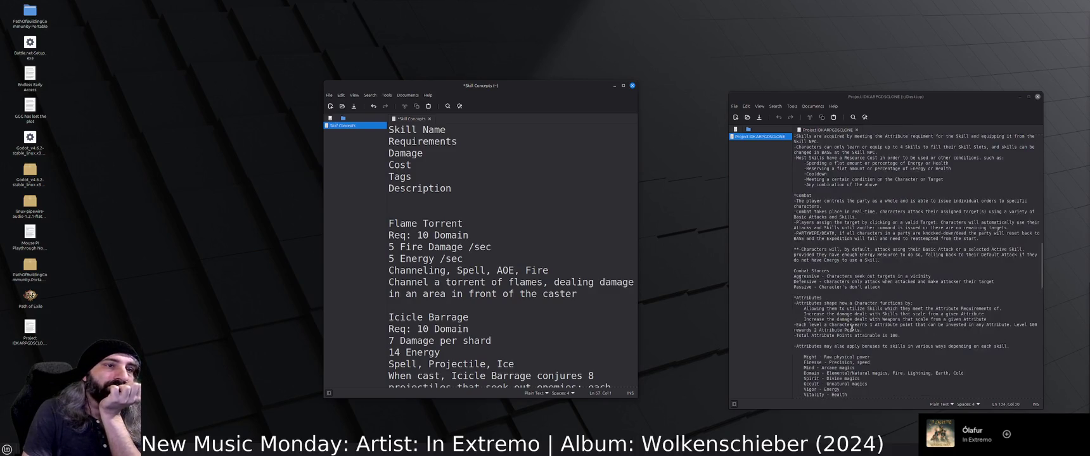
scroll(852, 327, "up", 9)
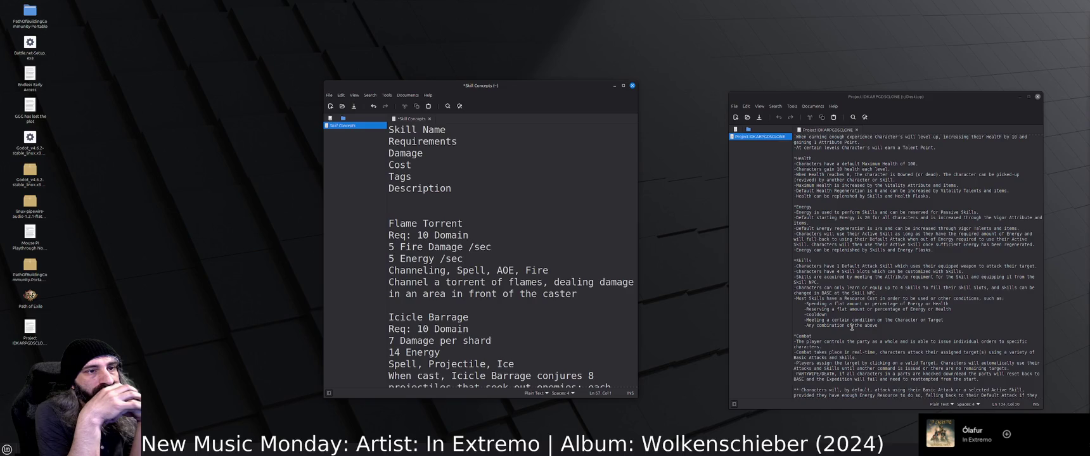
scroll(854, 317, "down", 7)
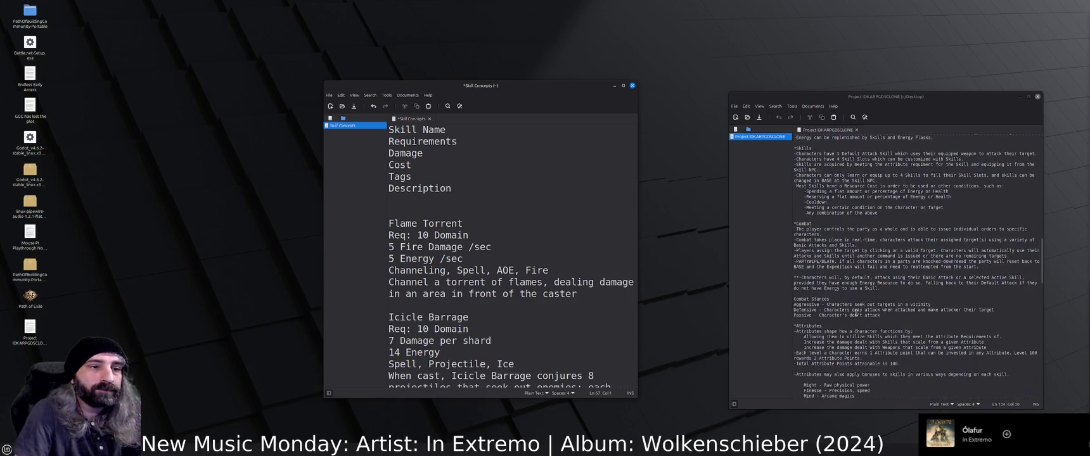
scroll(855, 312, "up", 3)
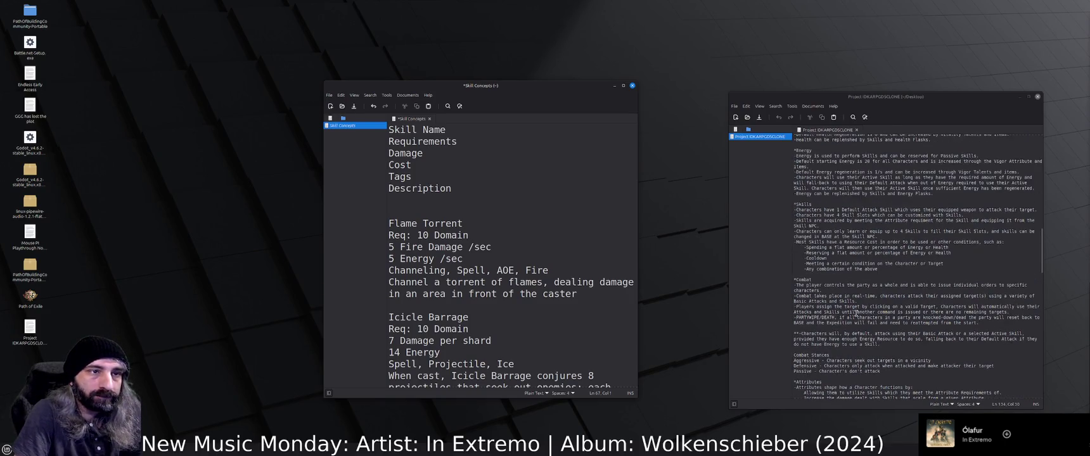
scroll(856, 313, "up", 2)
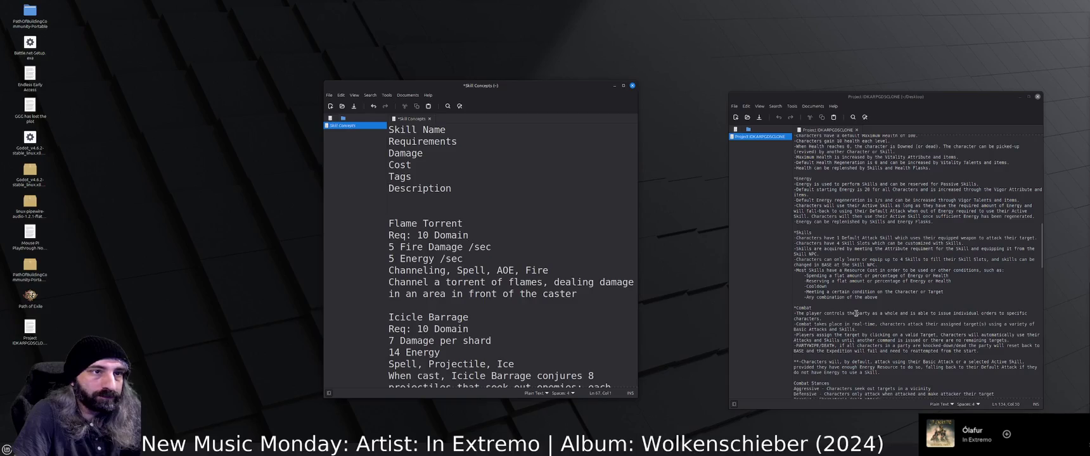
scroll(855, 313, "up", 2)
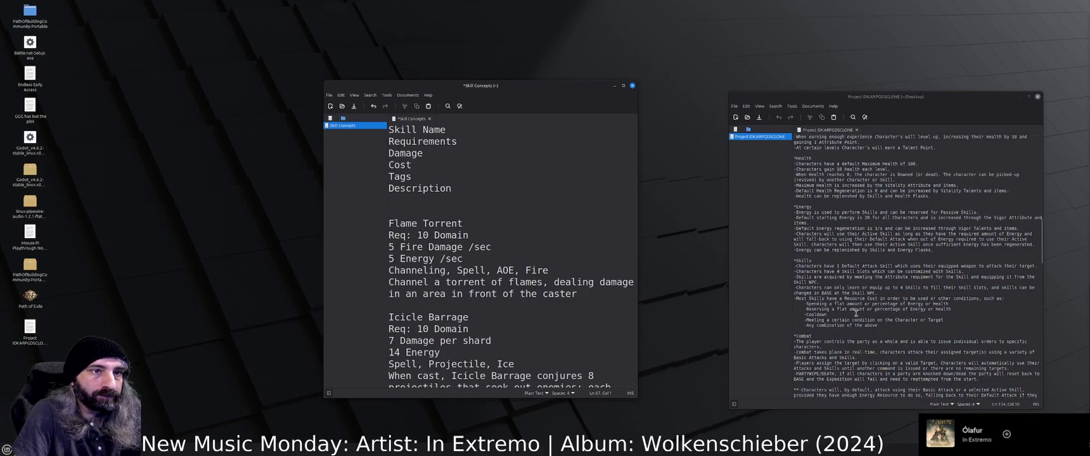
scroll(855, 313, "down", 5)
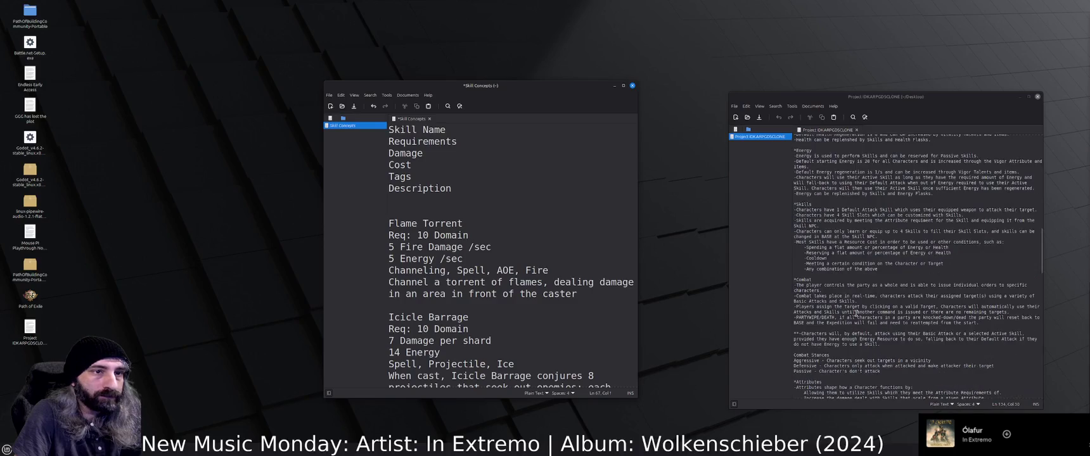
scroll(855, 312, "down", 12)
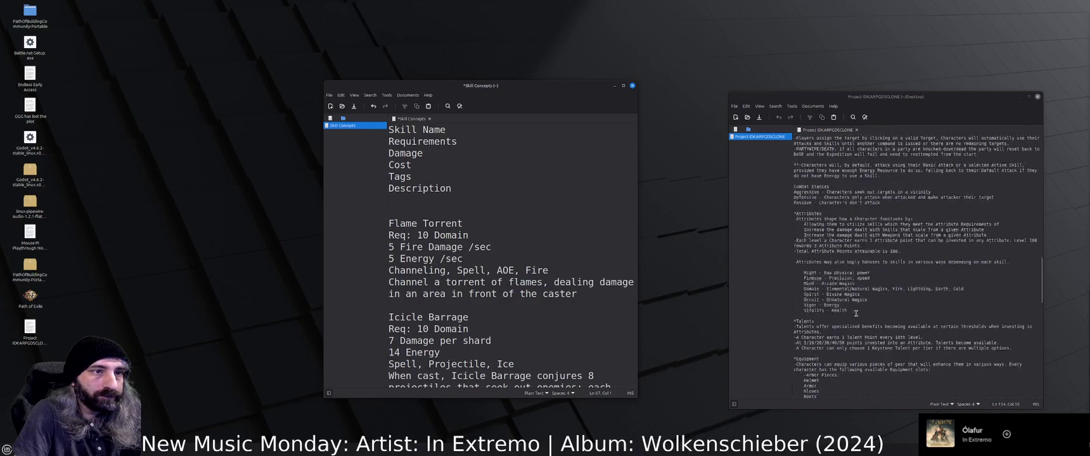
scroll(856, 312, "down", 10)
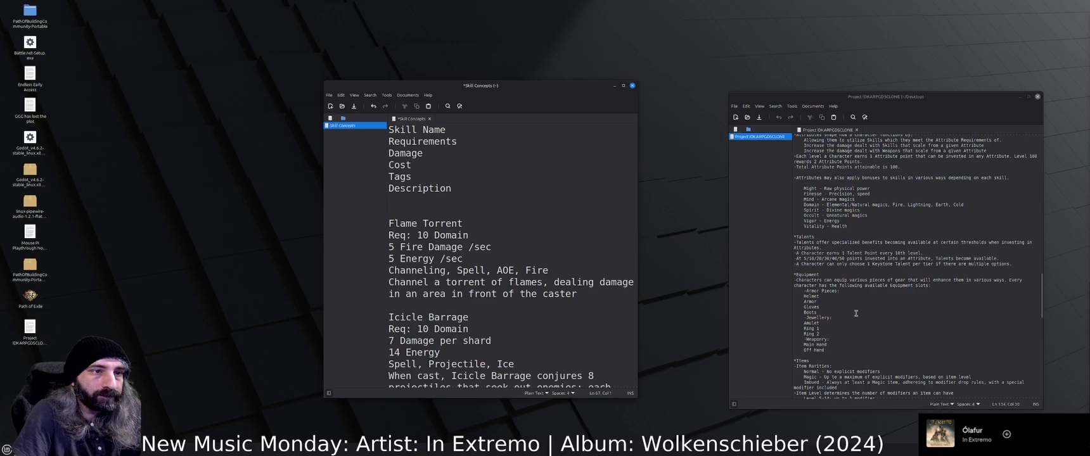
scroll(856, 313, "down", 5)
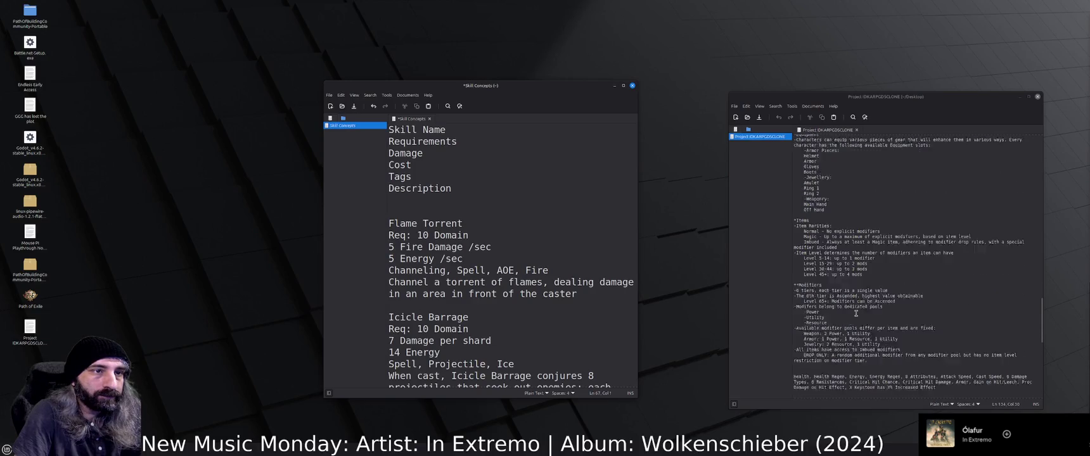
scroll(856, 313, "down", 2)
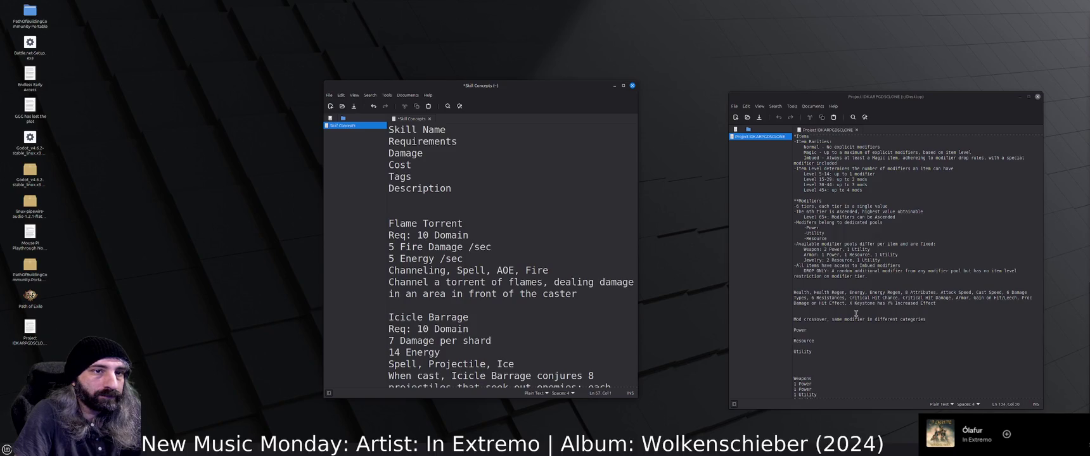
scroll(856, 313, "down", 7)
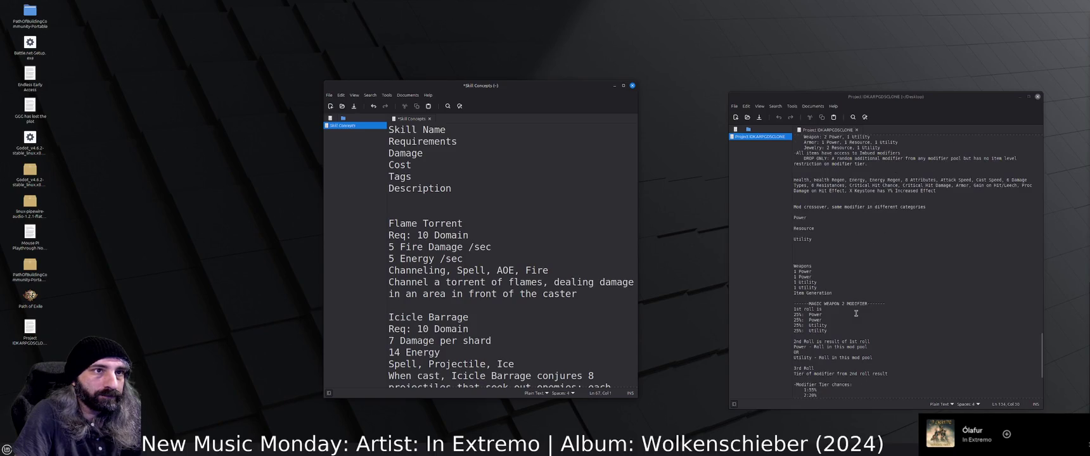
scroll(855, 313, "down", 7)
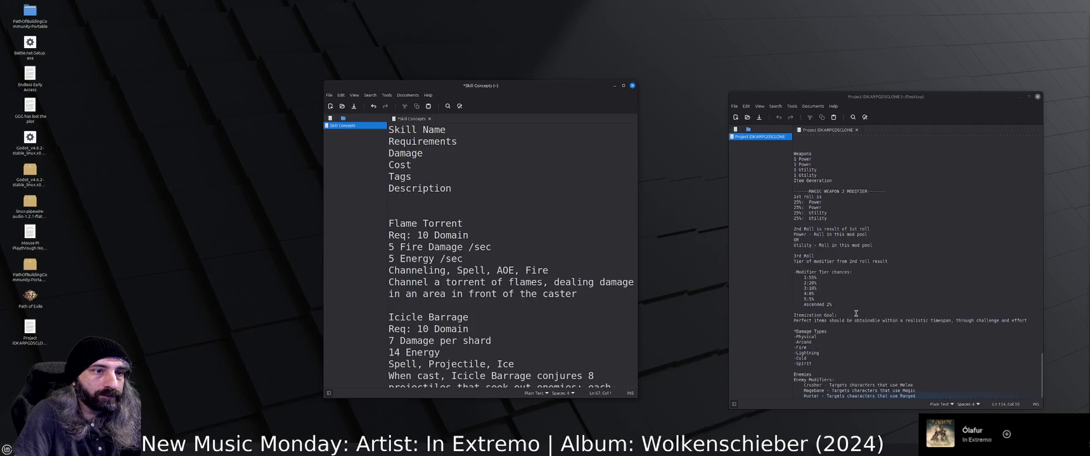
scroll(855, 313, "up", 20)
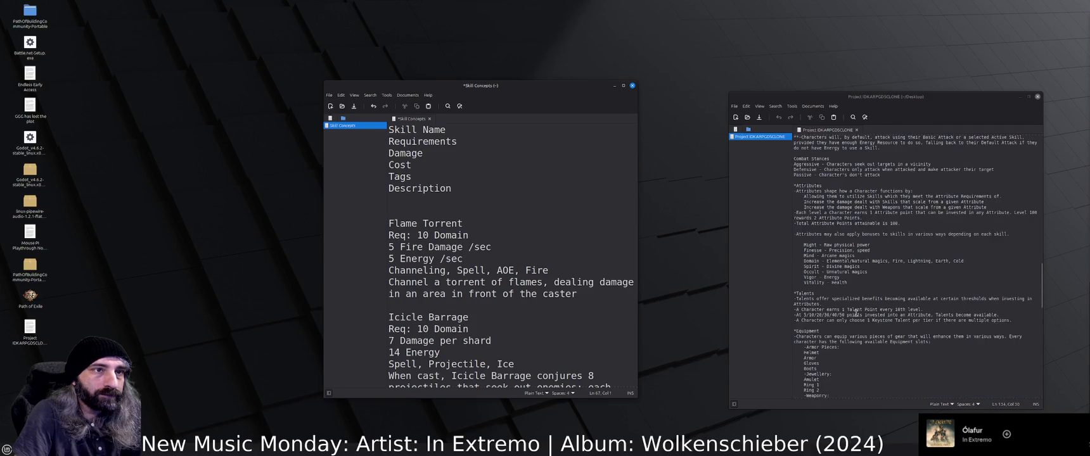
scroll(856, 313, "up", 5)
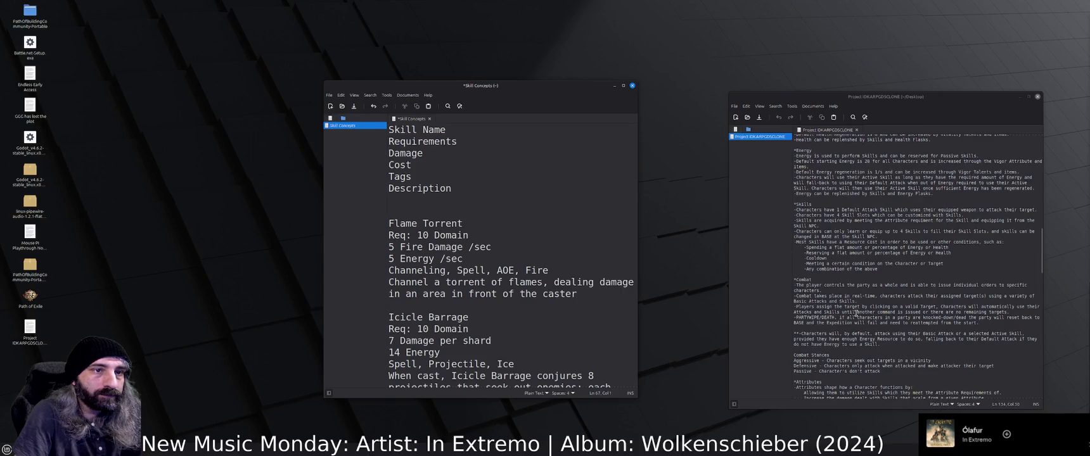
scroll(856, 313, "up", 12)
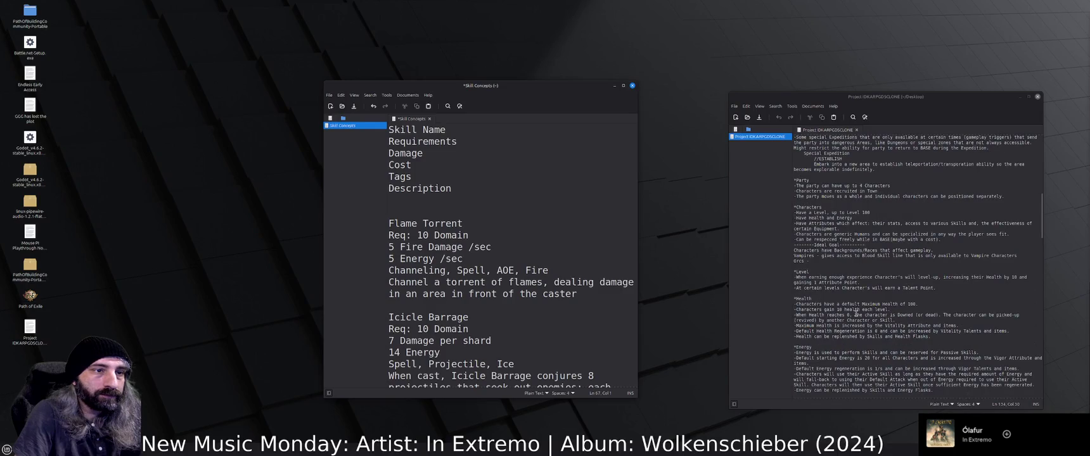
scroll(857, 312, "up", 10)
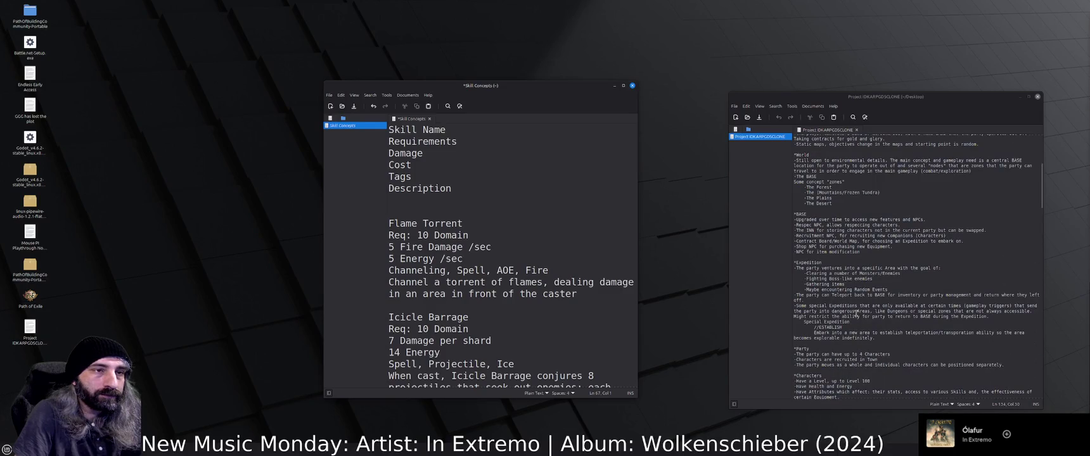
scroll(856, 313, "down", 5)
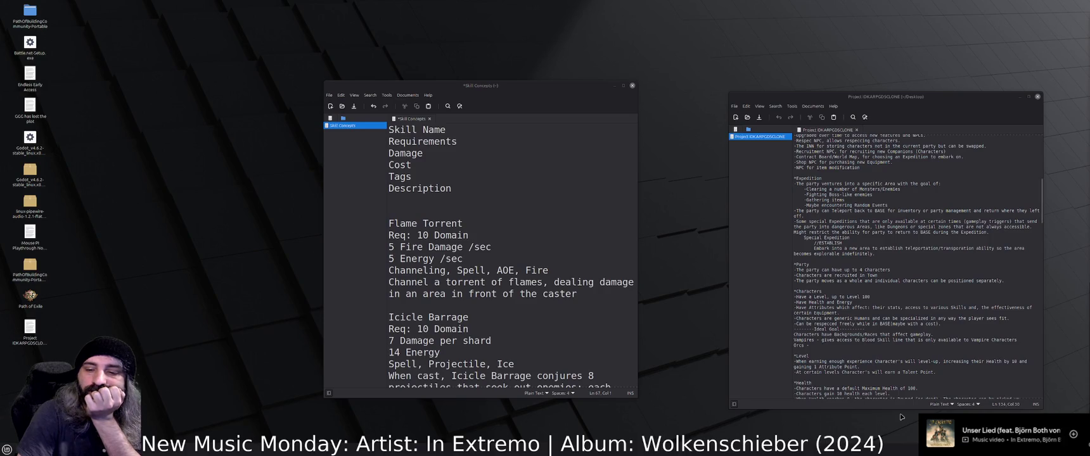
left_click(768, 361)
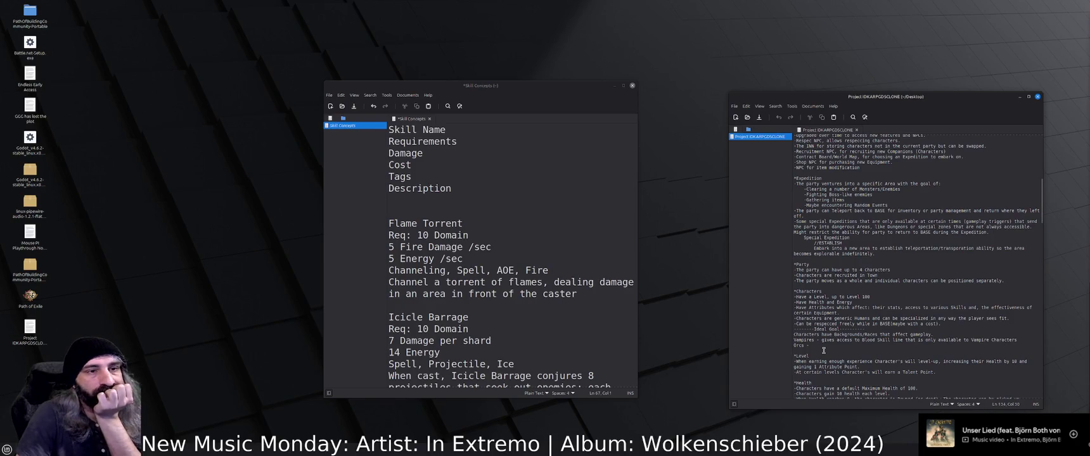
scroll(824, 350, "down", 5)
scroll(824, 351, "down", 2)
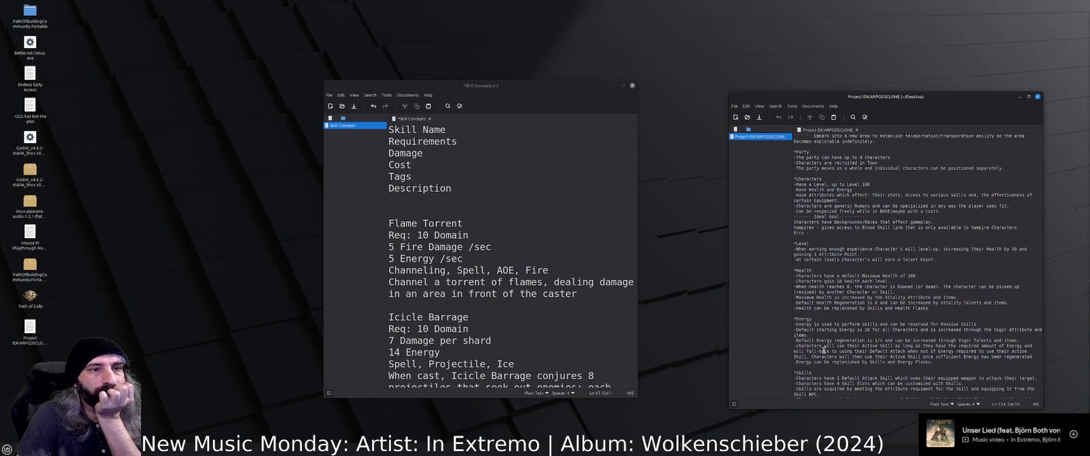
scroll(824, 350, "down", 2)
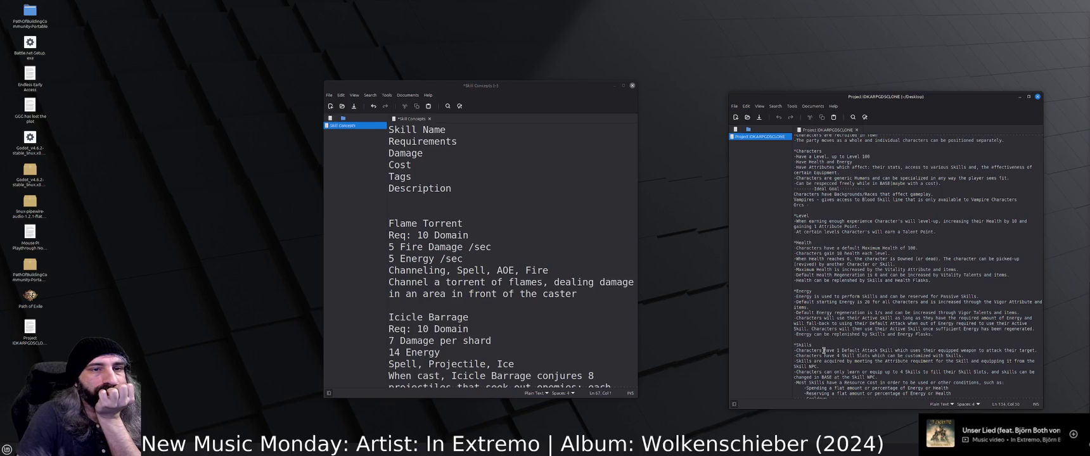
scroll(824, 350, "up", 2)
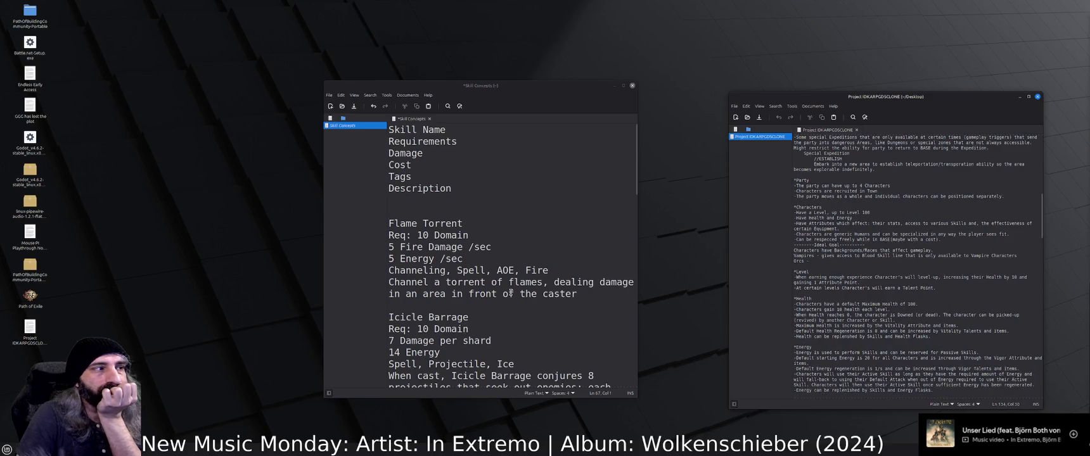
scroll(518, 296, "down", 15)
scroll(518, 296, "down", 5)
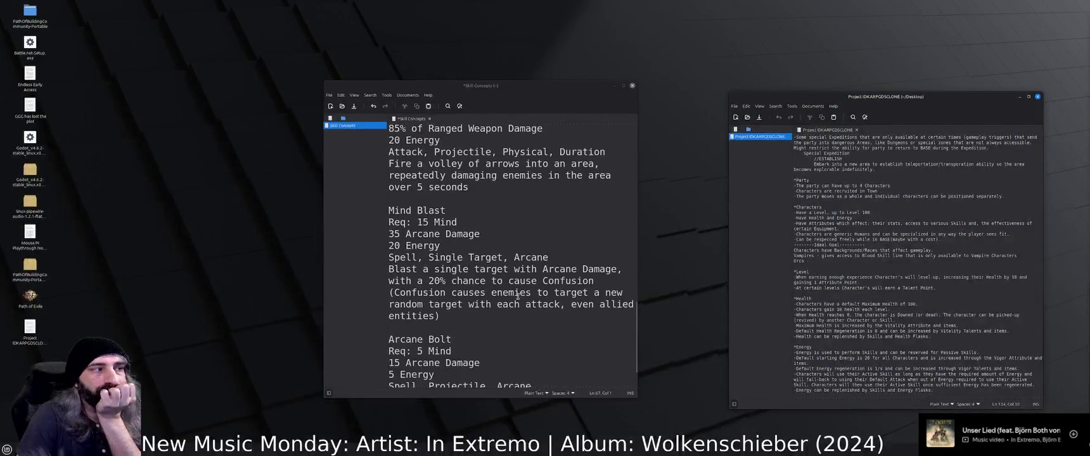
scroll(518, 297, "up", 5)
scroll(518, 296, "up", 12)
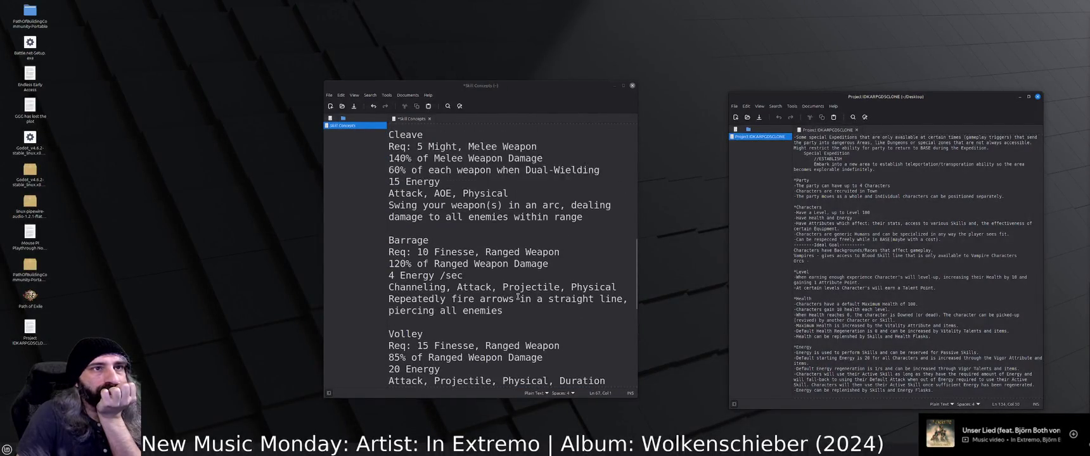
scroll(518, 296, "up", 2)
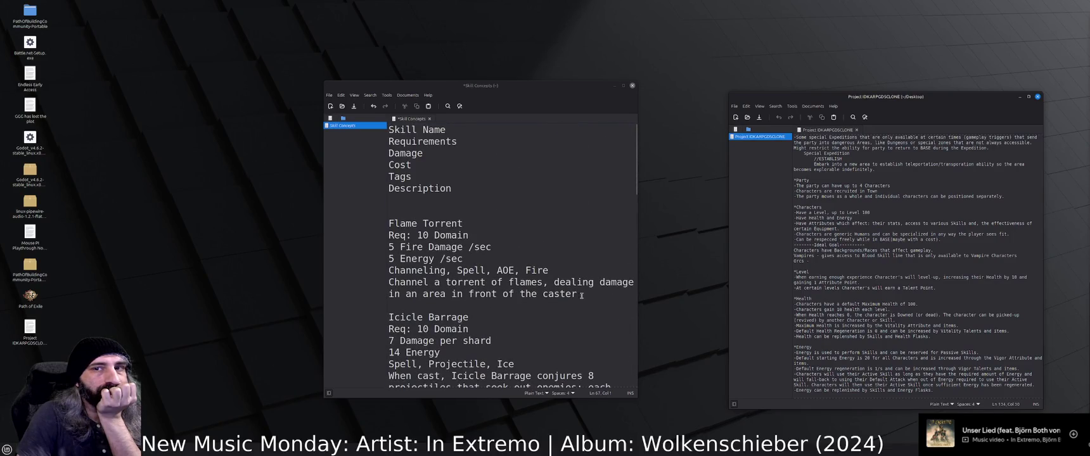
scroll(861, 312, "up", 10)
scroll(862, 312, "up", 3)
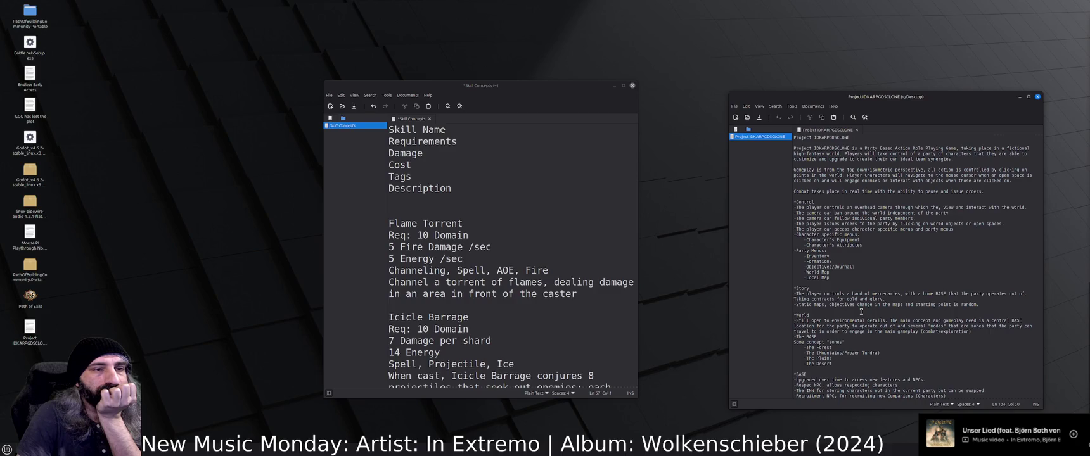
scroll(862, 312, "down", 7)
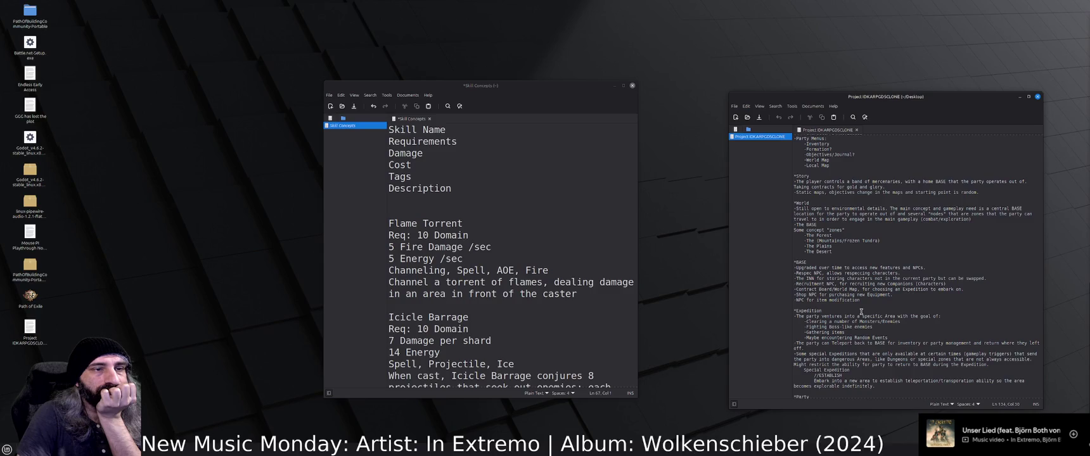
scroll(862, 312, "down", 2)
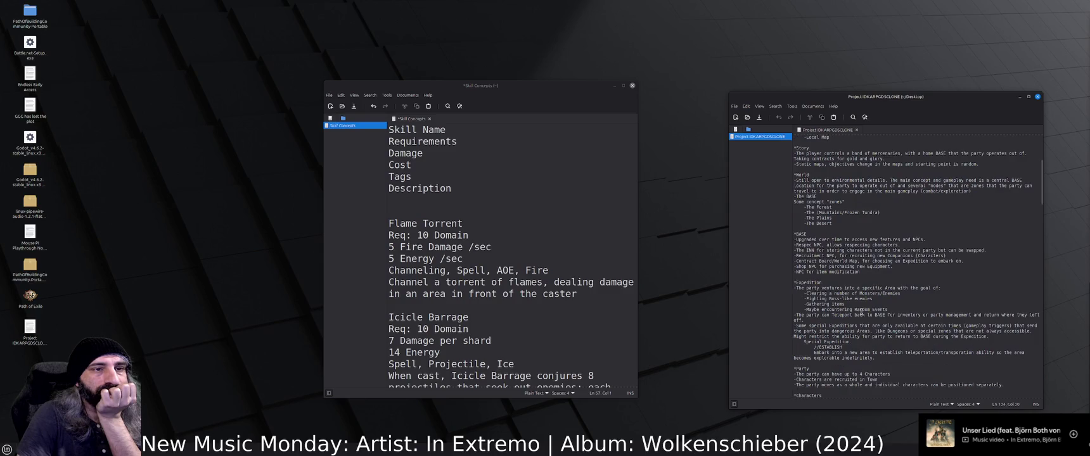
scroll(862, 312, "down", 2)
scroll(861, 312, "down", 2)
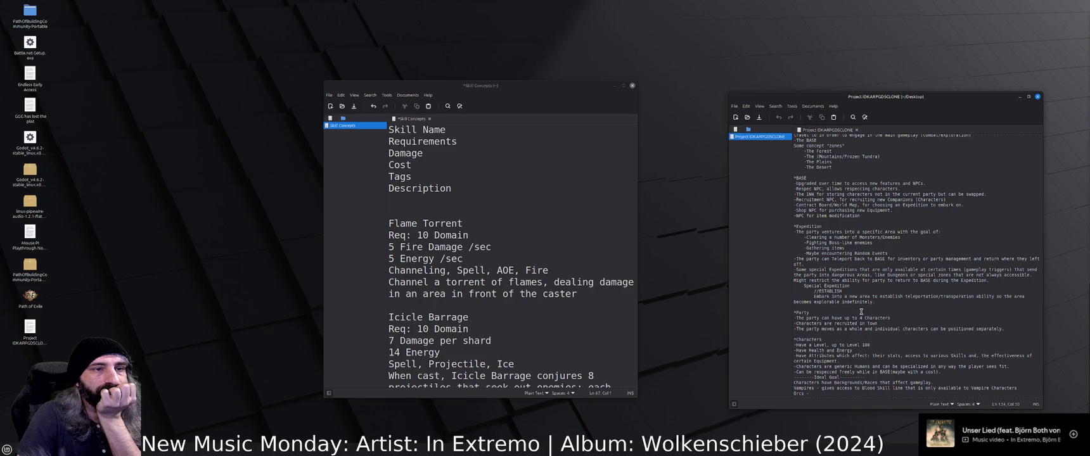
scroll(861, 312, "down", 9)
scroll(861, 312, "down", 5)
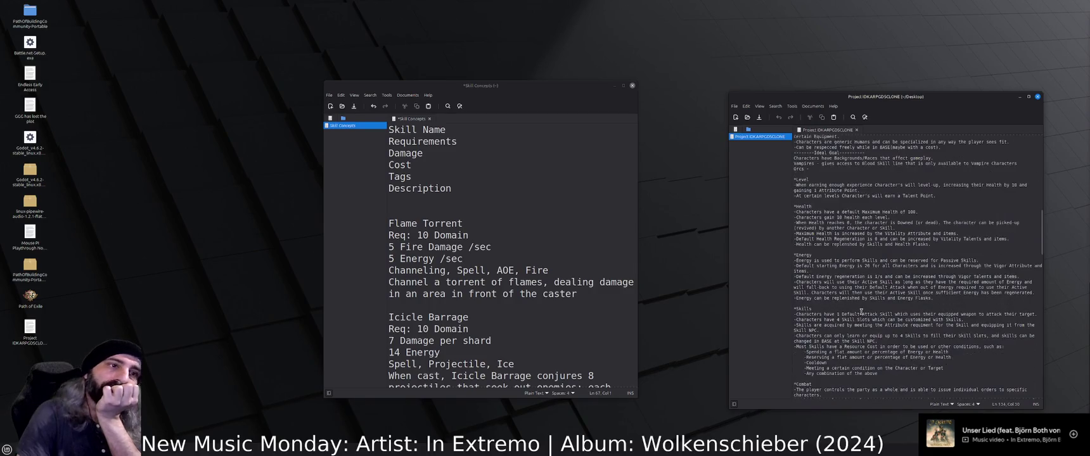
scroll(861, 311, "down", 5)
left_click(838, 295)
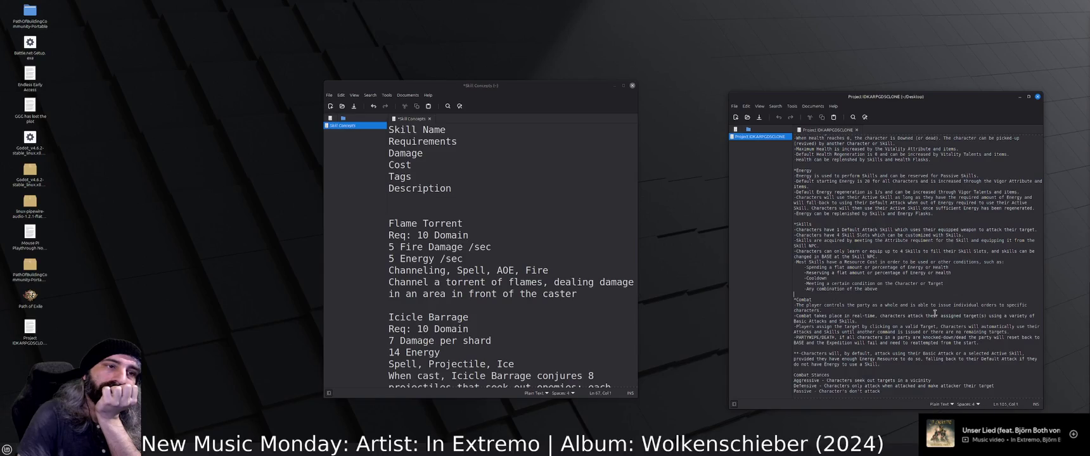
- Enlarge the project notes text and add a Skills note: skills level up as the Companion uses them
key("Return")
key("Return")
key("Up")
key("Up")
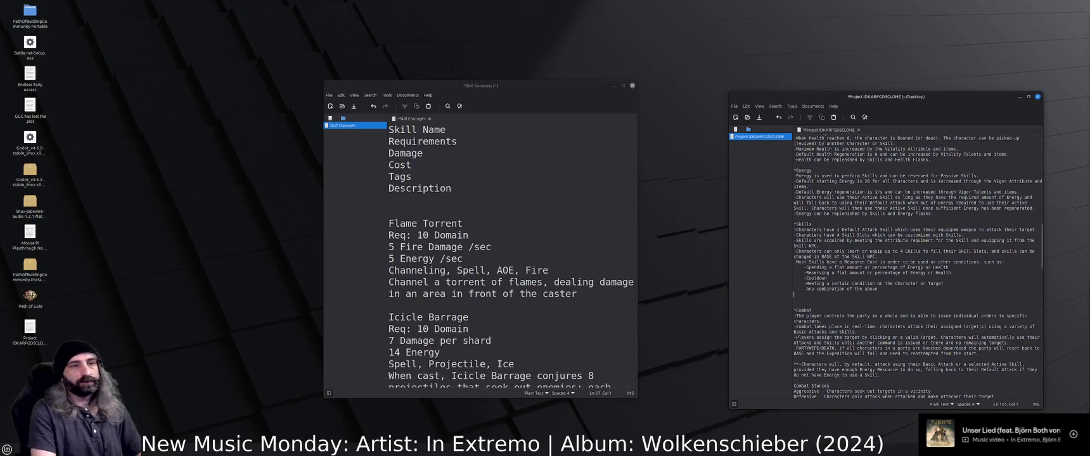
key("ctrl+plus")
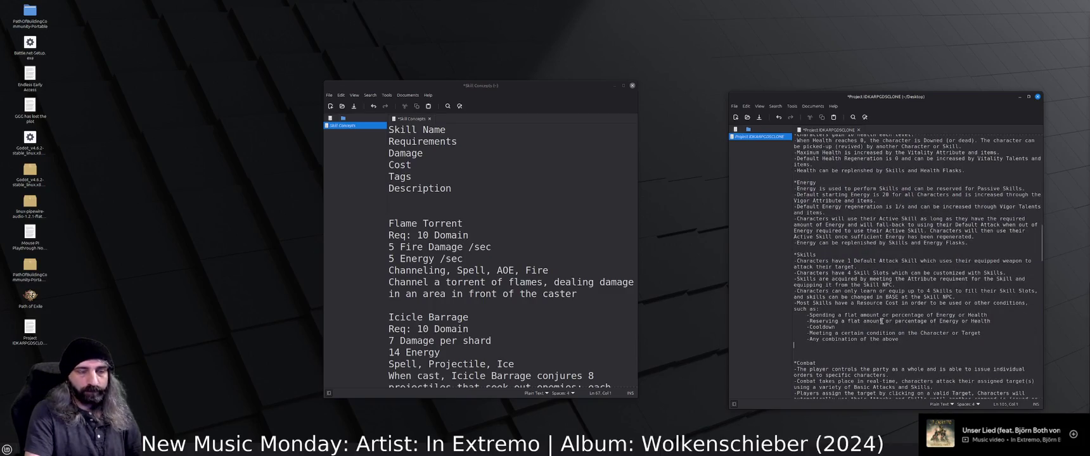
scroll(881, 321, "down", 1)
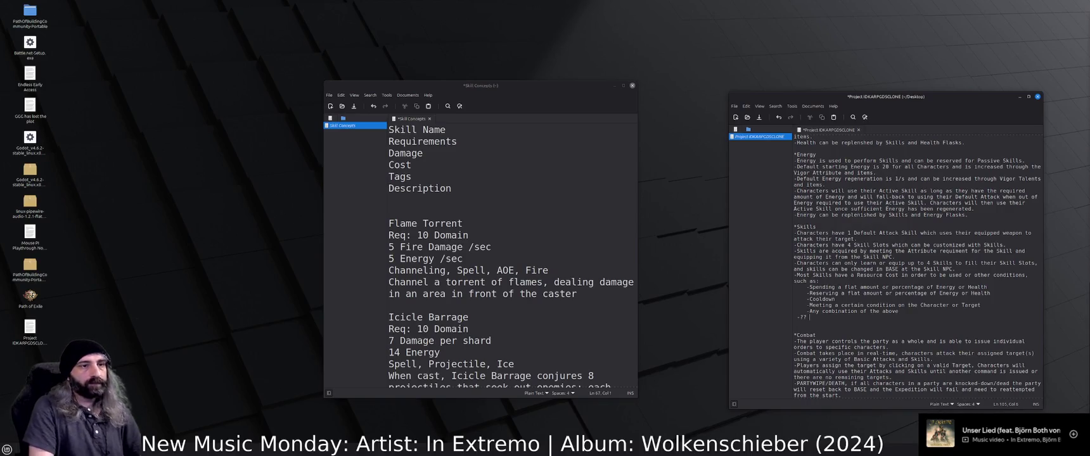
type("Skils ")
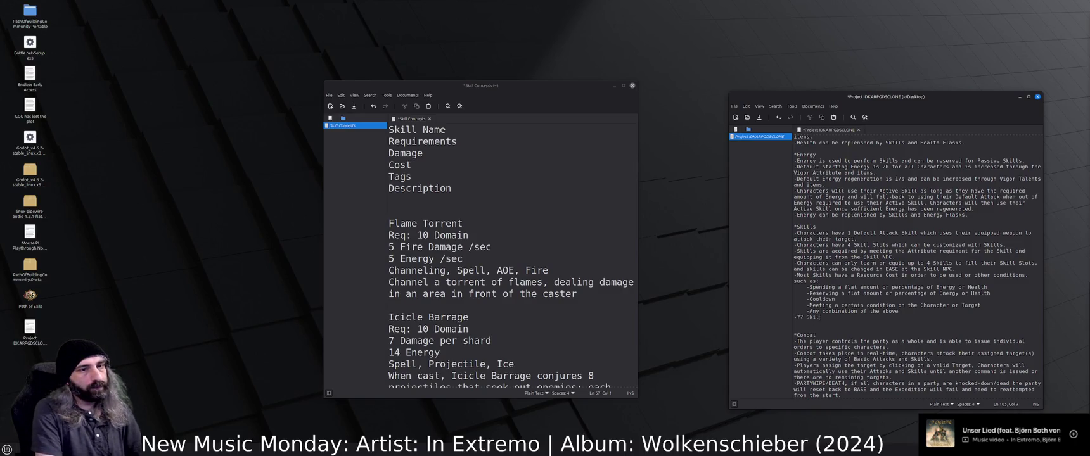
type("level up at")
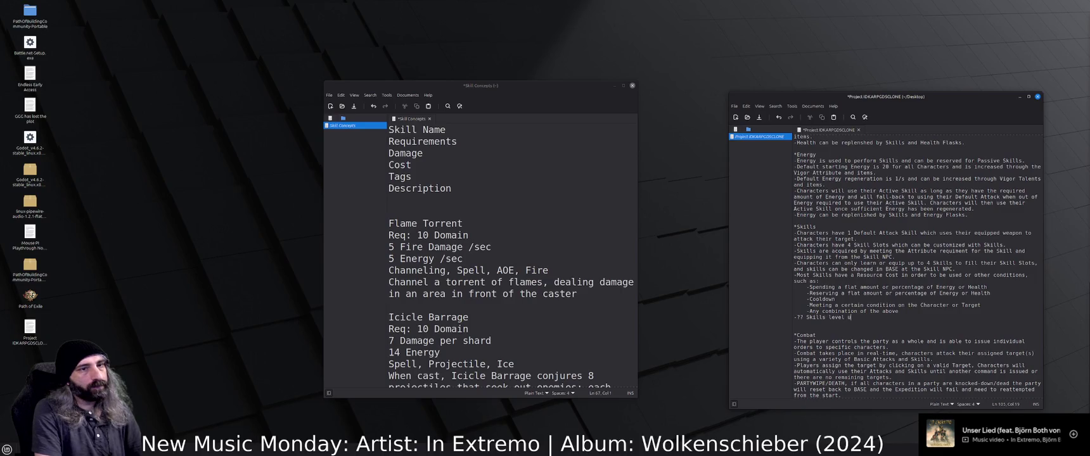
type(" the")
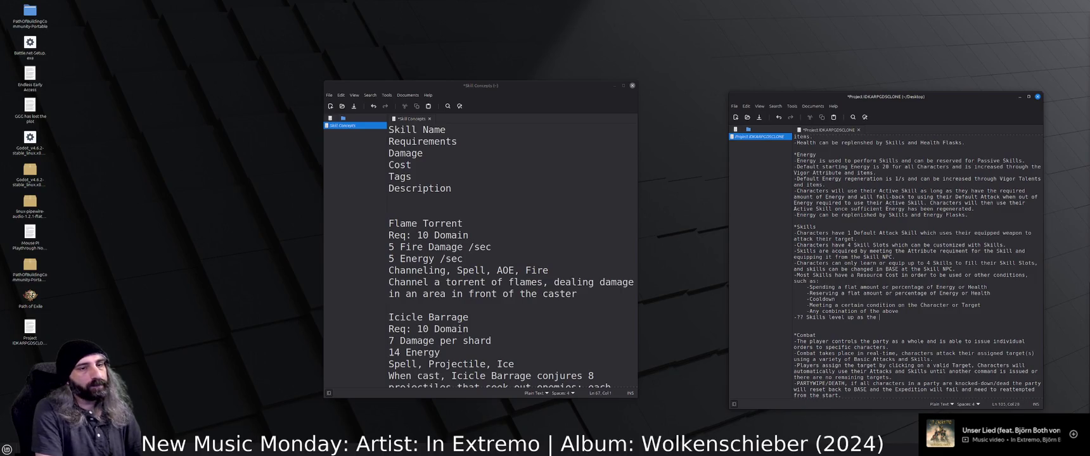
type("ompanion")
key("BackSpace")
type("uses them,")
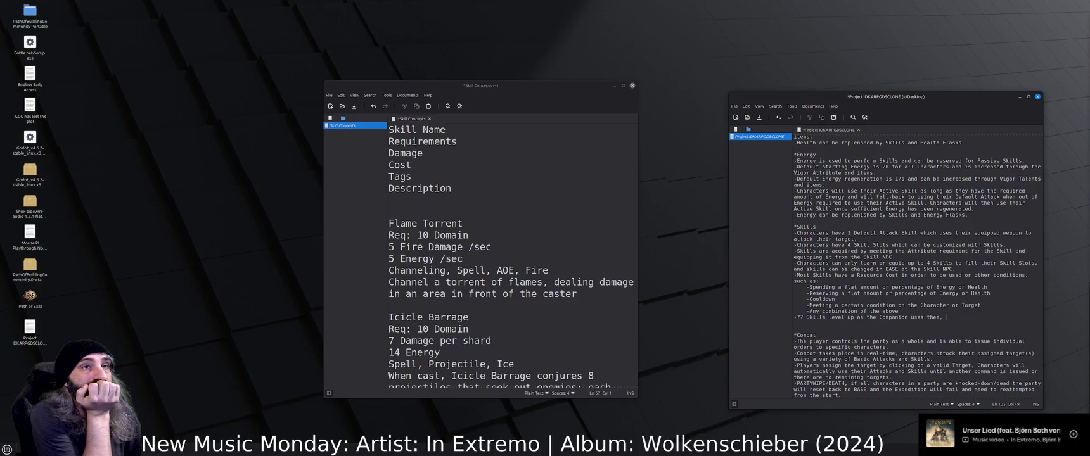
key("BackSpace")
key("BackSpace")
- Add '-?? Skill levels scale with investment in Attributes' and save the project notes
key("Return")
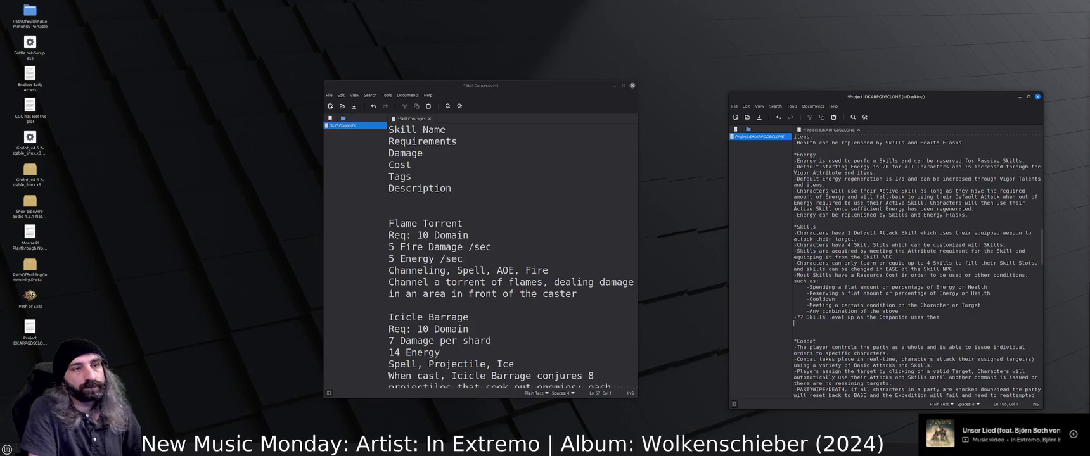
type("-?? ")
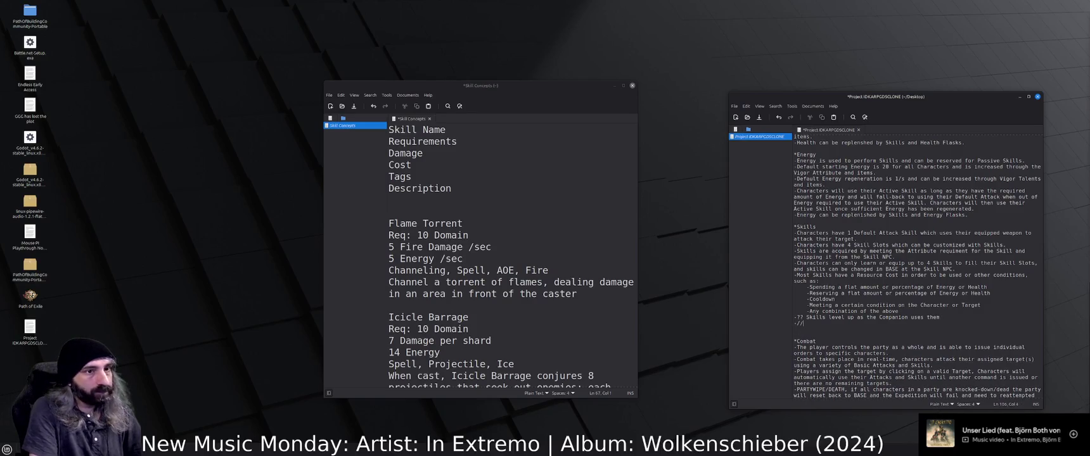
type("Skill levels scale with ")
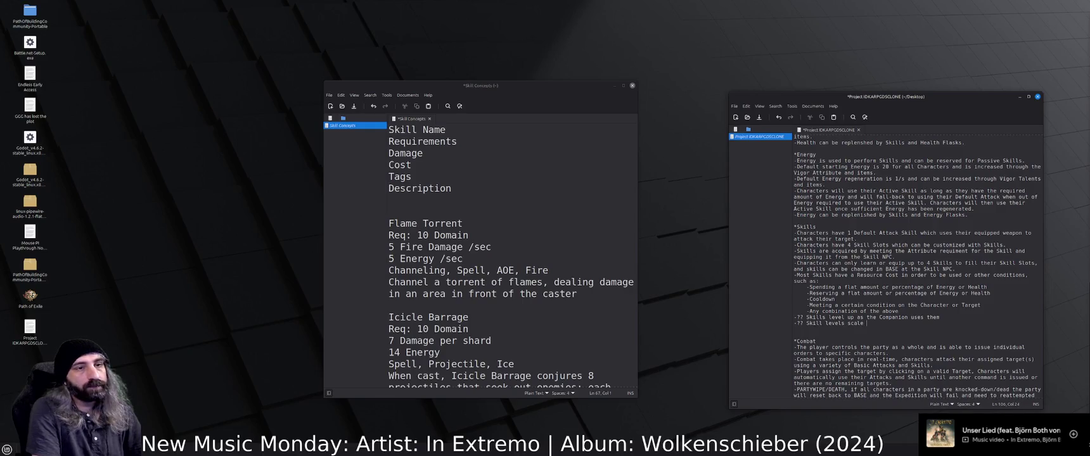
type("investmentin")
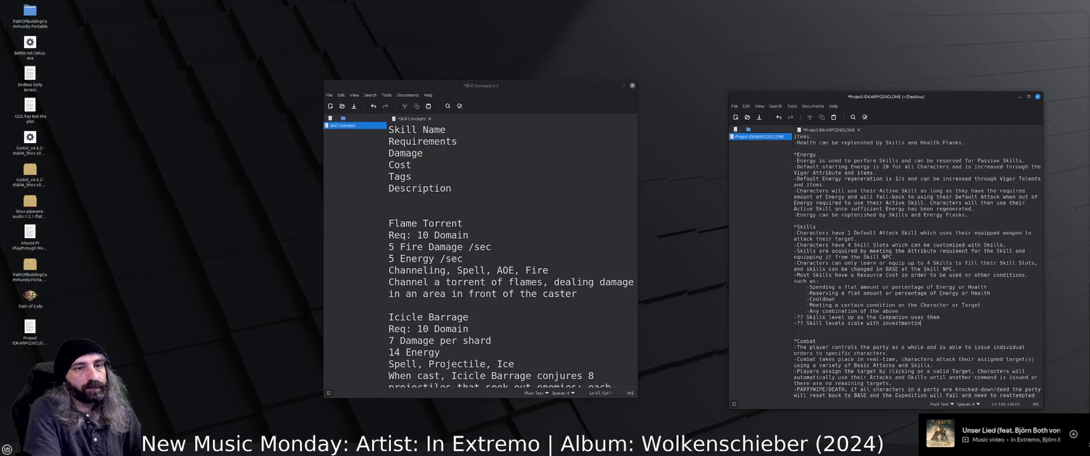
key("BackSpace")
key("BackSpace")
key("BackSpace")
type("ributes")
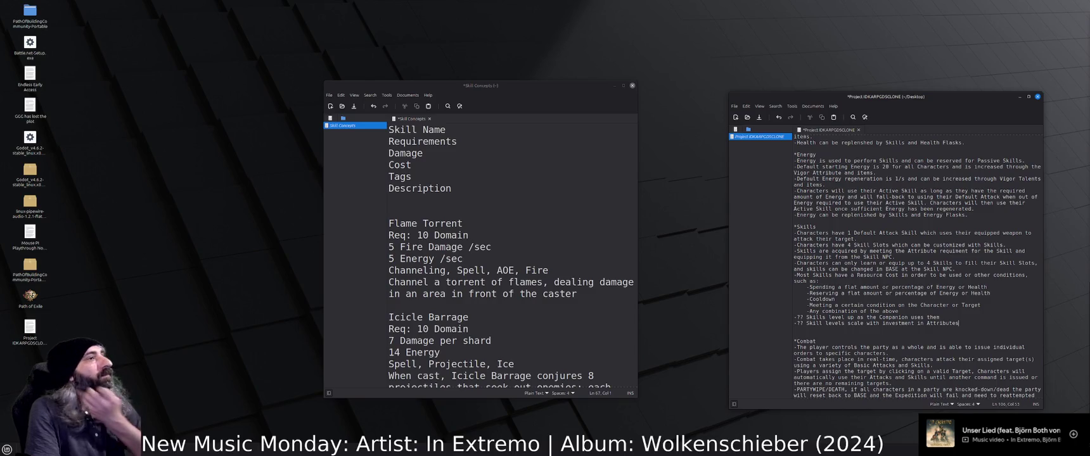
key("ctrl+s")
- Save the Skill Concepts notes and scroll through them
left_click(469, 213)
key("ctrl+s")
scroll(518, 284, "down", 20)
scroll(519, 284, "up", 20)
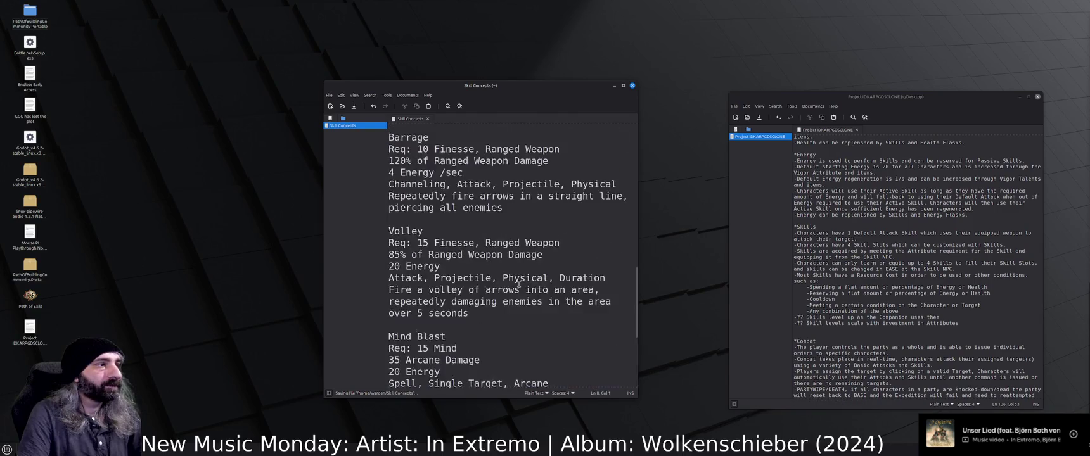
- Scroll through the project design notes to review the skill notes
left_click(932, 334)
scroll(932, 333, "down", 6)
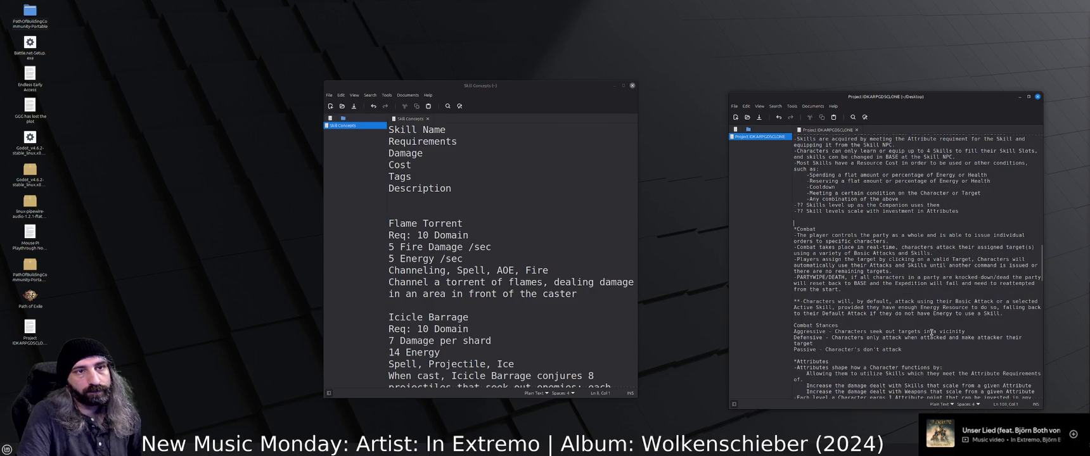
scroll(932, 332, "down", 2)
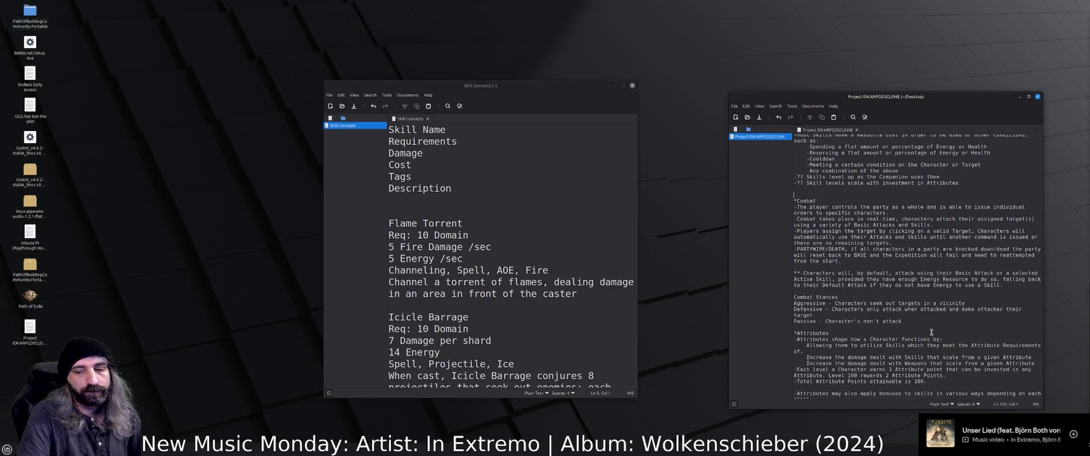
scroll(930, 332, "up", 10)
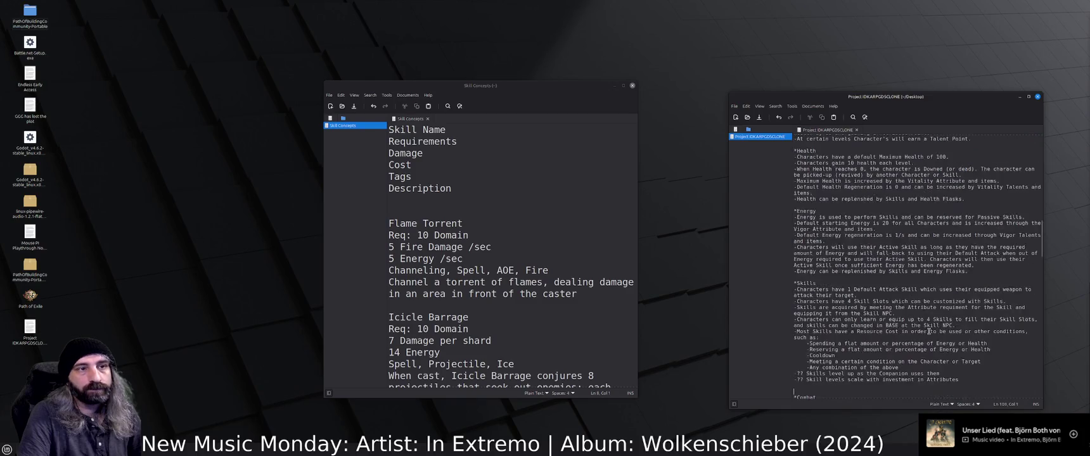
scroll(929, 332, "down", 3)
left_click(863, 329)
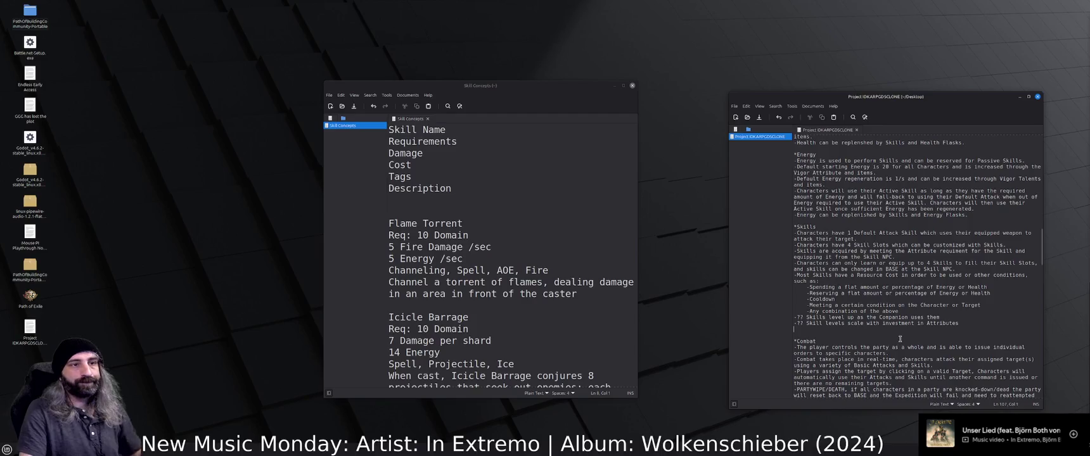
- Minimize both the Skill Concepts and project notes windows
left_click(552, 303)
scroll(556, 307, "down", 10)
scroll(560, 311, "down", 8)
left_click(30, 145)
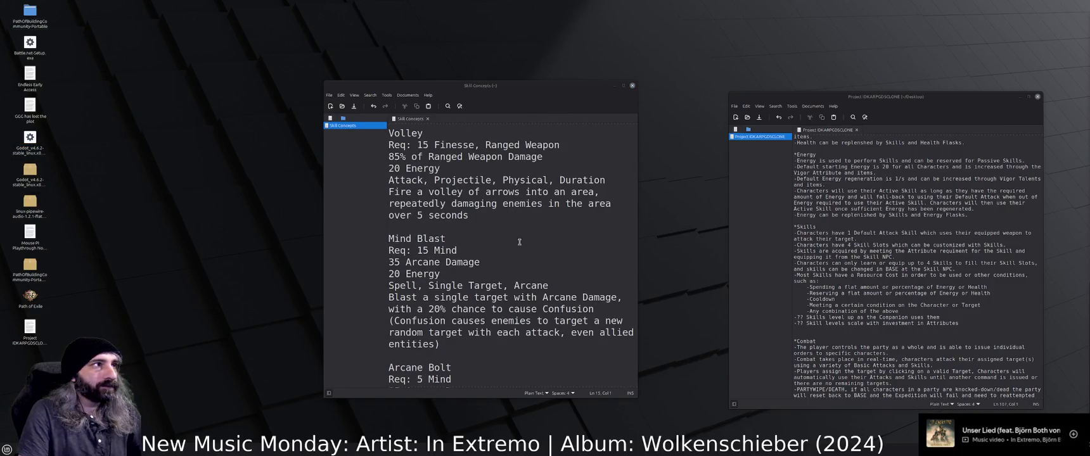
left_click(615, 86)
left_click(1019, 97)
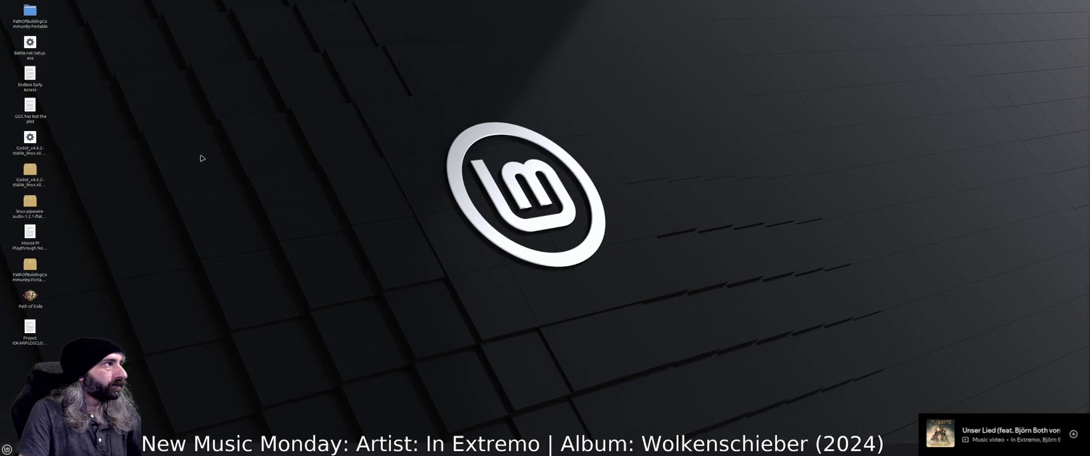
- Open the Godot zip archive from the desktop in Archive Manager
left_click(34, 173)
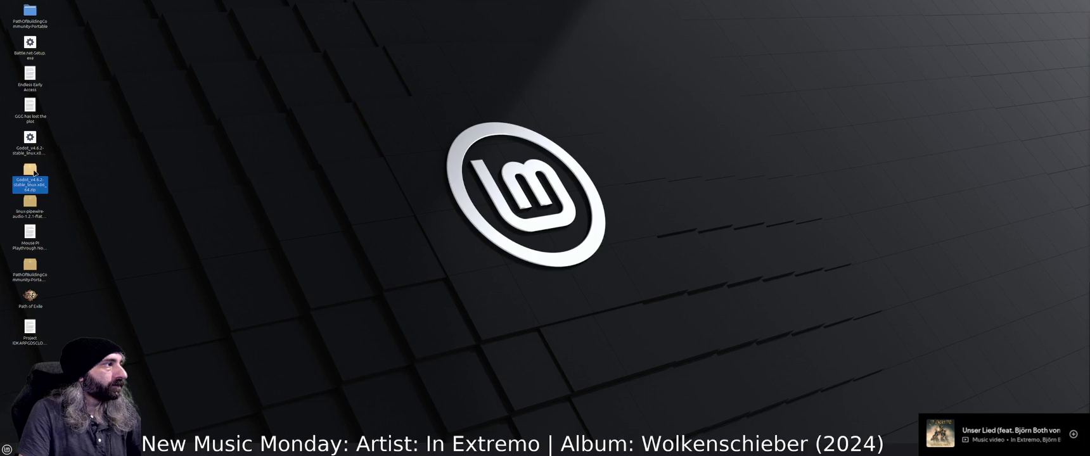
right_click(34, 173)
left_click(58, 176)
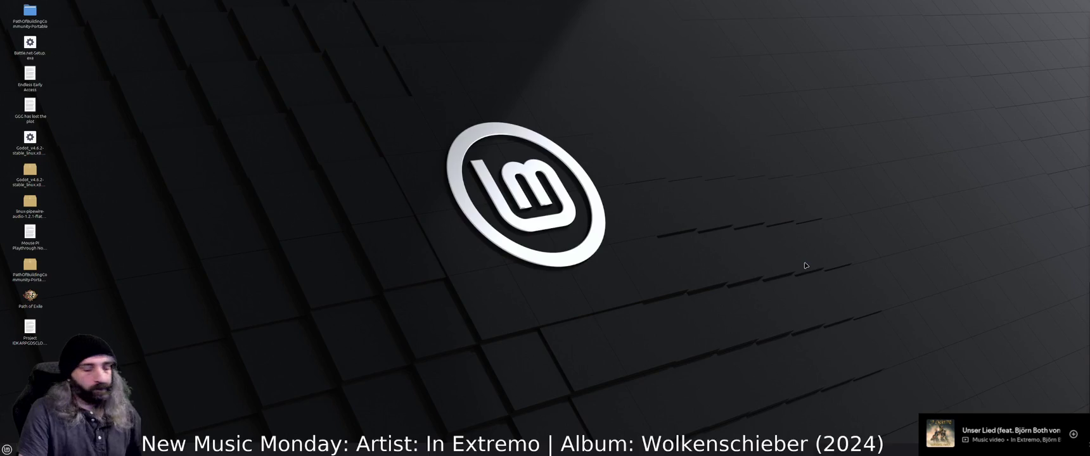
- Launch System Monitor from the Linux Mint application menu
key("super")
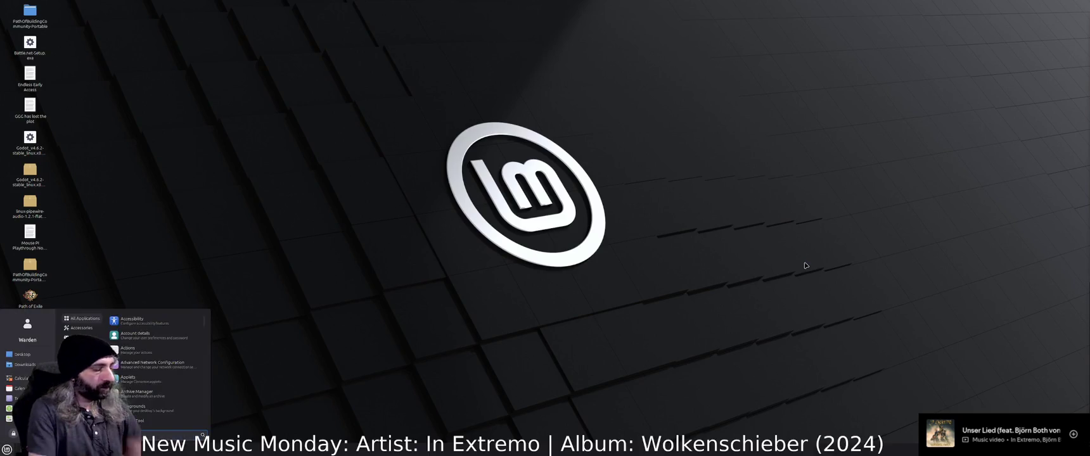
key("Down")
key("Down")
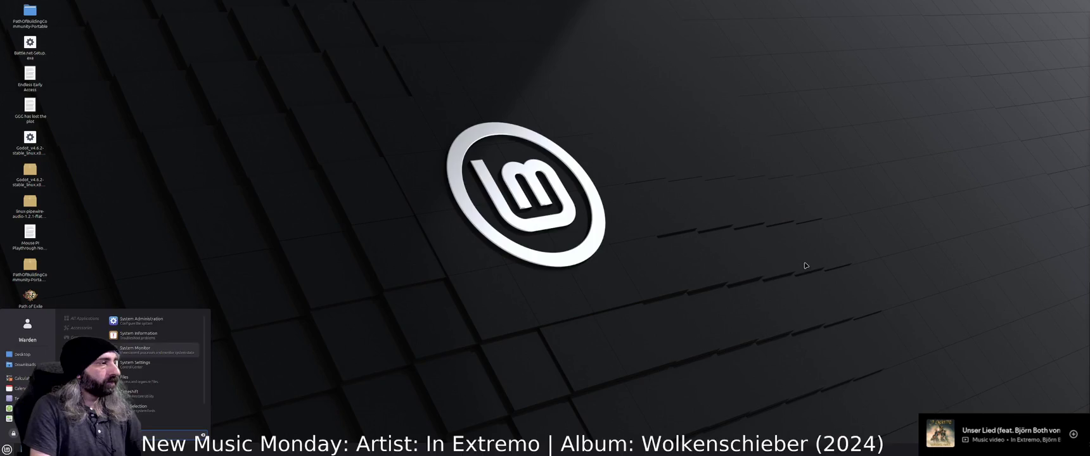
key("Return")
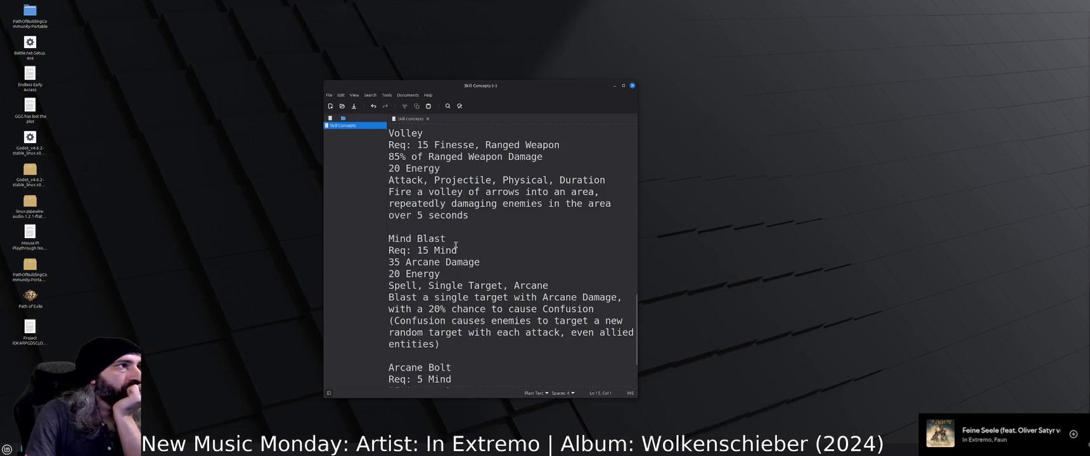
- Close the Skill Concepts window, then restore and close the Project notes window
left_click(631, 85)
double_click(29, 328)
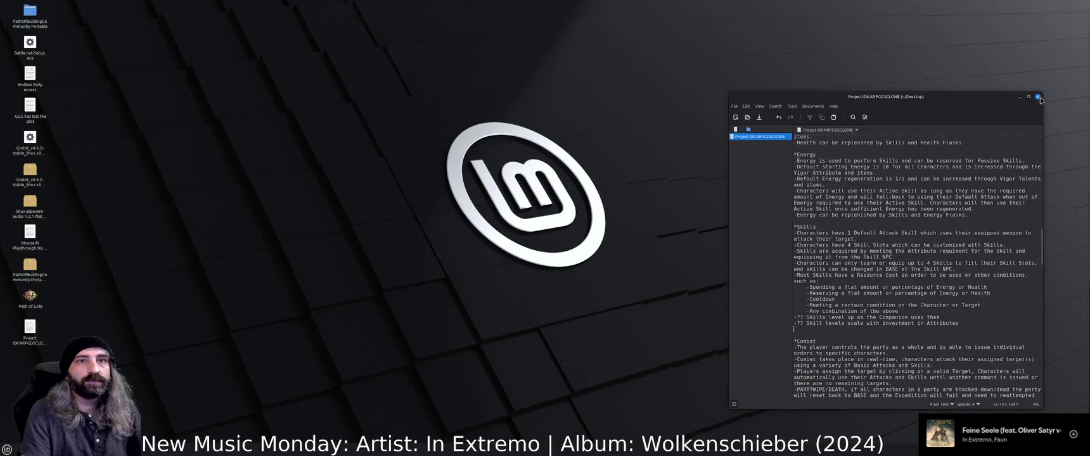
left_click(1039, 97)
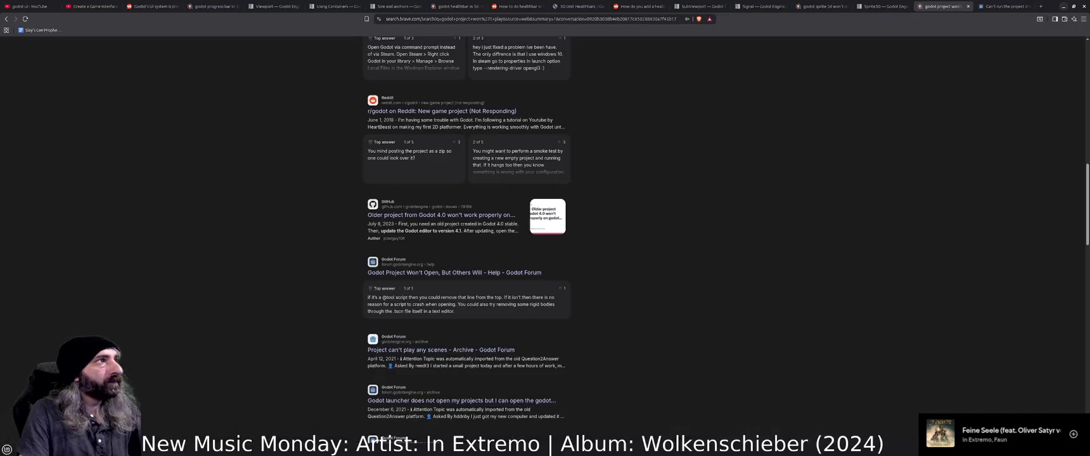
- Close the first three Godot reference tabs in Brave, then close the browser
key("alt+Tab")
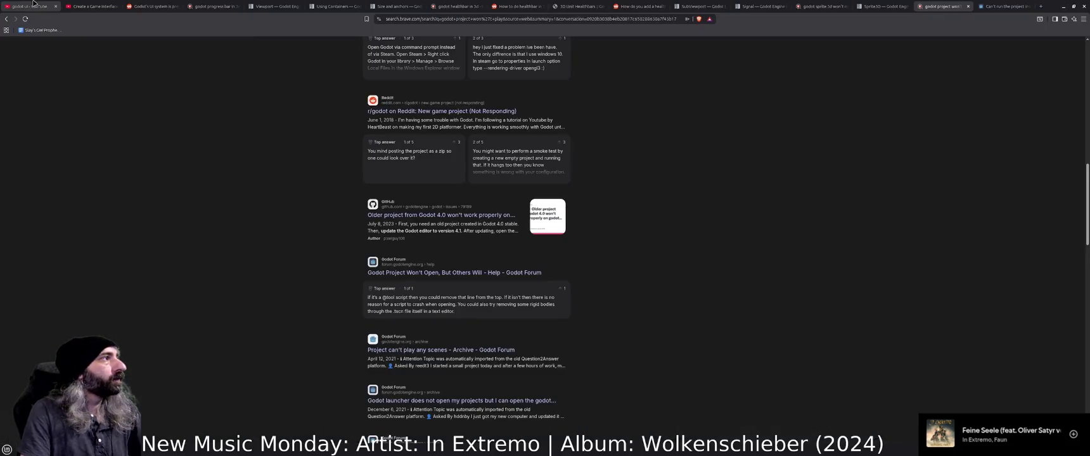
middle_click(33, 3)
middle_click(34, 3)
middle_click(34, 3)
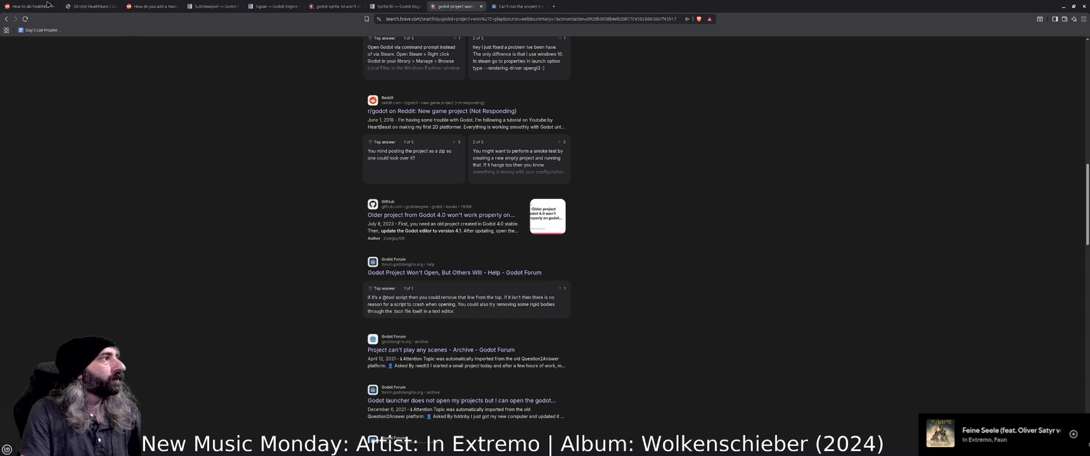
left_click(1084, 6)
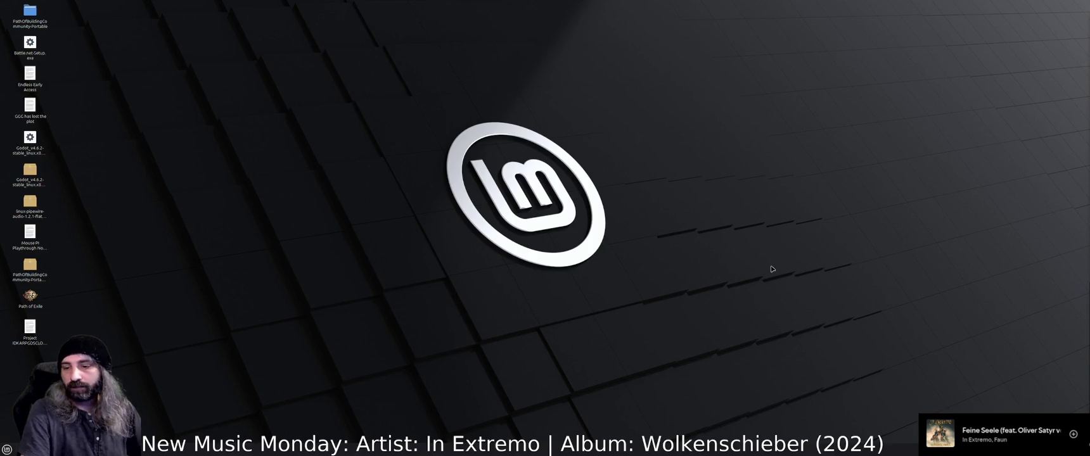
- Relaunch System Monitor by searching 'system' in the application menu
right_click(1005, 450)
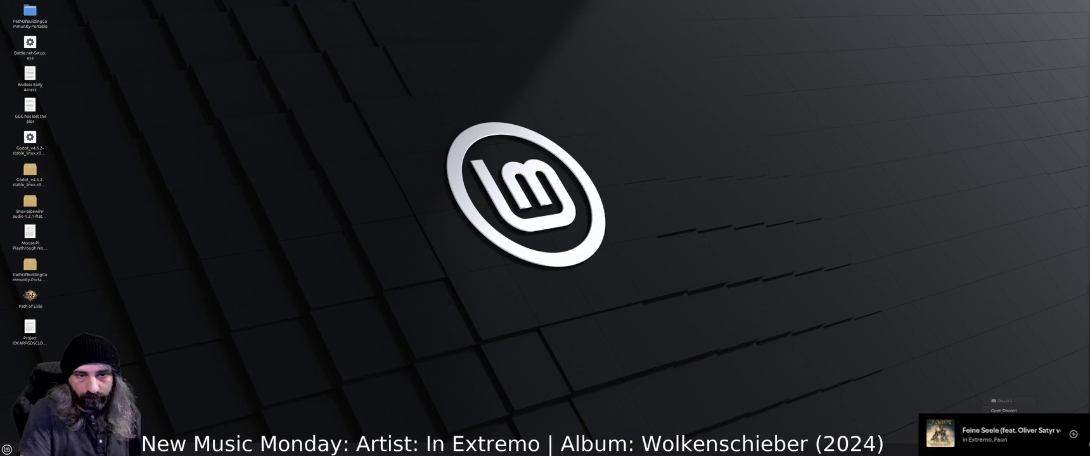
key("Escape")
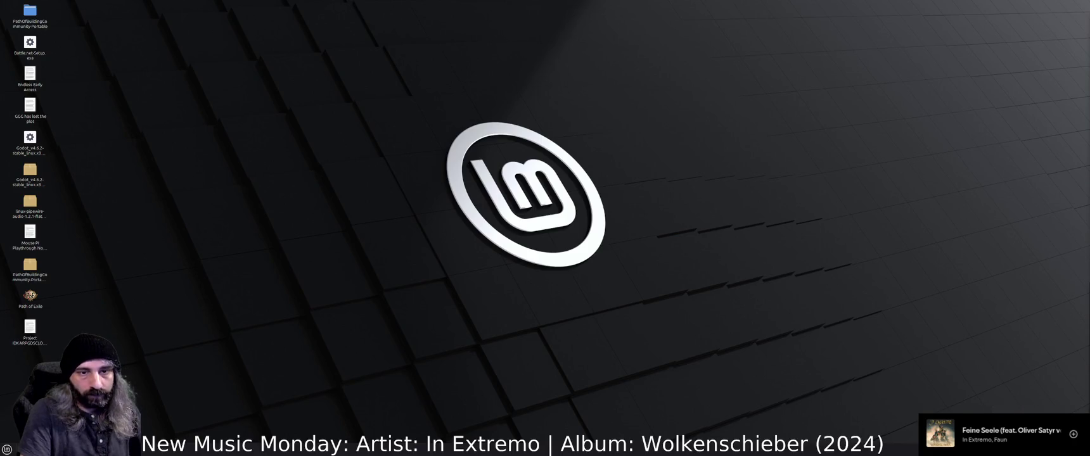
key("super")
key("BackSpace")
type("system")
key("Down")
key("Down")
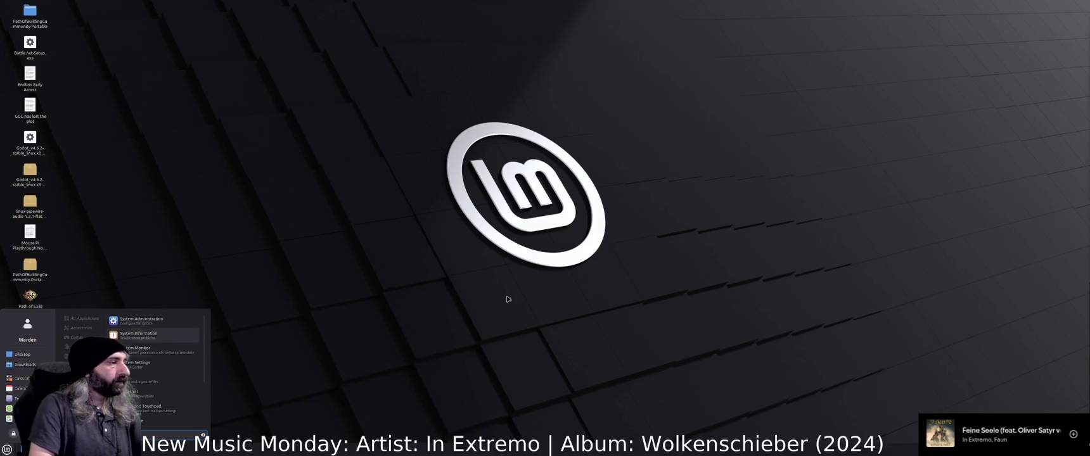
key("Return")
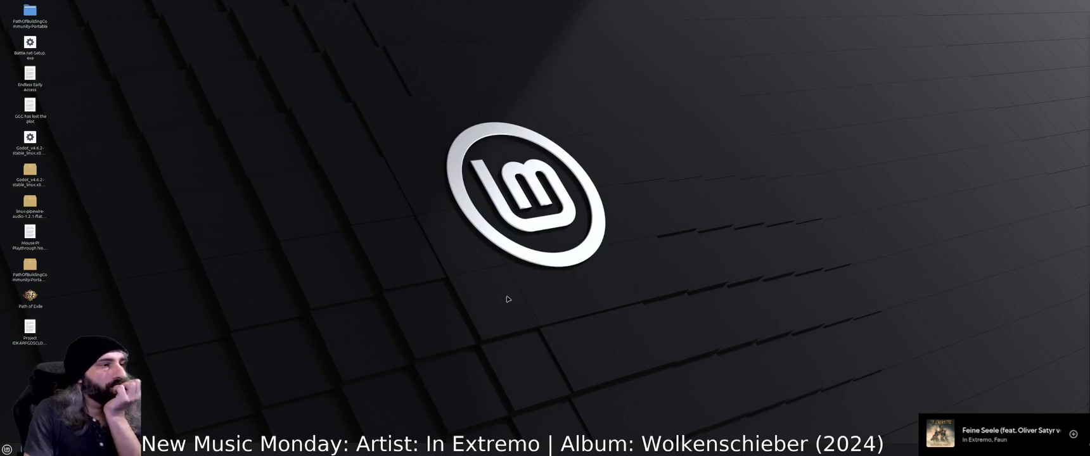
- Close System Monitor and launch Godot_v4.6.2 from its desktop icon
scroll(193, 240, "down", 4)
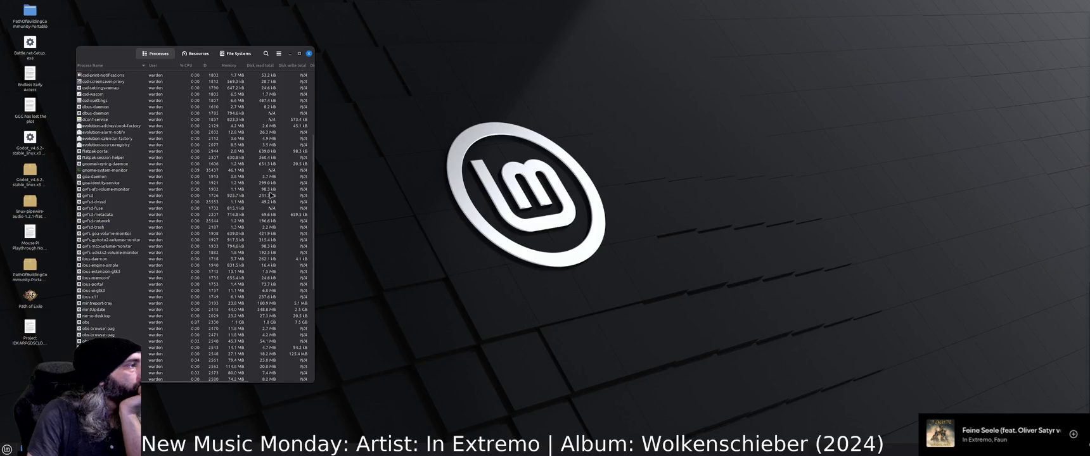
left_click(308, 54)
double_click(32, 141)
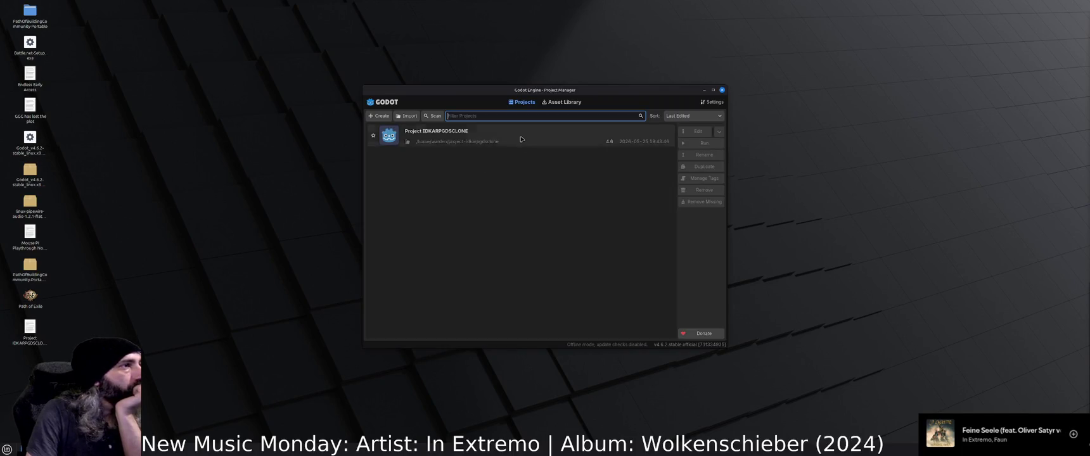
- Open IDKARPGDSCLONE, test-run and stop the game, then select and copy the X11 error from Output
double_click(482, 137)
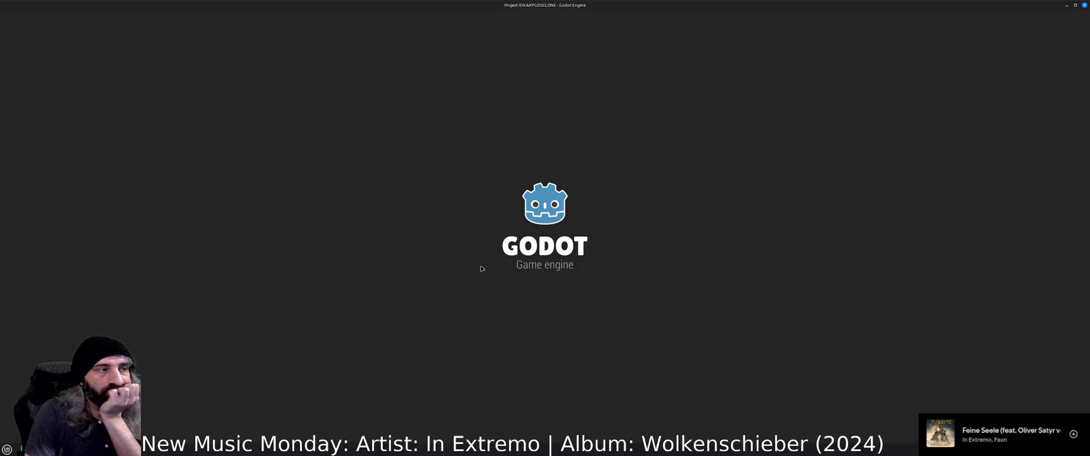
key("F5")
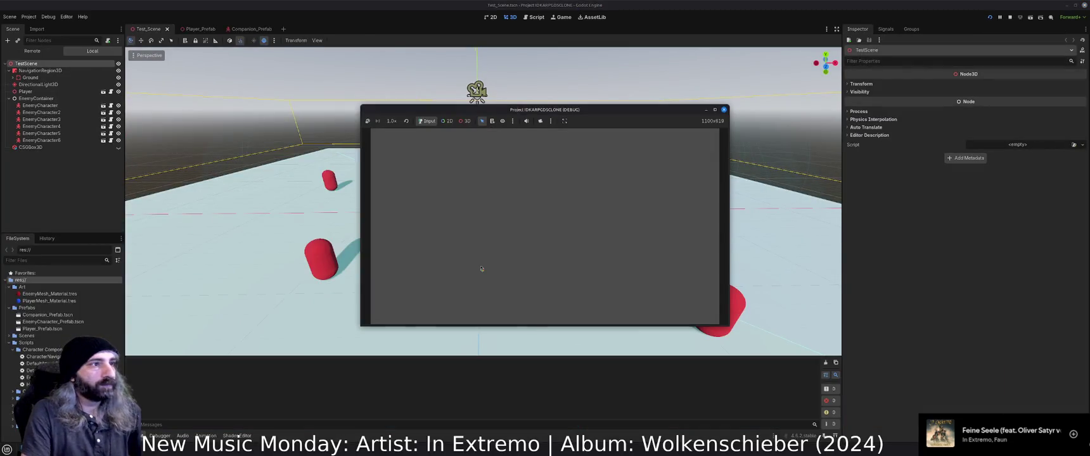
left_click(549, 236)
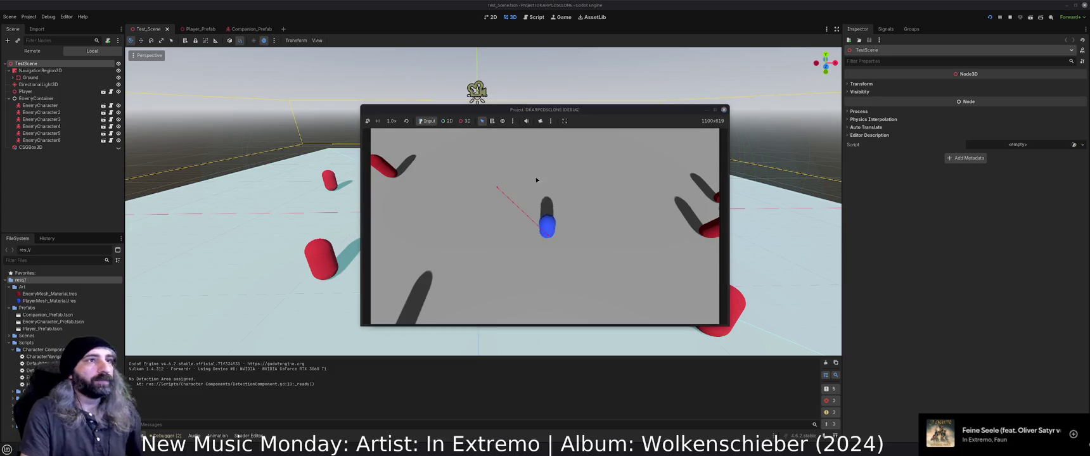
key("F8")
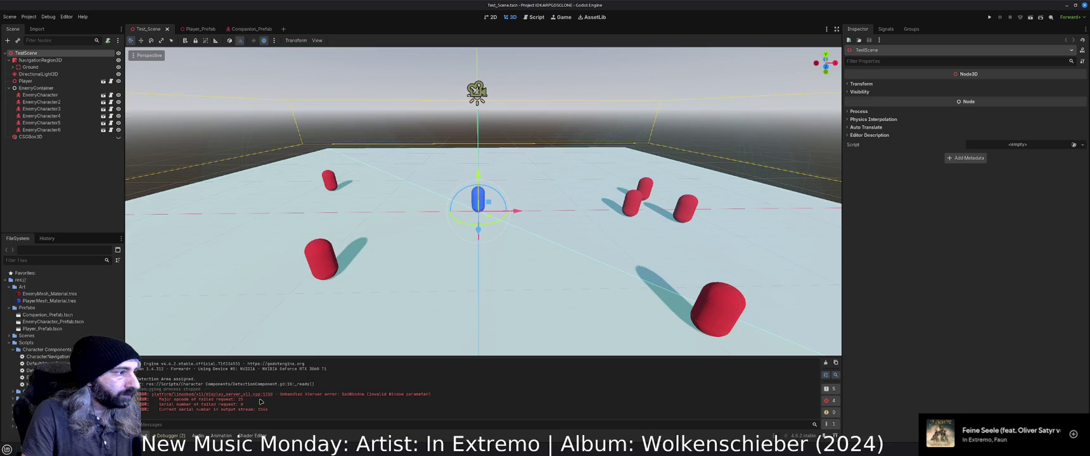
left_click_drag(443, 394, 135, 394)
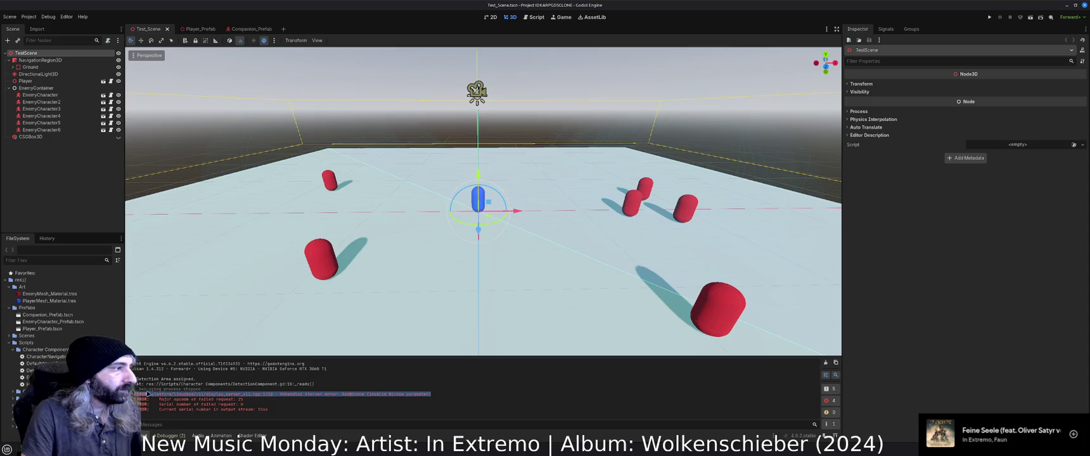
key("alt+Tab")
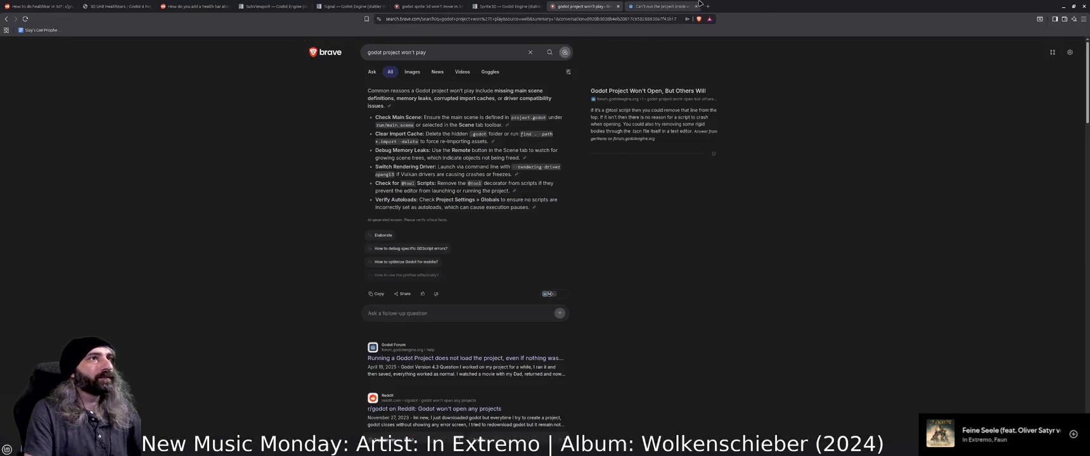
- Search Brave for the pasted X11 BadWindow error, expand the answer, then close the browser
left_click(707, 6)
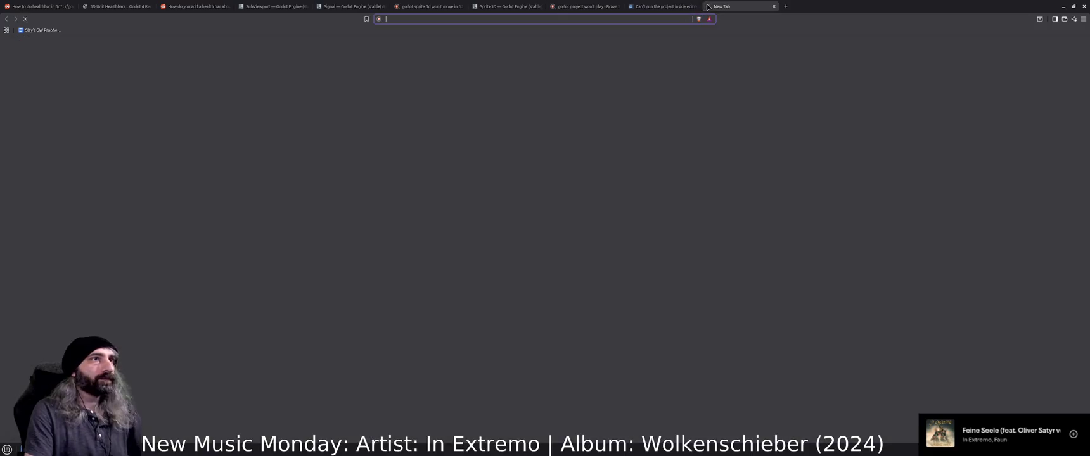
key("ctrl+v")
key("Return")
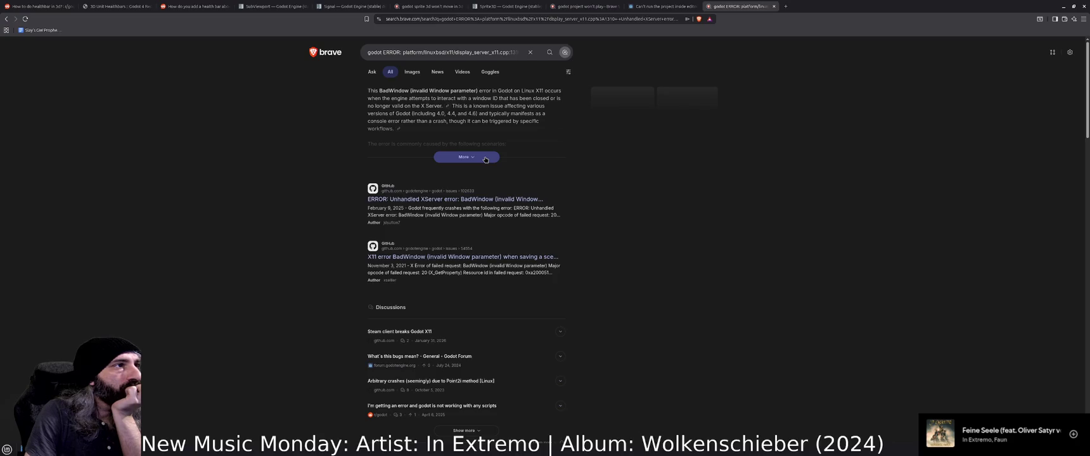
left_click(485, 159)
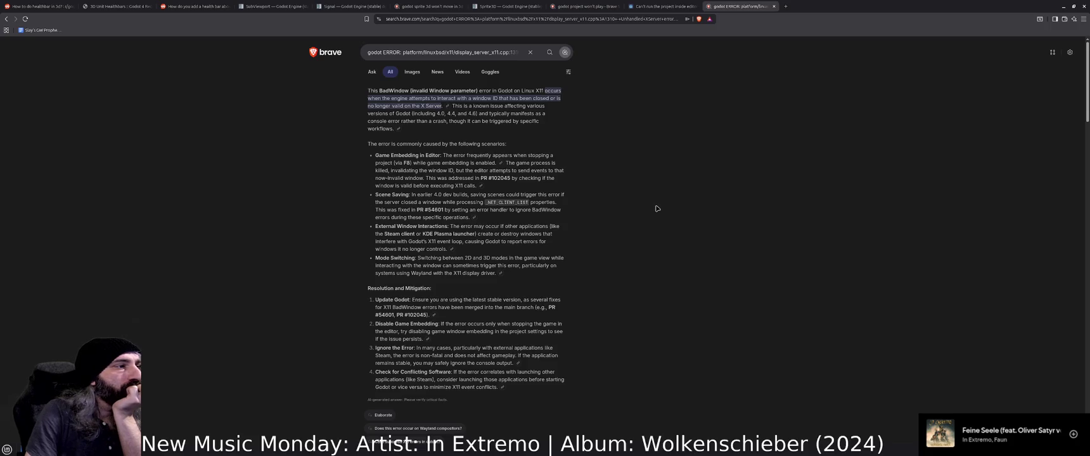
scroll(657, 209, "down", 1)
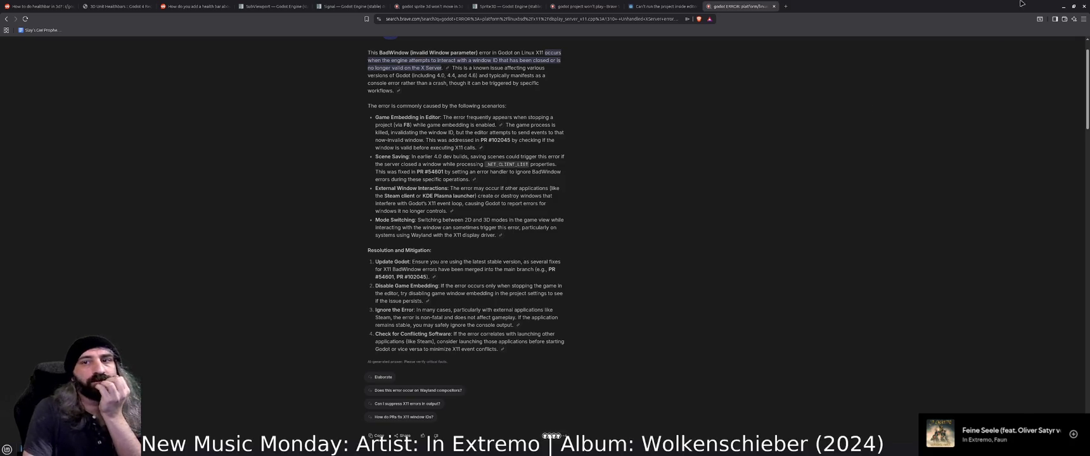
left_click(1084, 5)
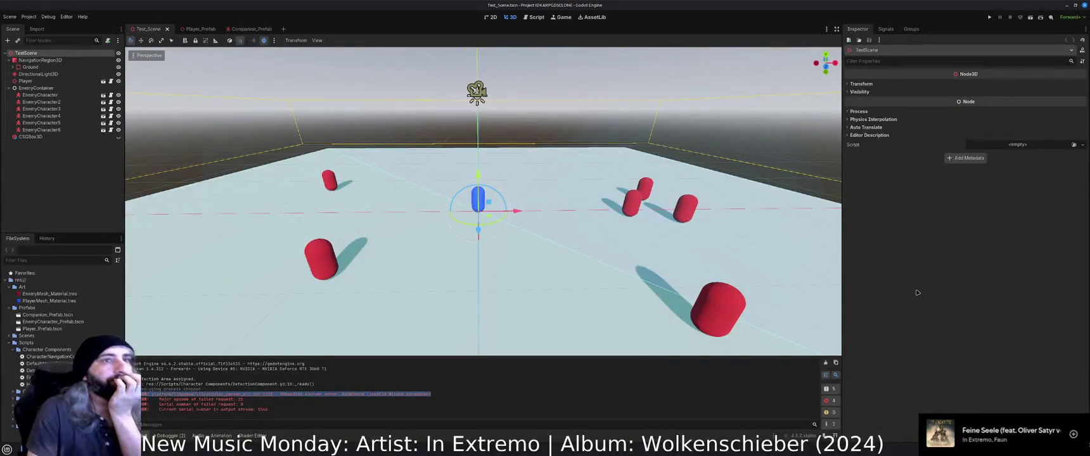
left_click(69, 177)
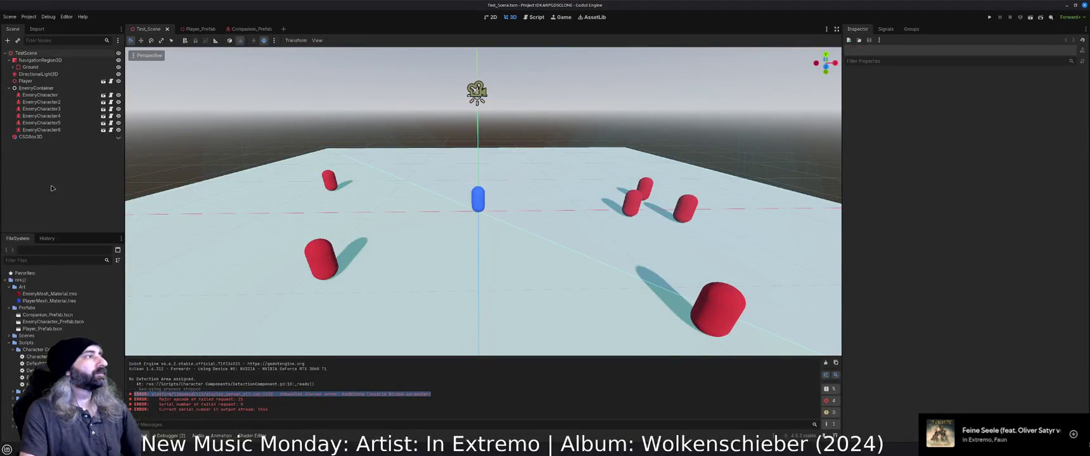
- Create a new 3D Scene tab and rename its Node3D root to FloatingHealthBar
left_click(203, 29)
left_click(284, 29)
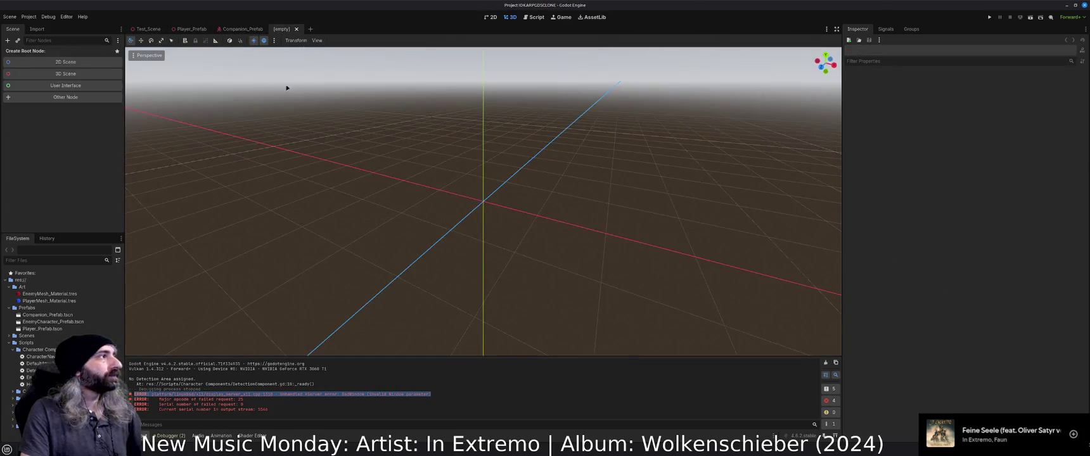
left_click(87, 74)
left_click(87, 76)
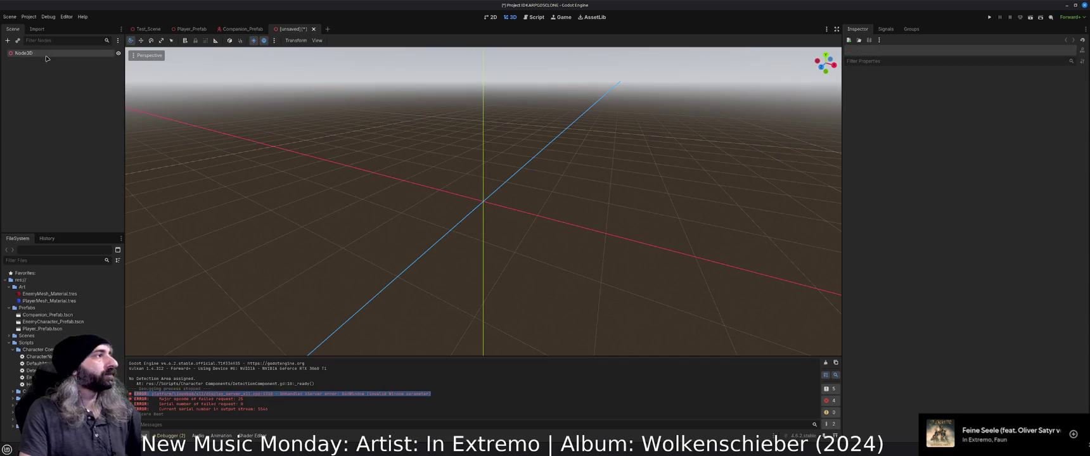
double_click(46, 56)
type("HealthBar")
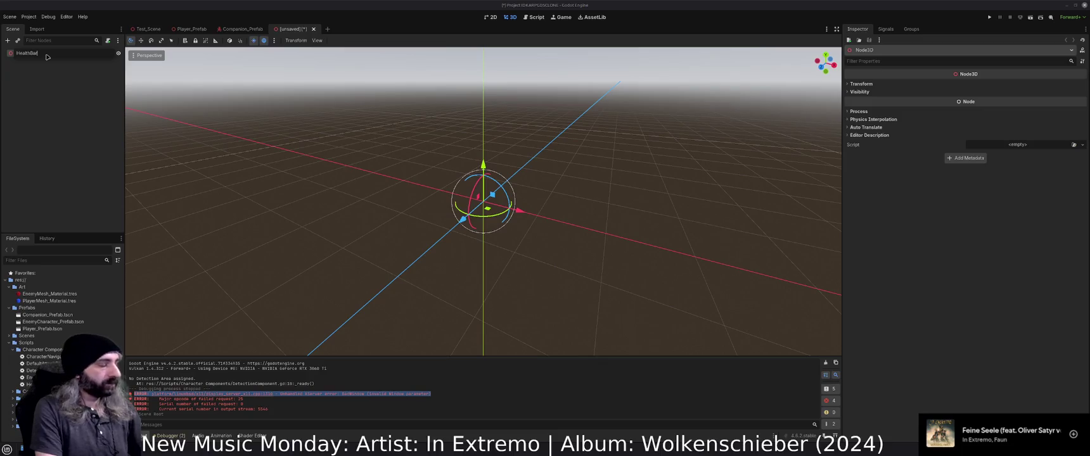
key("ctrl+a")
type("FloatingHealth")
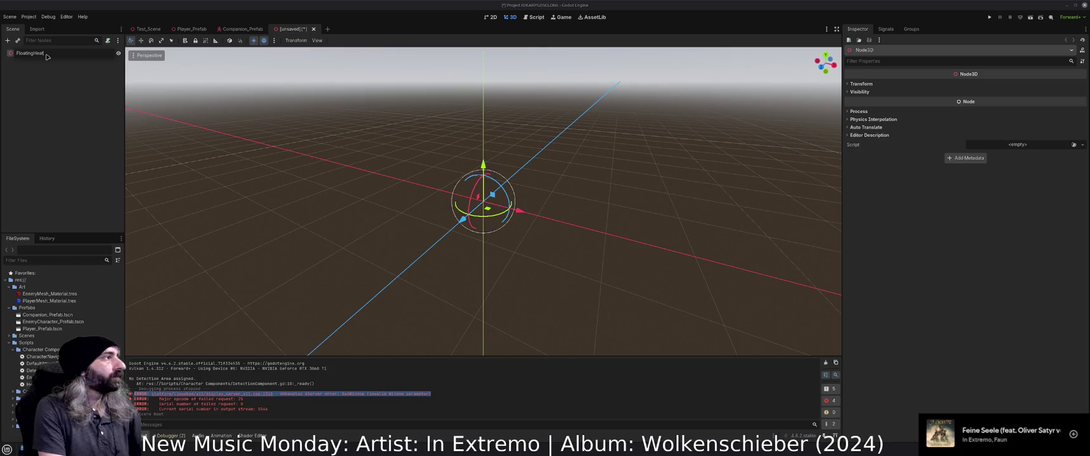
type("Bar")
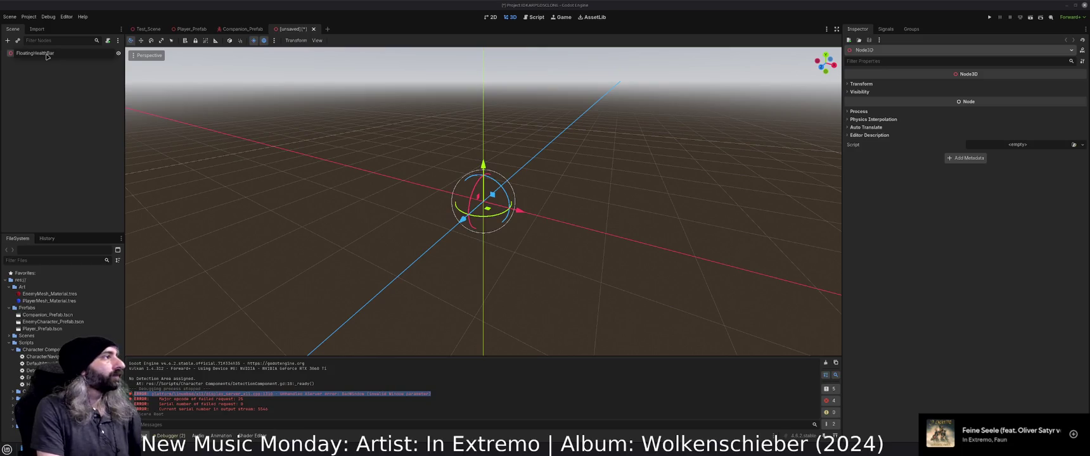
key("Return")
left_click(48, 70)
- Add a Sprite3D under FloatingHealthBar, a SubViewport under it, and a ProgressBar inside that
left_click(45, 54)
key("ctrl+a")
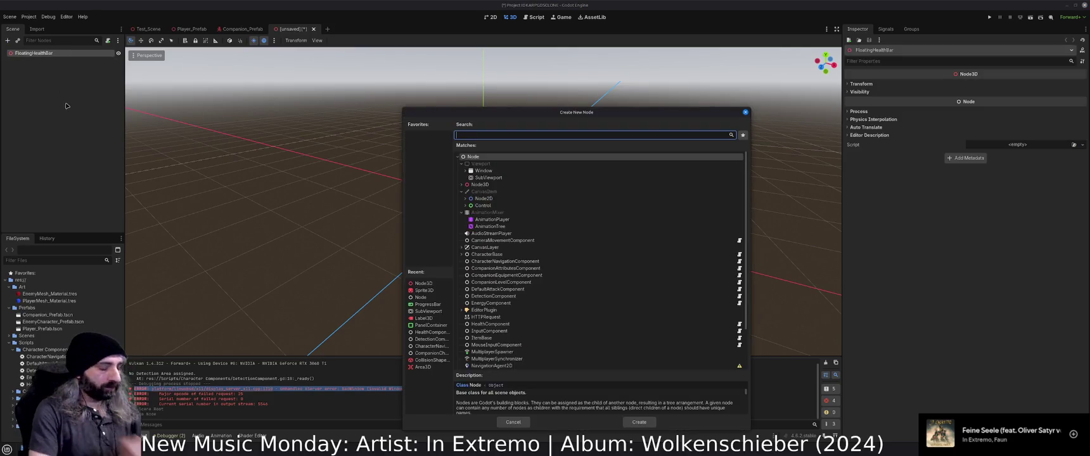
type("sprite")
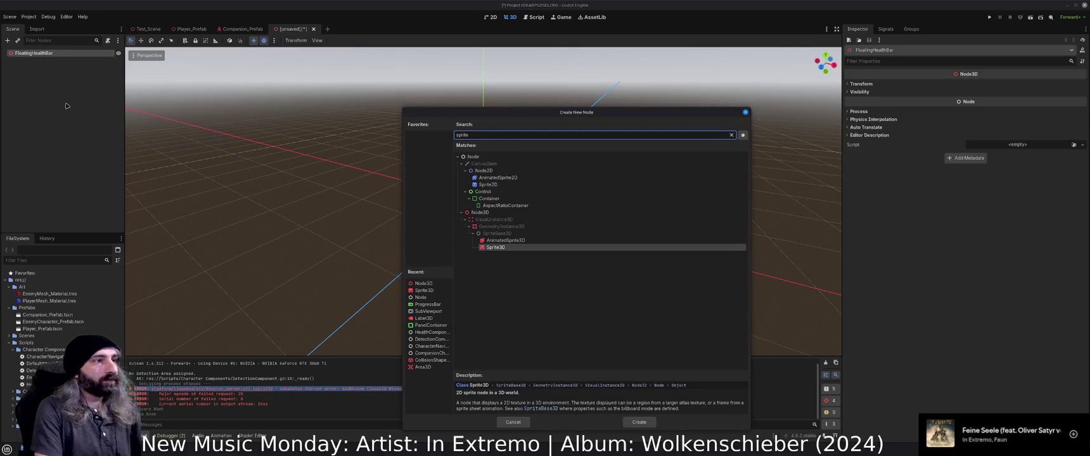
key("Return")
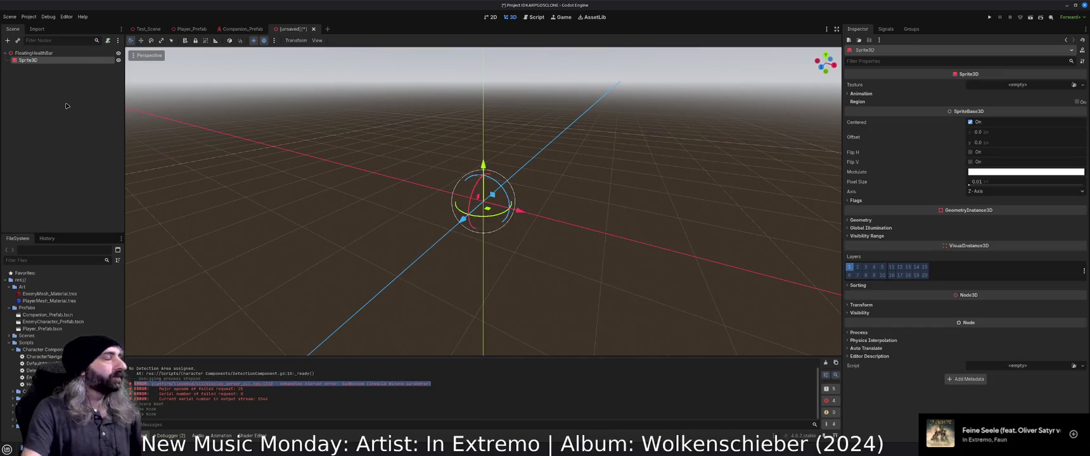
key("ctrl+a")
type("viewpo")
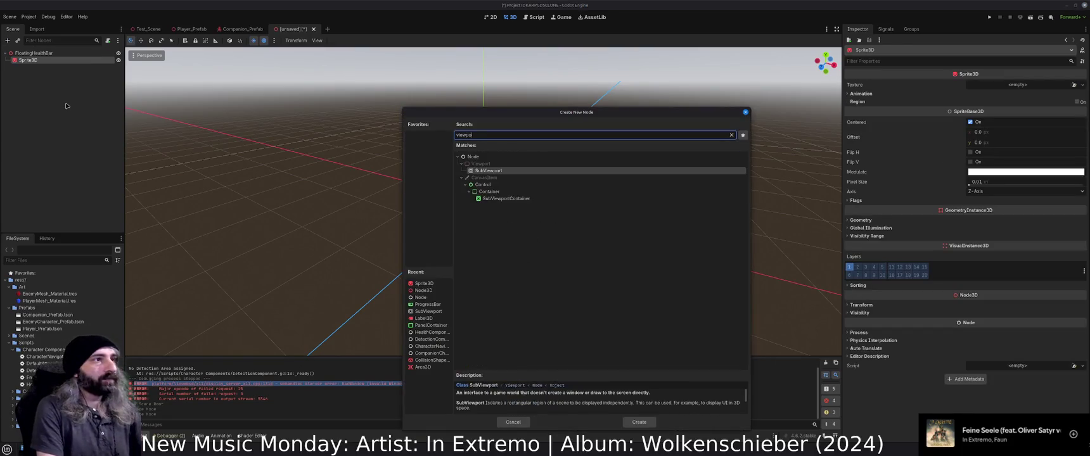
key("Return")
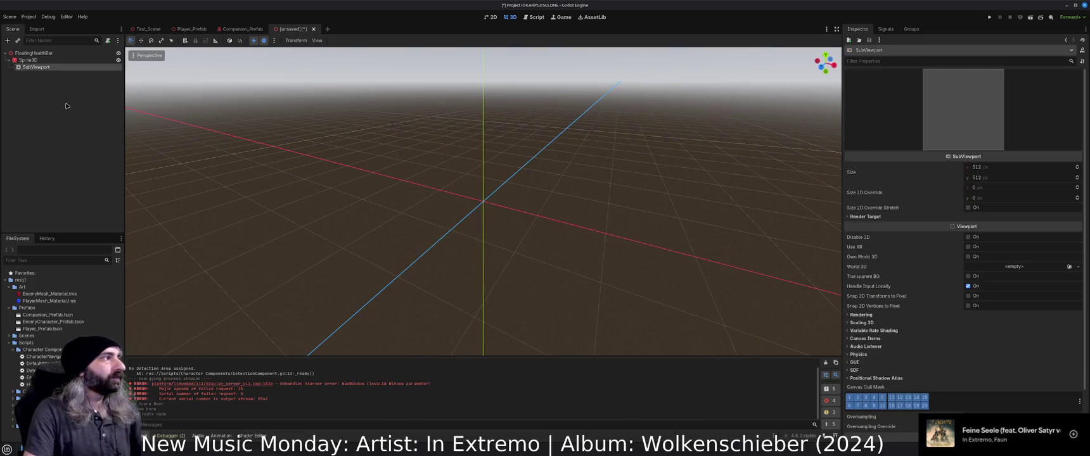
key("ctrl+a")
type("progere")
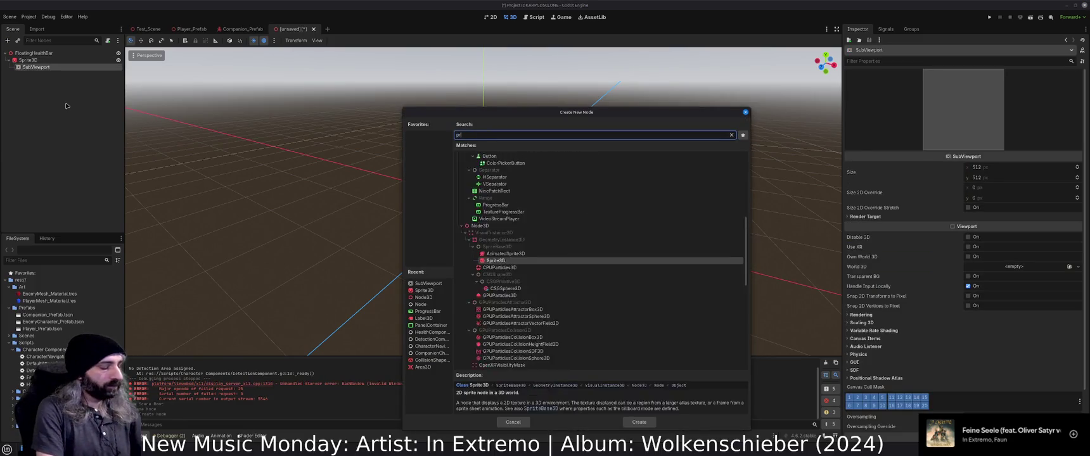
key("BackSpace")
key("BackSpace")
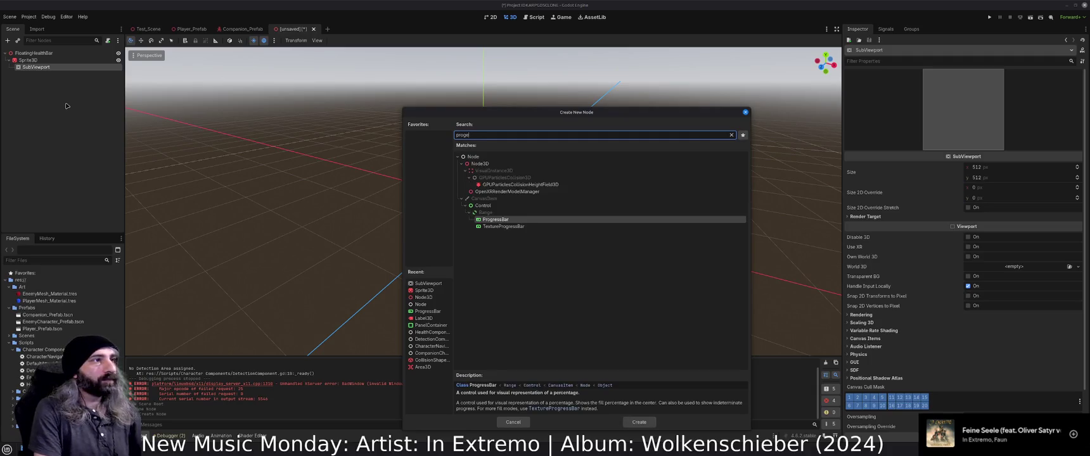
key("Return")
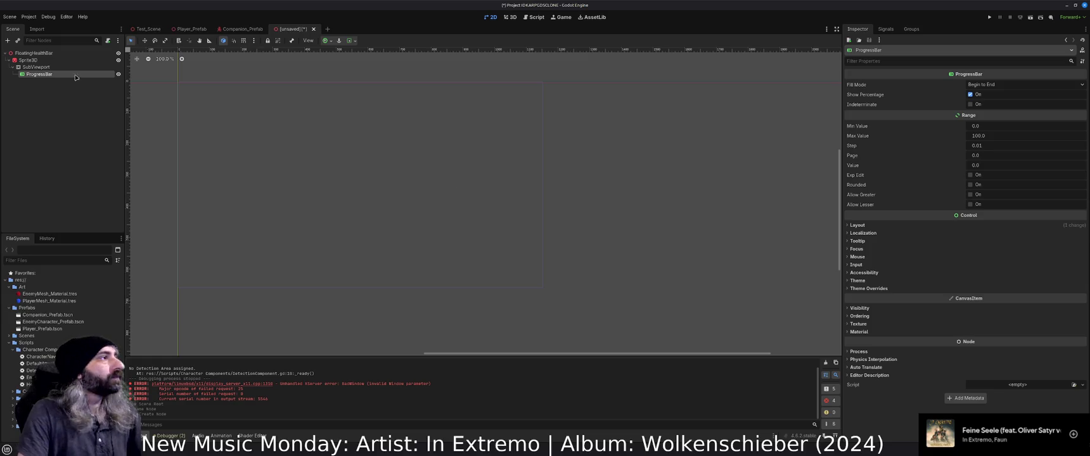
- Turn on Transparent BG for the SubViewport, check its render target and rendering options, then select ProgressBar
left_click(63, 70)
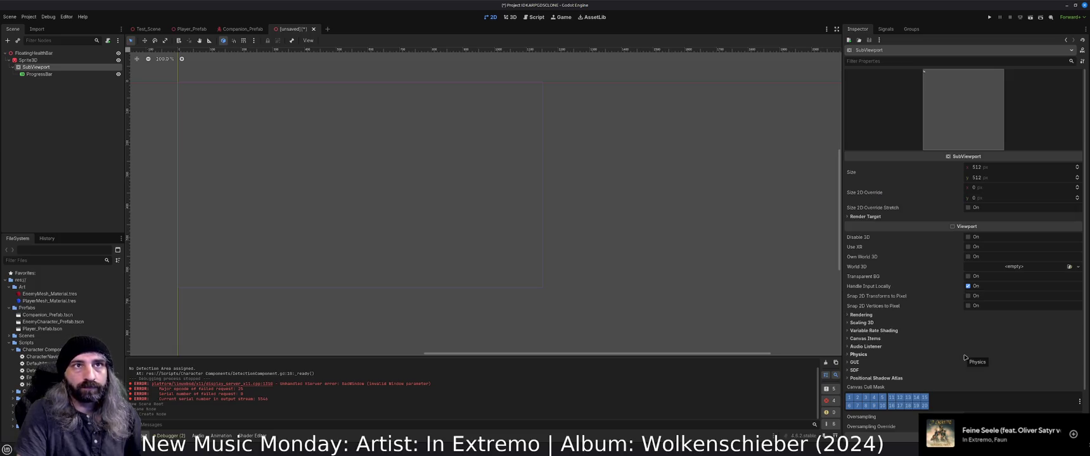
left_click(968, 276)
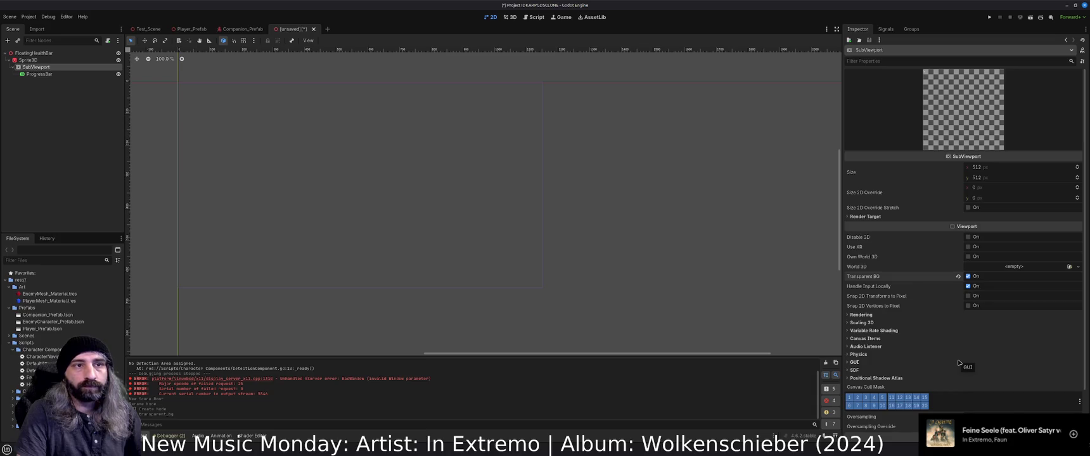
left_click(847, 218)
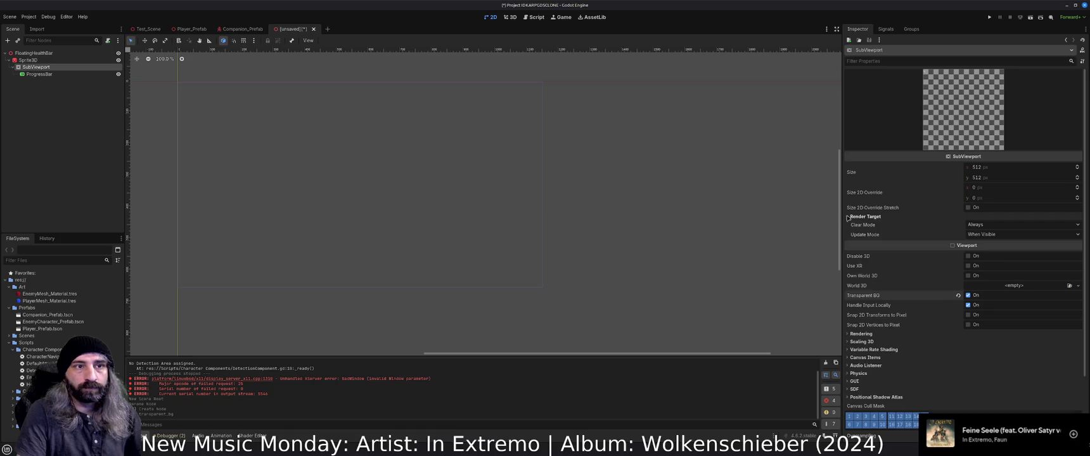
left_click(848, 218)
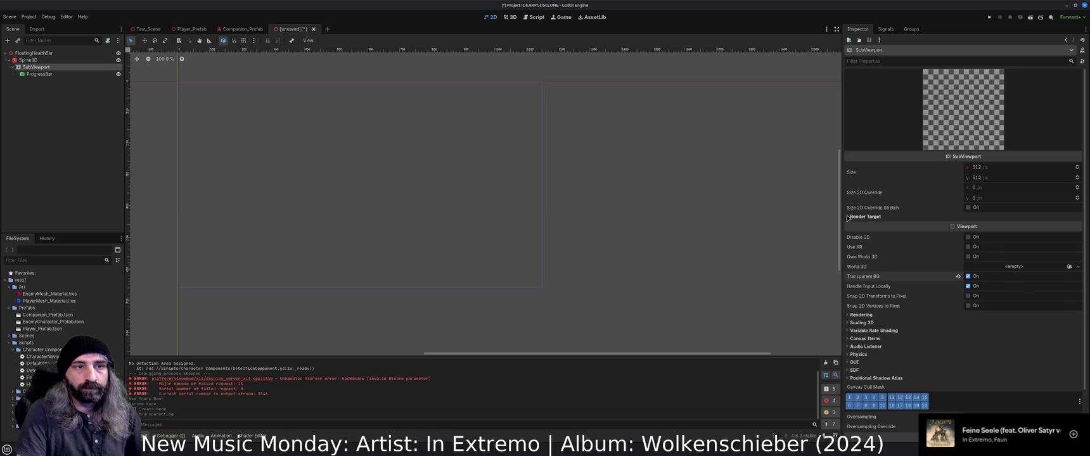
left_click(850, 315)
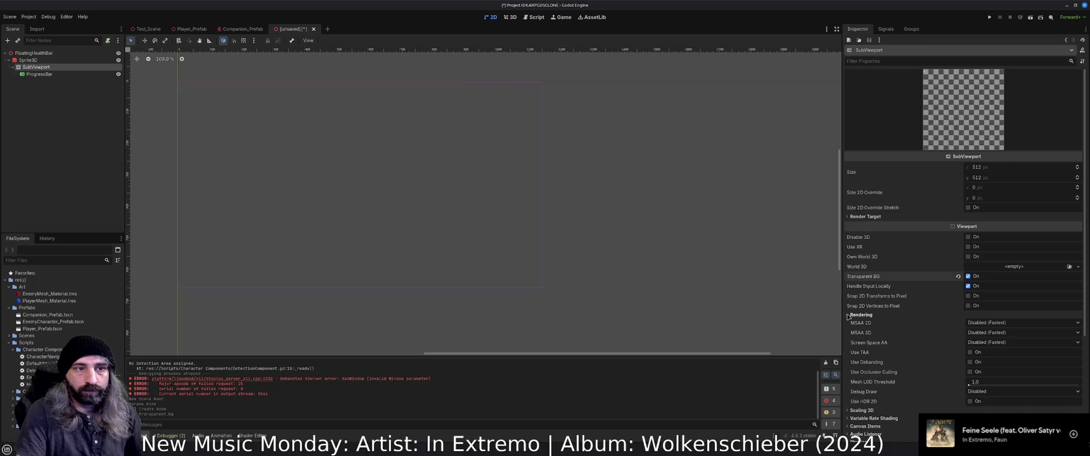
left_click(848, 317)
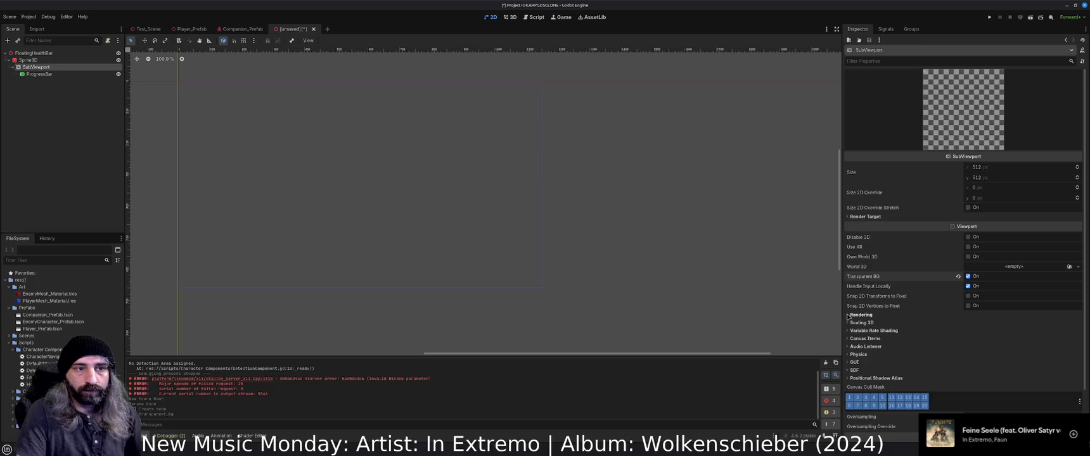
left_click(39, 74)
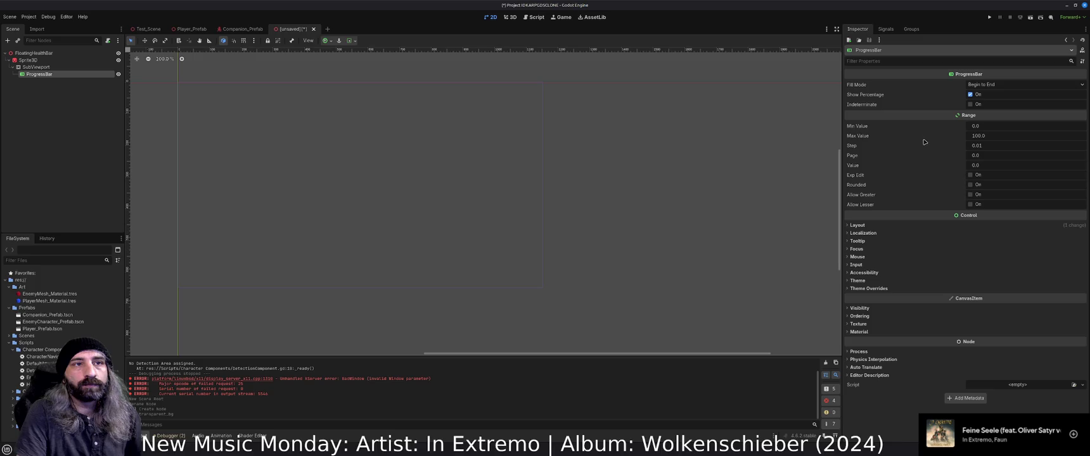
- Set the ProgressBar's Value to 100
left_click(1000, 168)
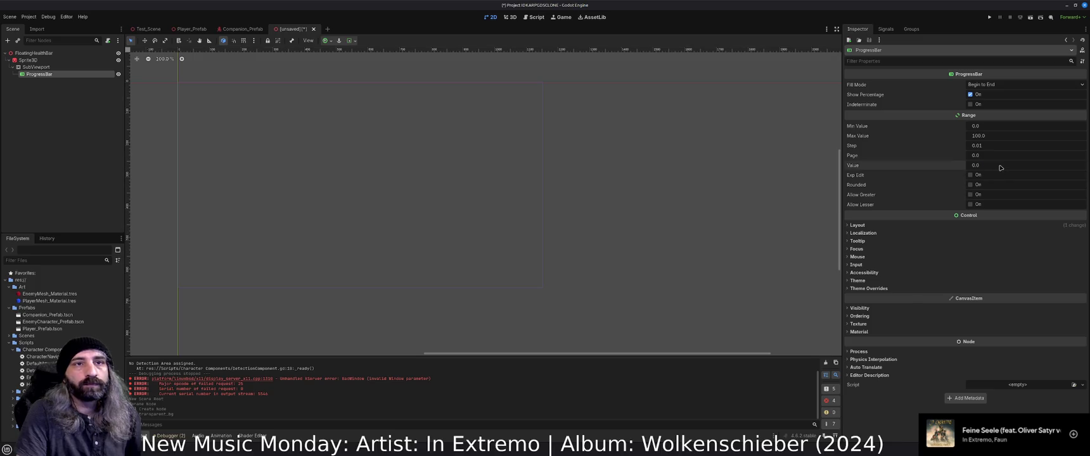
type("100")
key("Return")
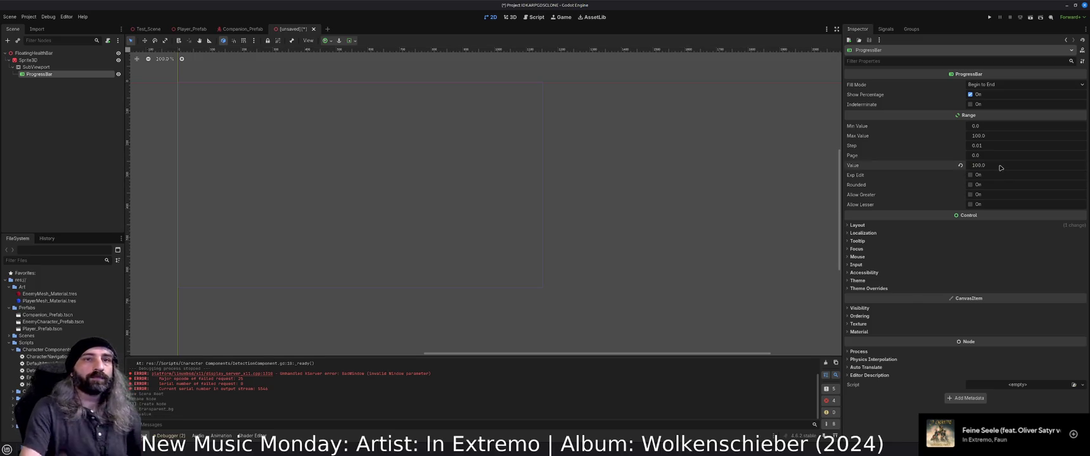
- Widen the ProgressBar to 100 px in Layout > Transform Size, viewing it in 3D
left_click(848, 227)
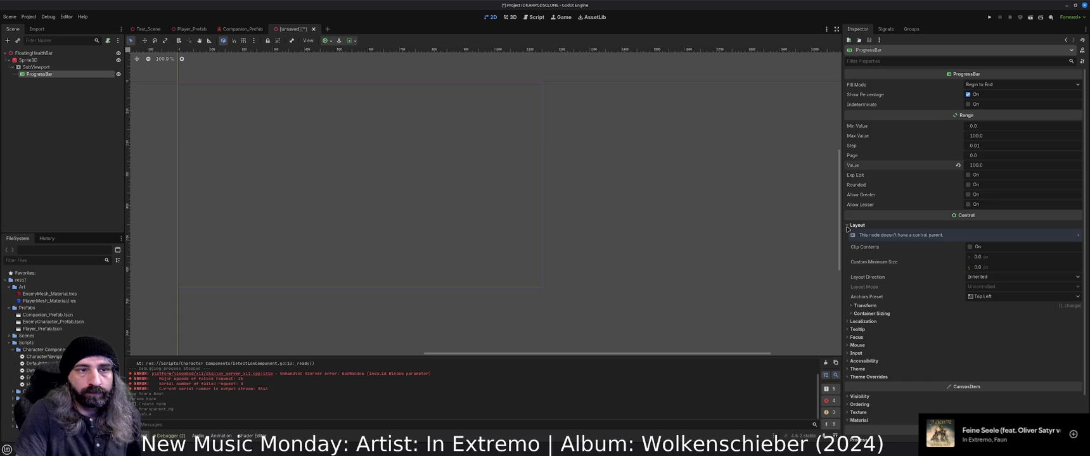
left_click(852, 306)
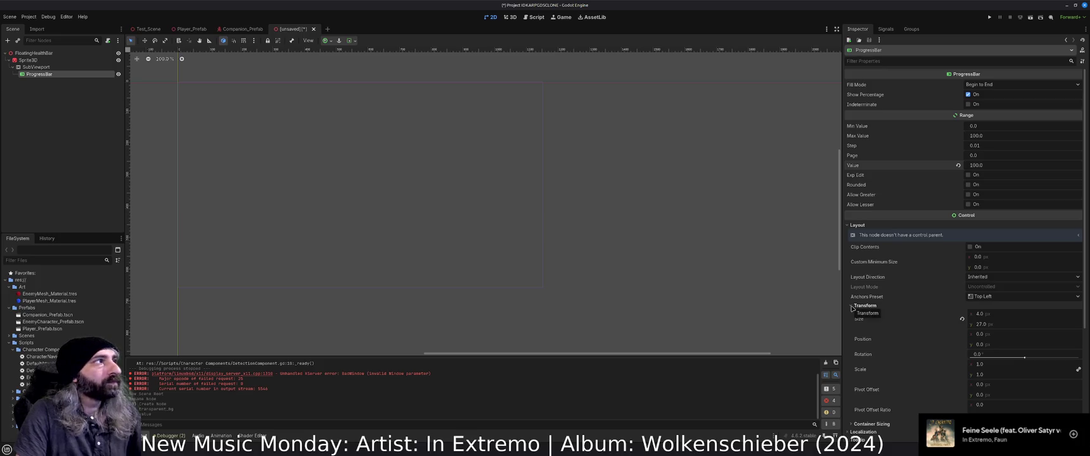
left_click(37, 55)
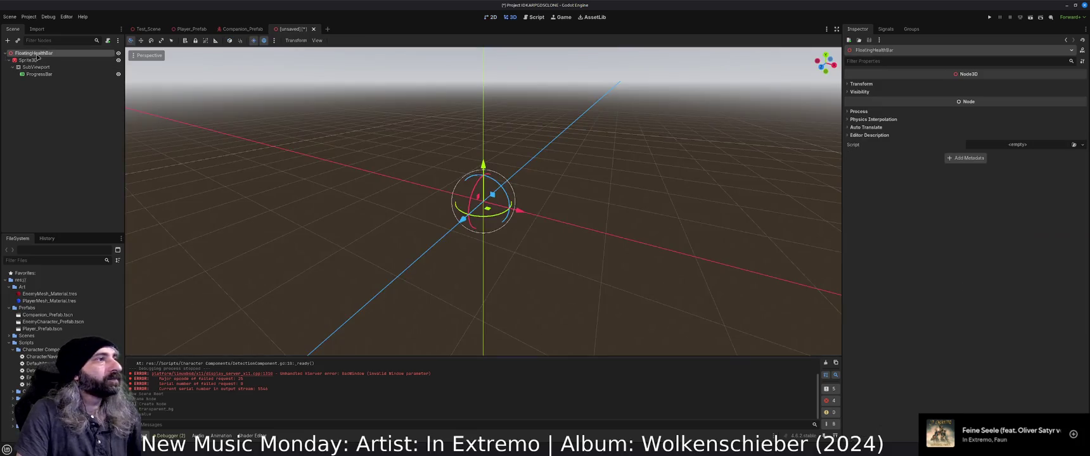
left_click(38, 74)
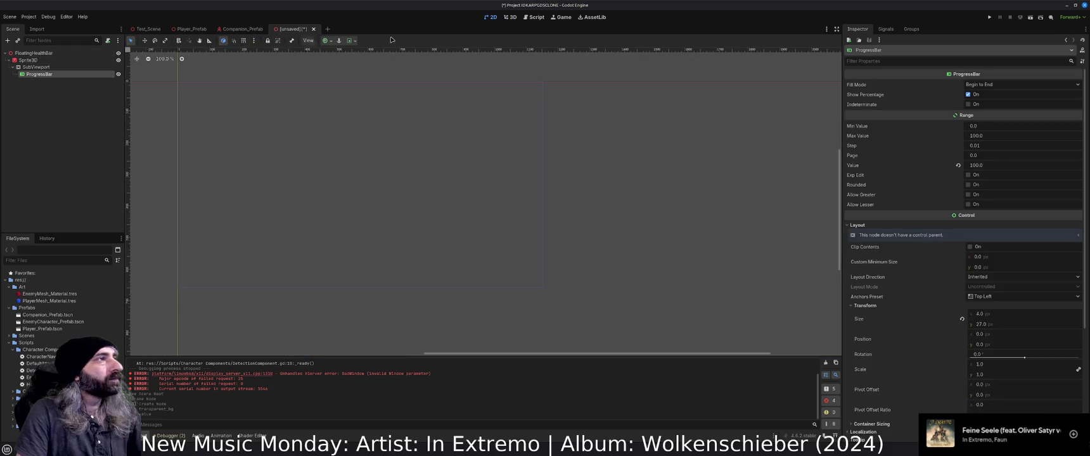
left_click(512, 17)
left_click(991, 317)
type("100")
key("Return")
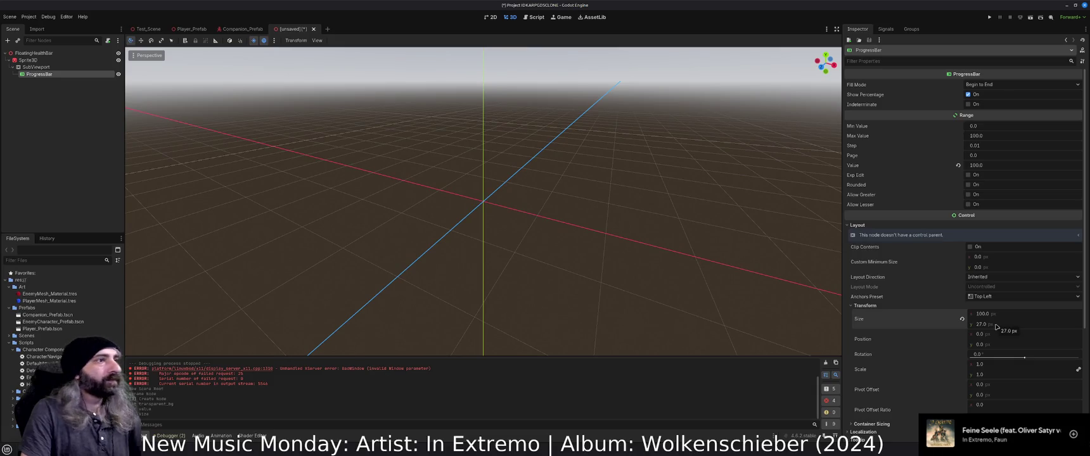
left_click_drag(826, 64, 814, 63)
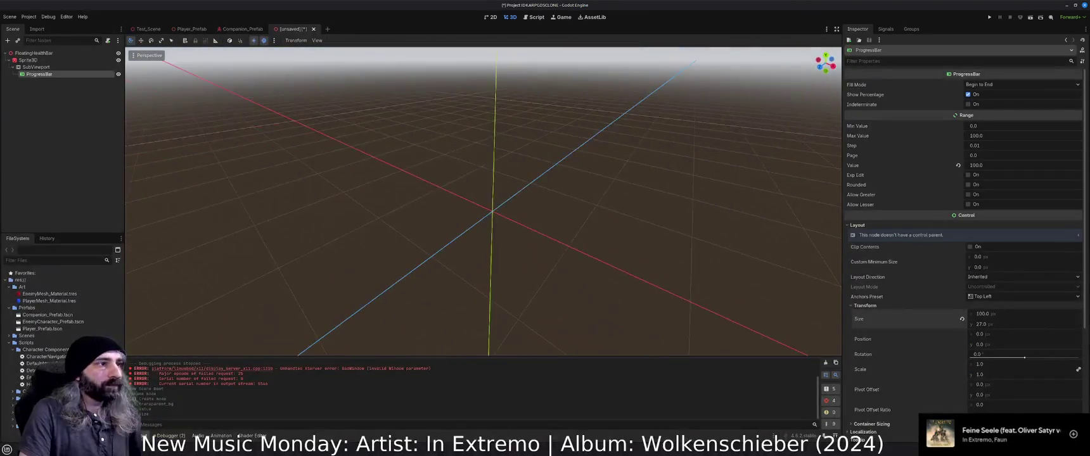
- Give the Sprite3D a new ViewportTexture sourced from the SubViewport and frame it in the 3D view
left_click(55, 62)
left_click(1082, 84)
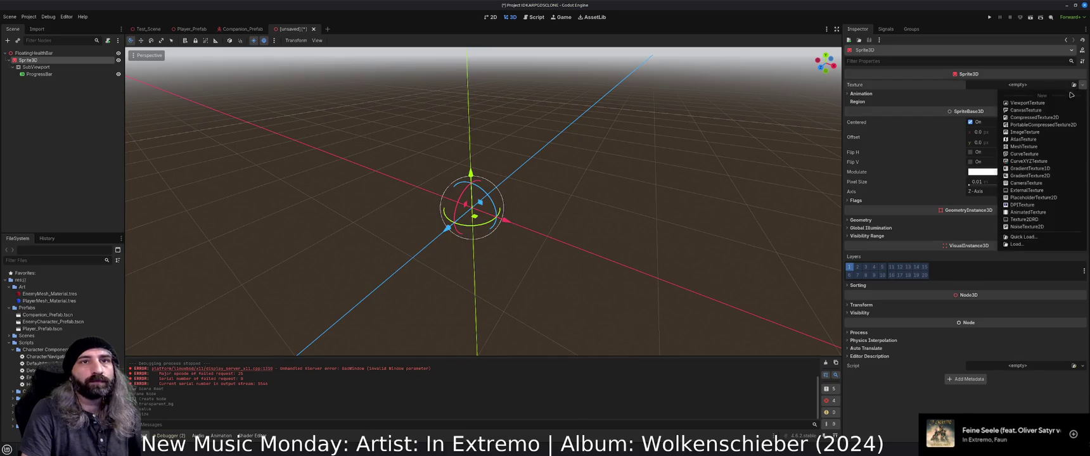
left_click(1027, 103)
left_click(526, 165)
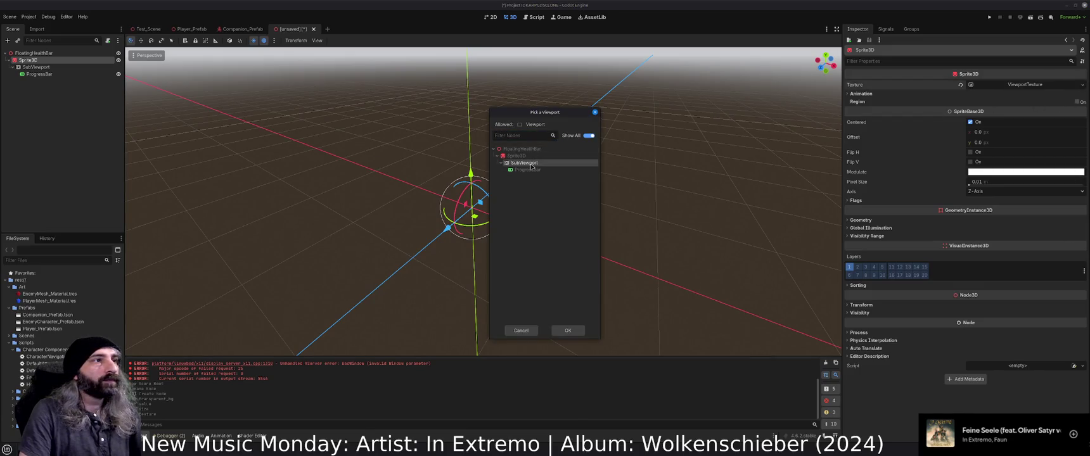
left_click(568, 325)
key("f")
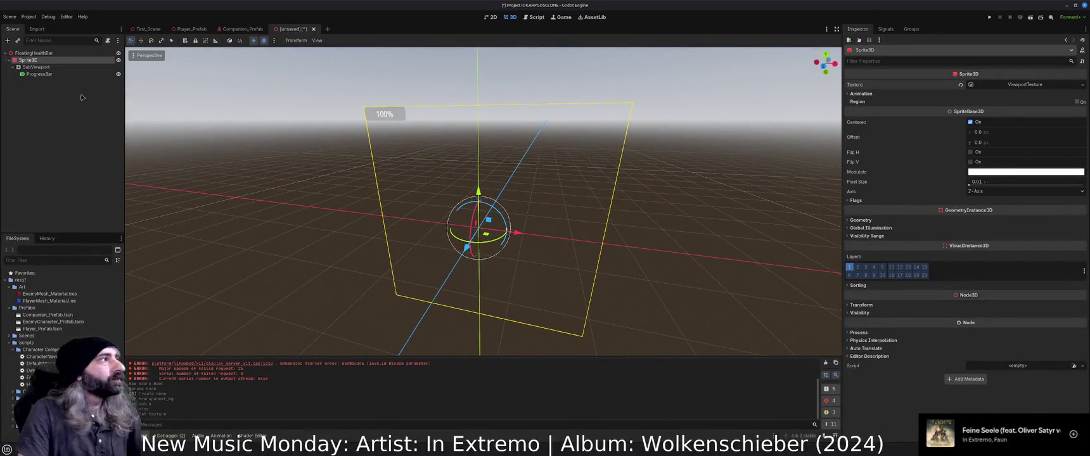
left_click(41, 74)
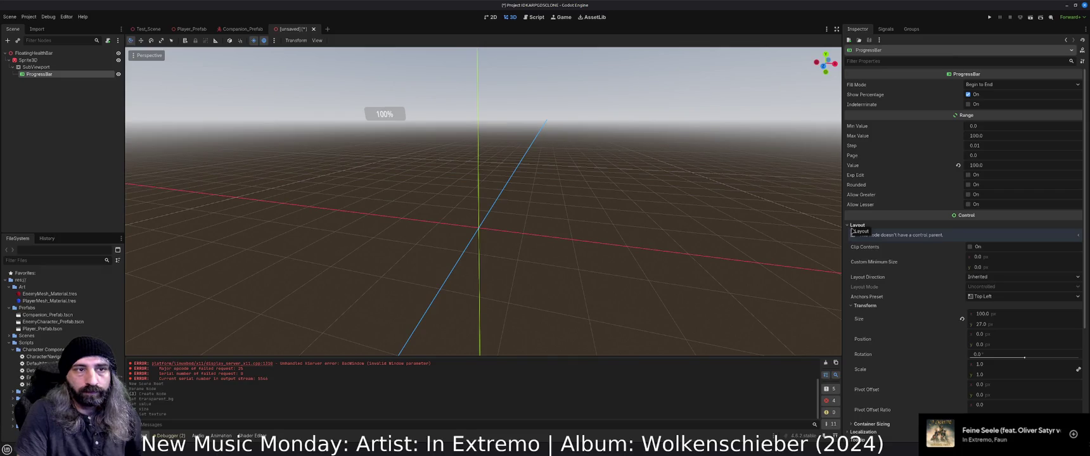
- Anchor the ProgressBar to the Center preset and set its width to 250 px
left_click(984, 298)
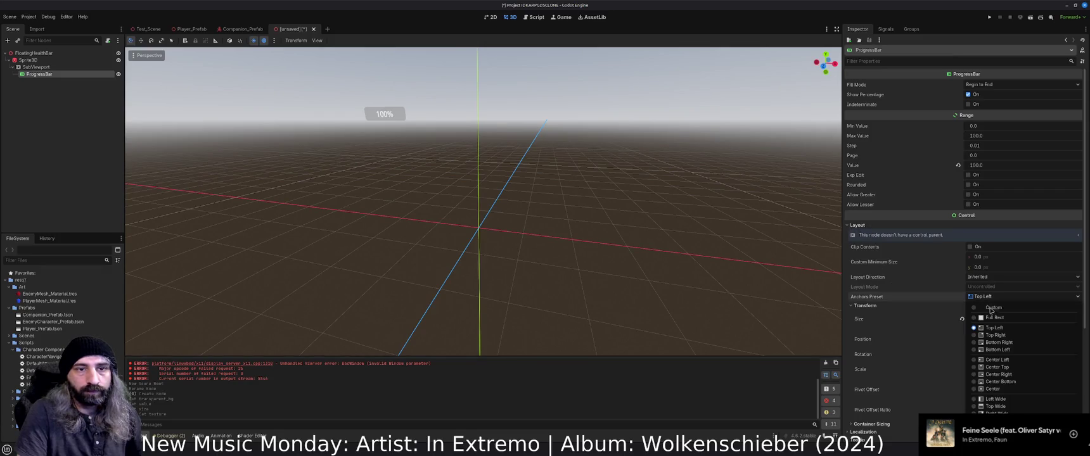
left_click(993, 389)
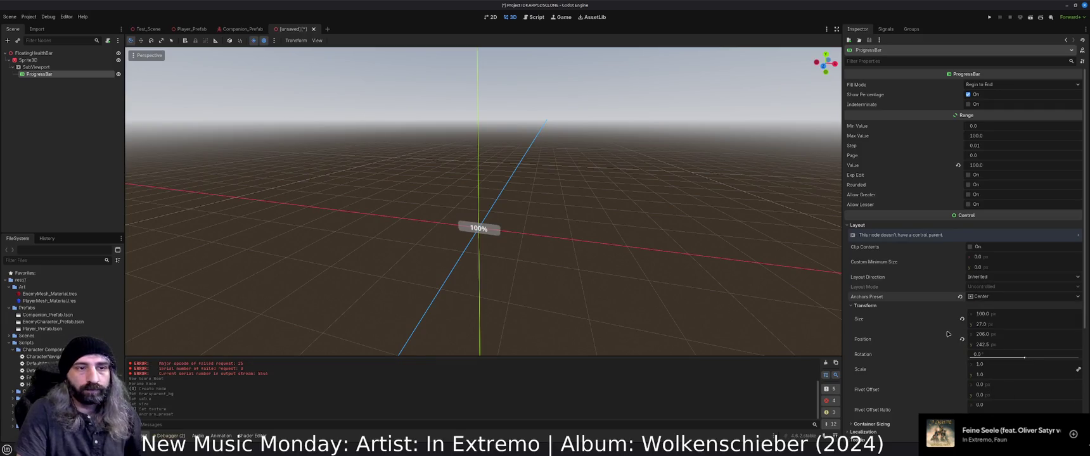
left_click(991, 316)
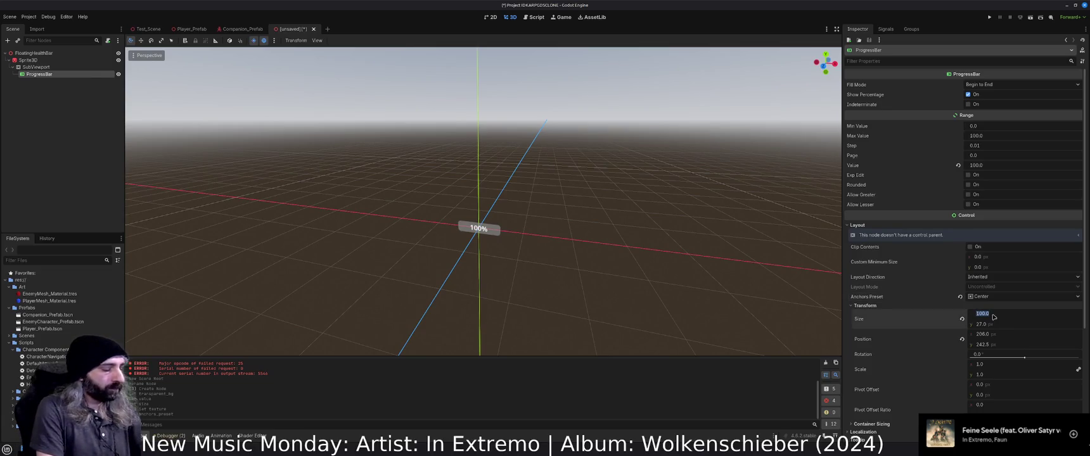
type("250")
key("Return")
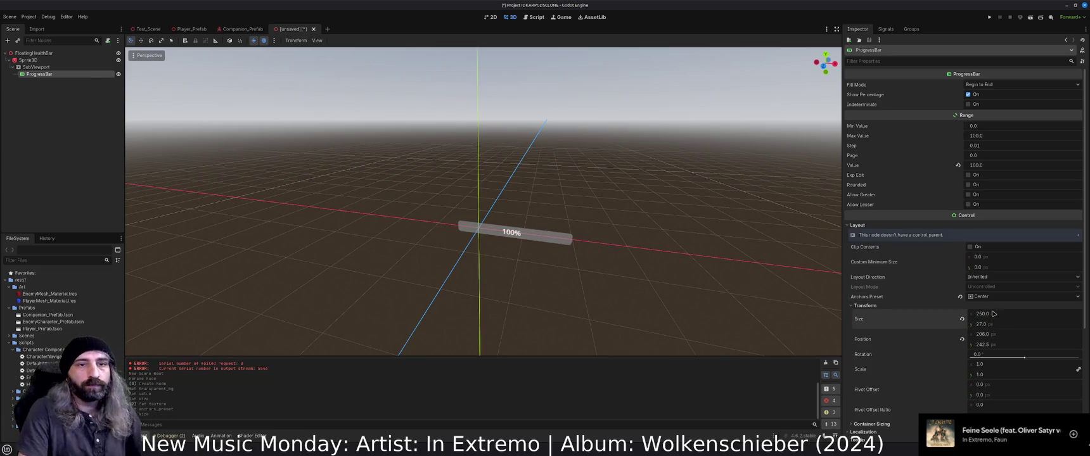
left_click(987, 297)
left_click(992, 328)
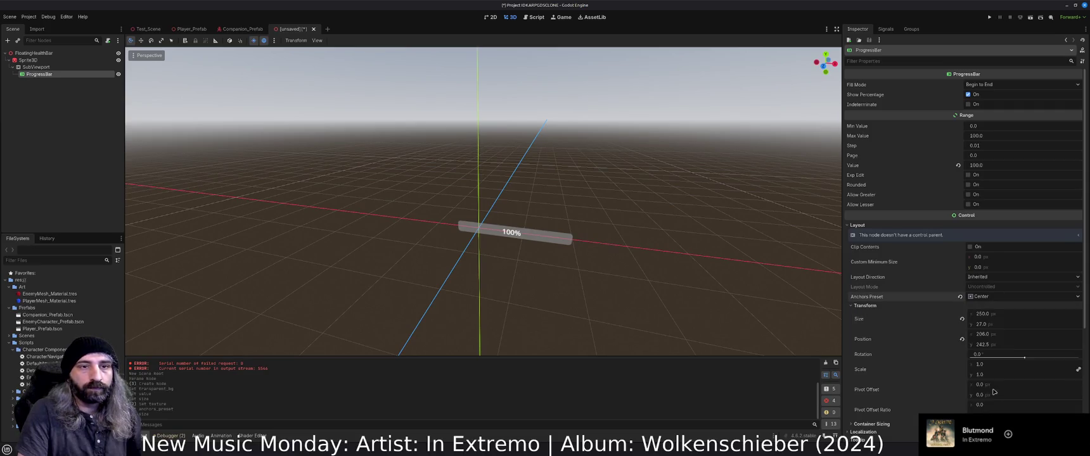
left_click(980, 298)
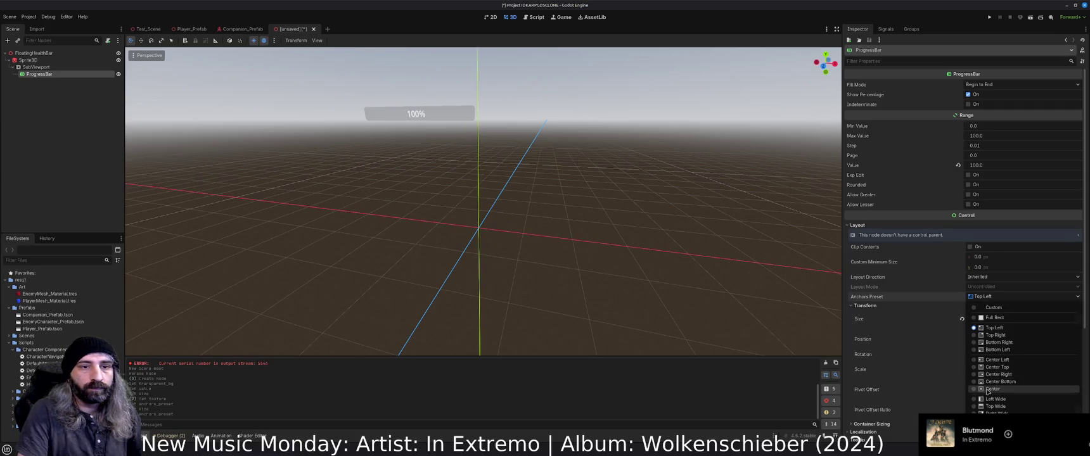
left_click(992, 389)
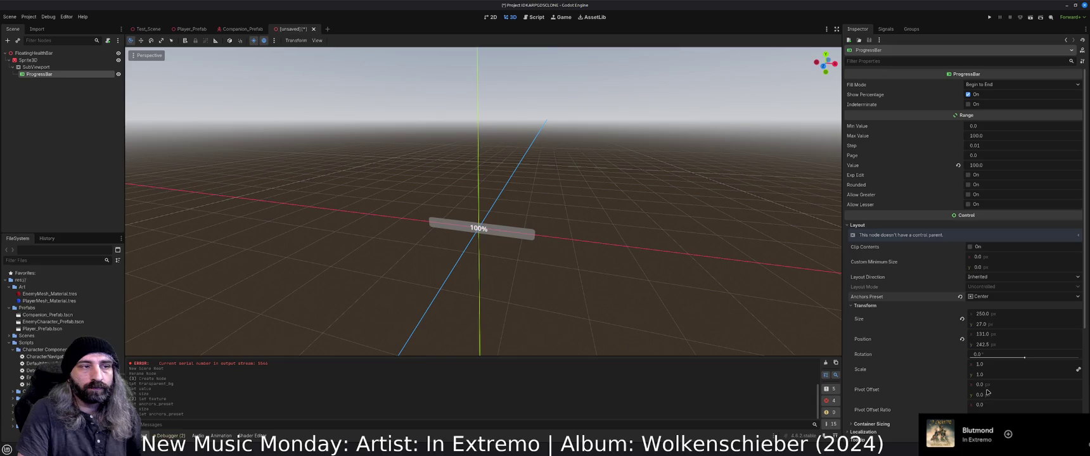
- Set the ProgressBar height to 27 px, undoing an accidental size reset
left_click(993, 325)
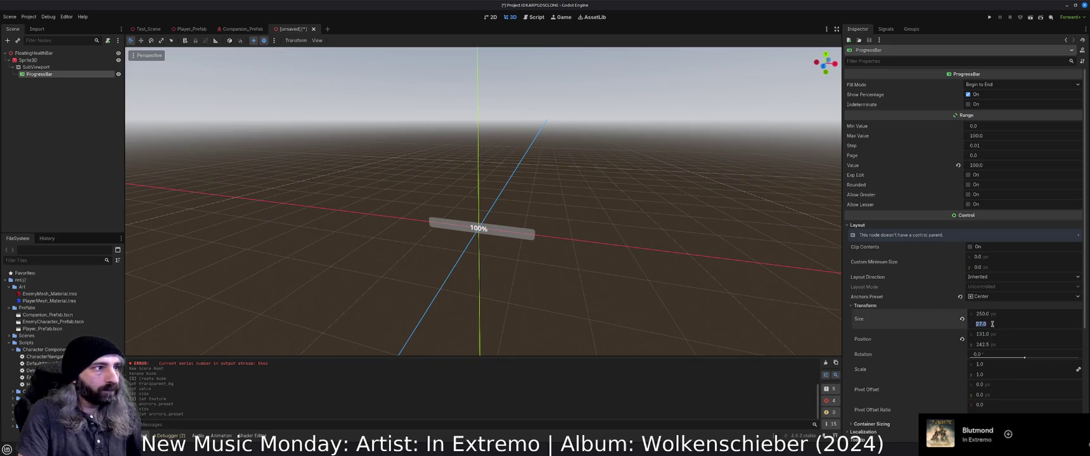
type("25")
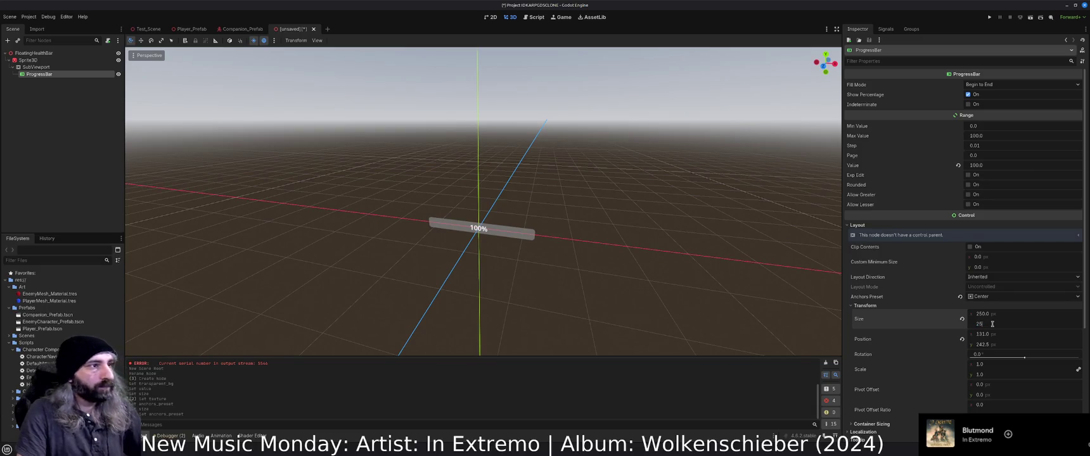
key("Return")
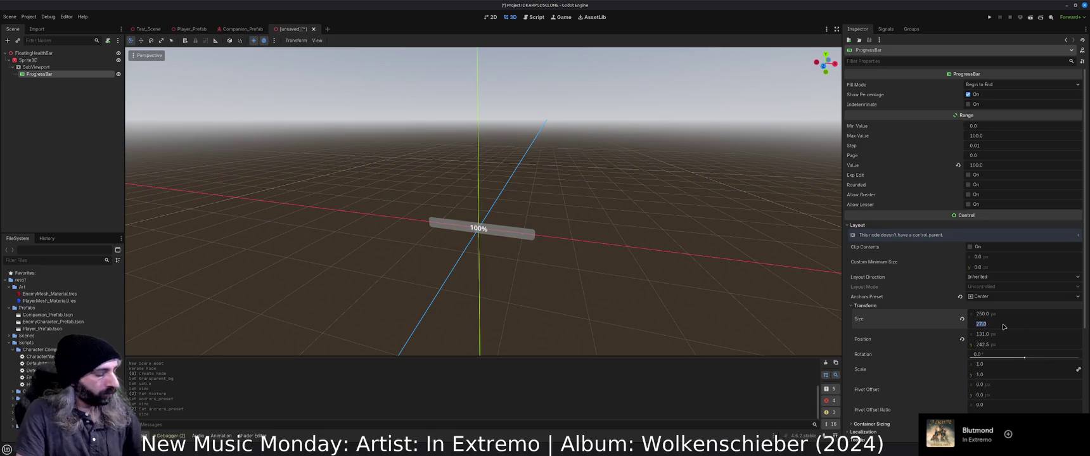
left_click(1004, 325)
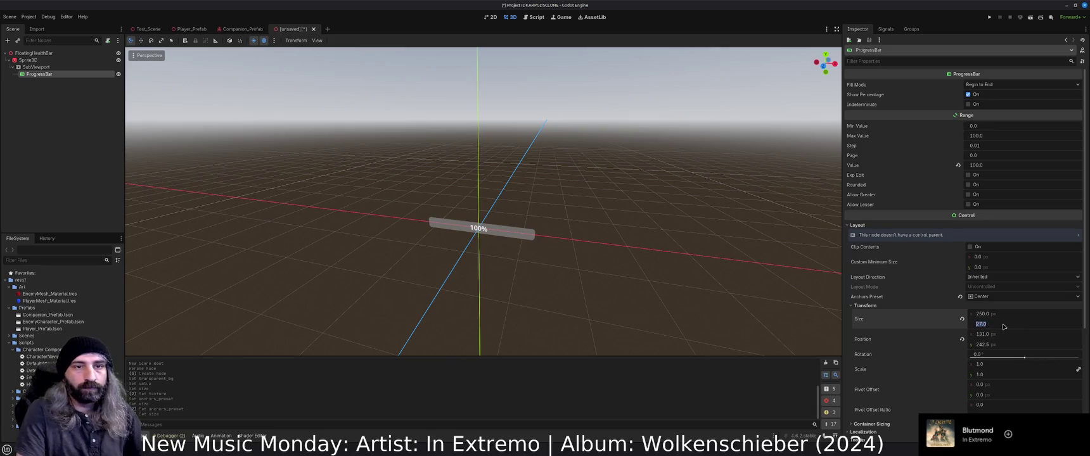
left_click(1004, 326)
left_click(962, 319)
key("ctrl+z")
left_click(999, 326)
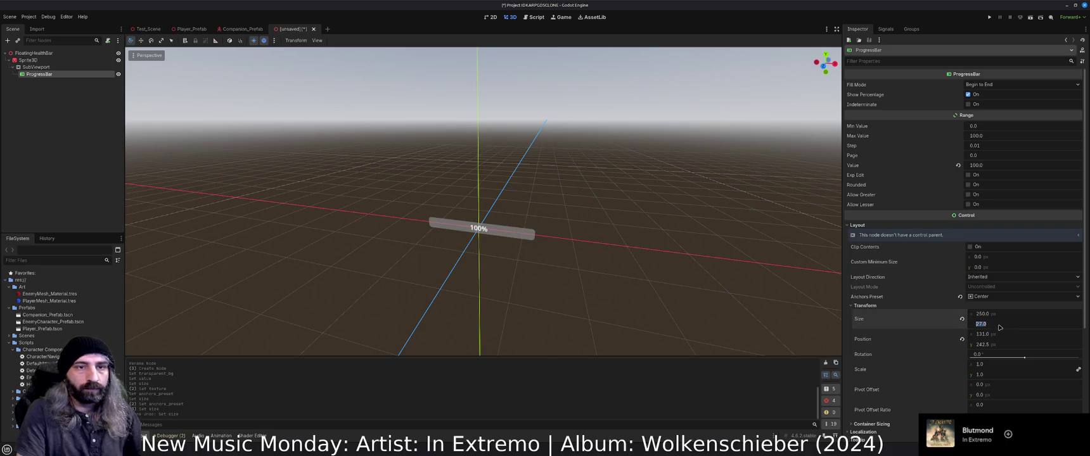
type("27")
key("Return")
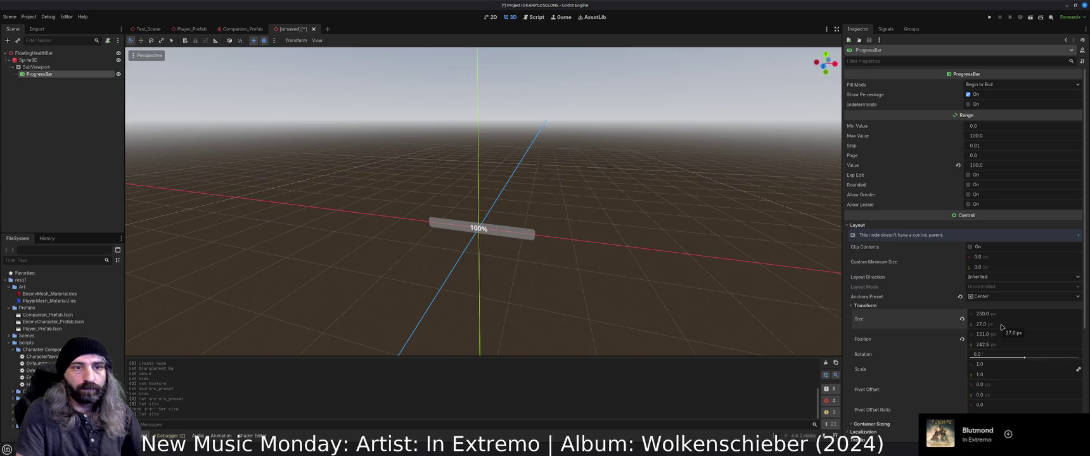
- Bring up the Save Scene dialog and cancel it without saving
key("ctrl+s")
left_click(708, 113)
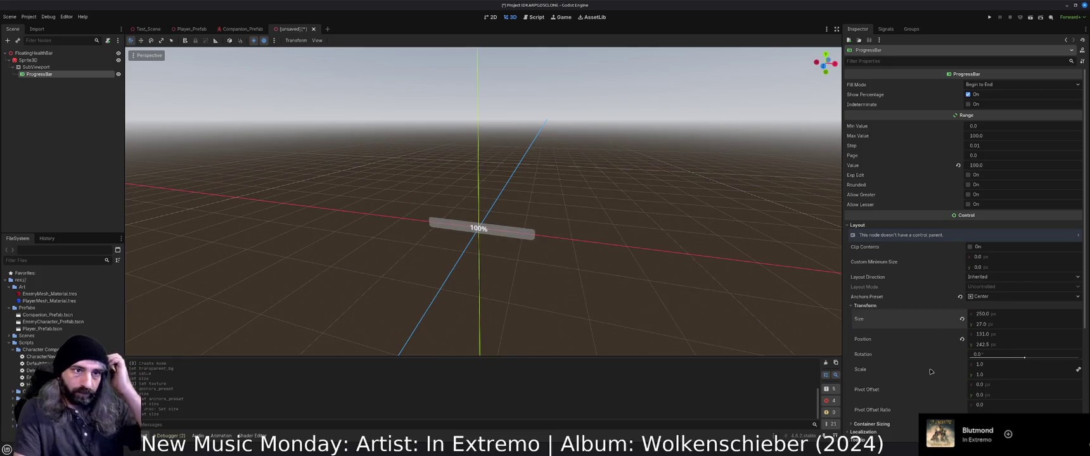
mouse_move(931, 370)
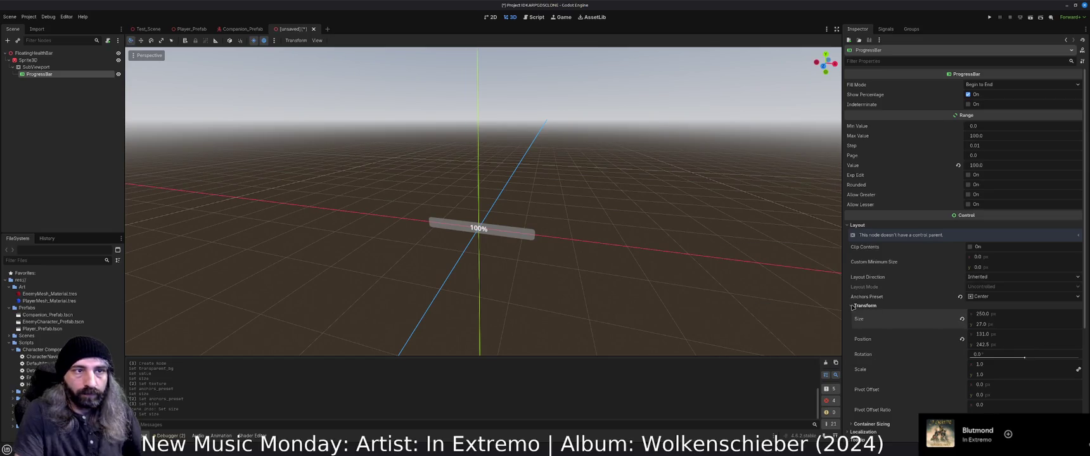
left_click(853, 306)
left_click(849, 225)
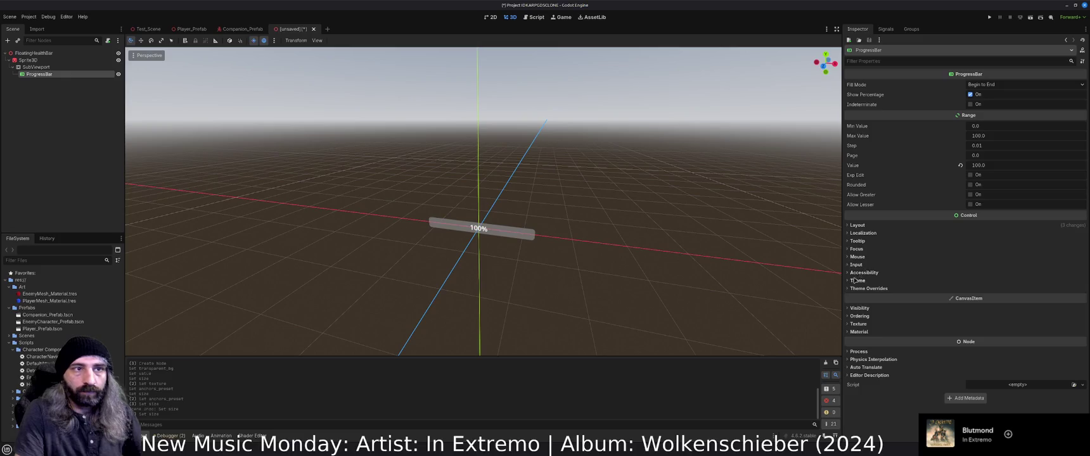
left_click(848, 265)
left_click(848, 265)
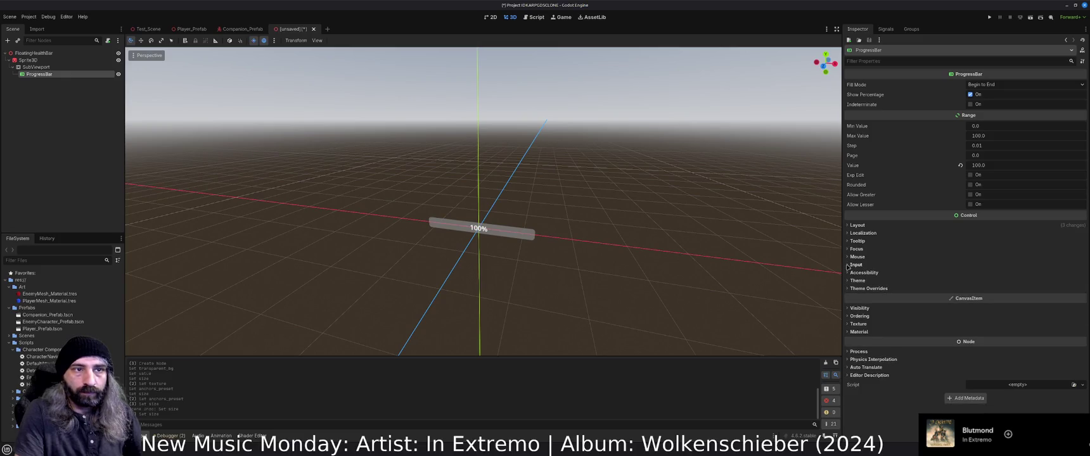
left_click(848, 272)
left_click(848, 273)
left_click(848, 281)
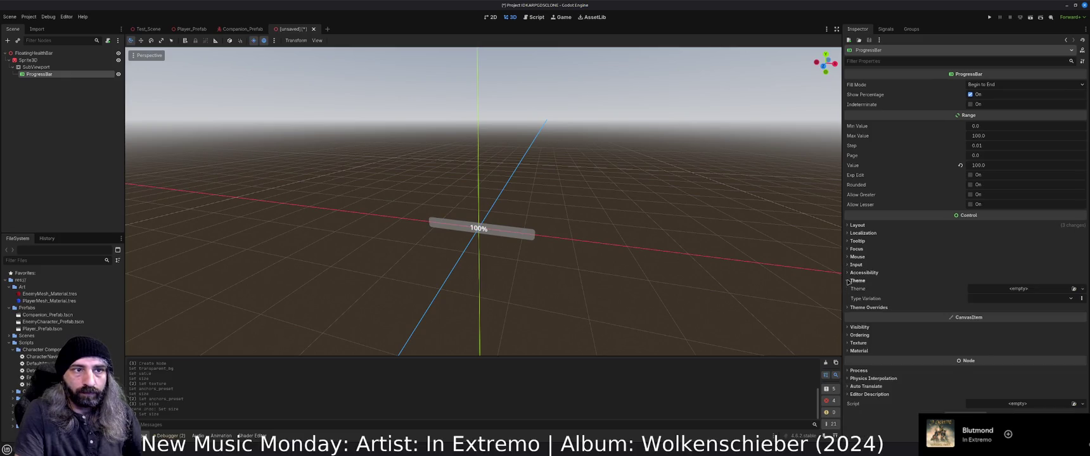
left_click(848, 281)
left_click(848, 309)
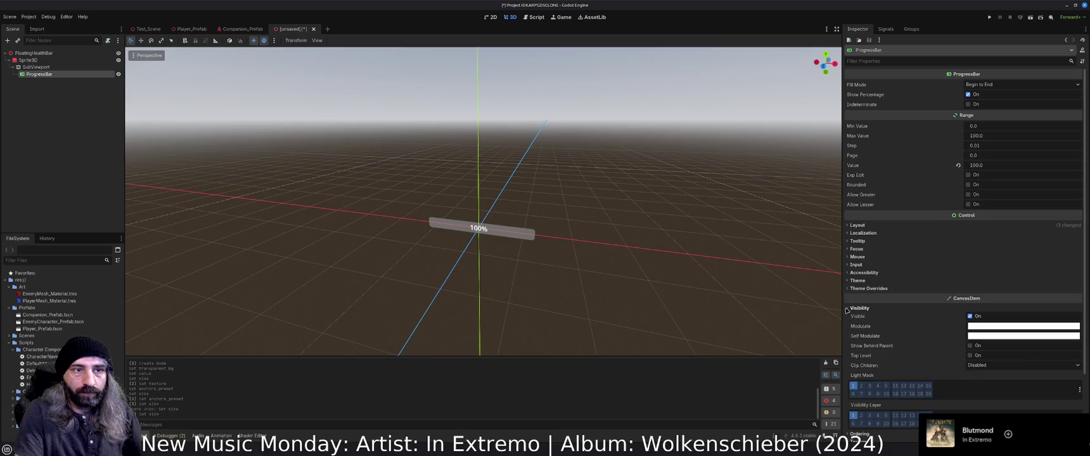
left_click(847, 309)
left_click(847, 317)
left_click(847, 316)
left_click(847, 324)
left_click(848, 325)
left_click(849, 330)
left_click(850, 330)
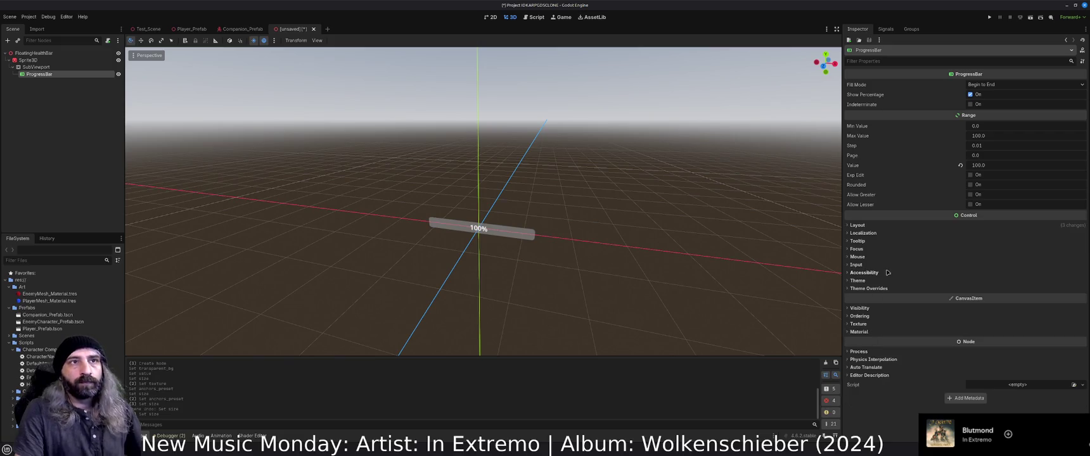
left_click(54, 60)
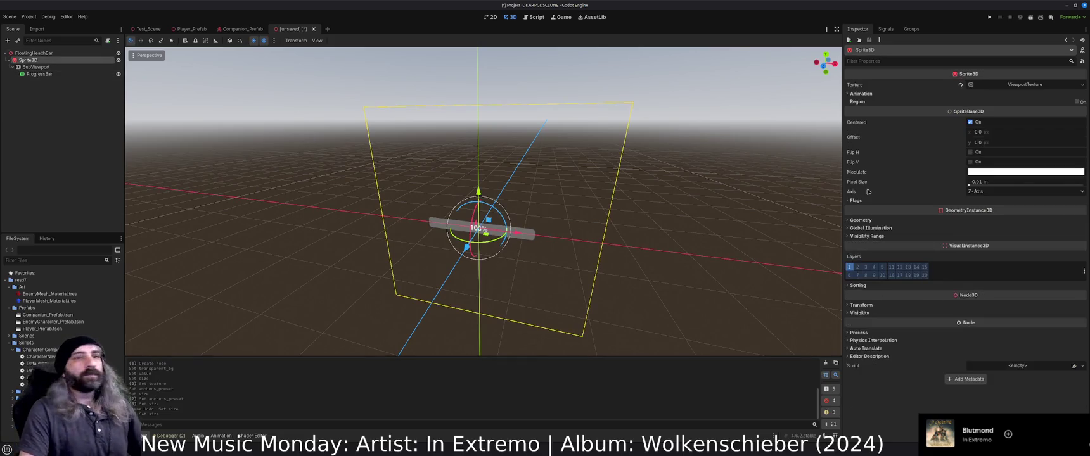
left_click(848, 221)
left_click(849, 221)
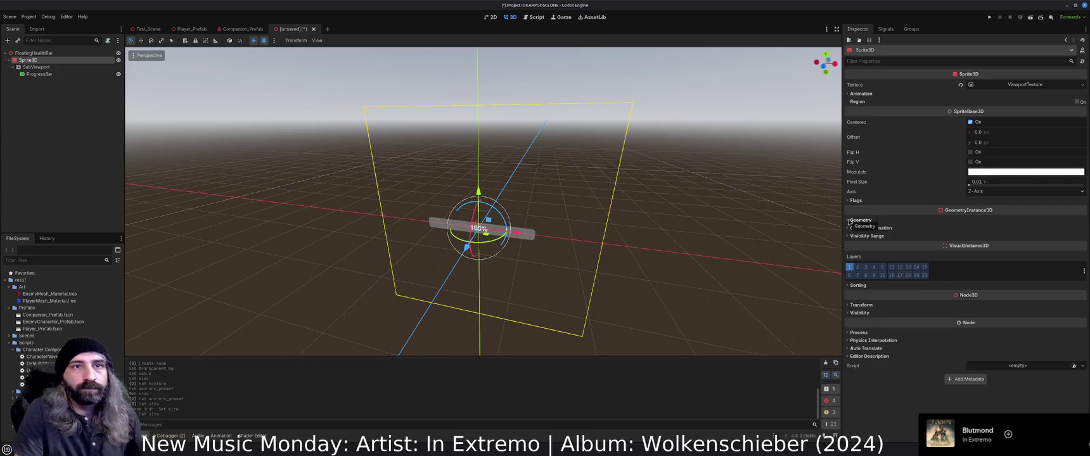
left_click(848, 221)
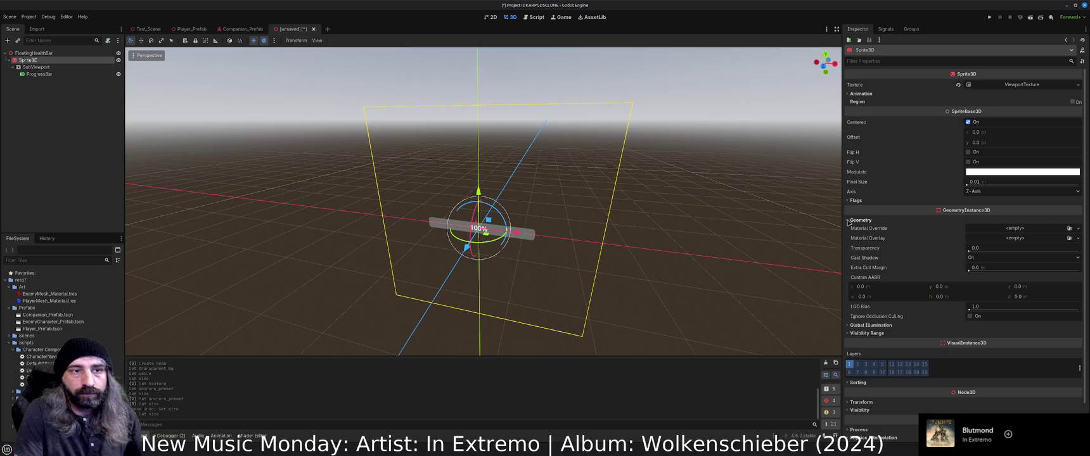
left_click(849, 220)
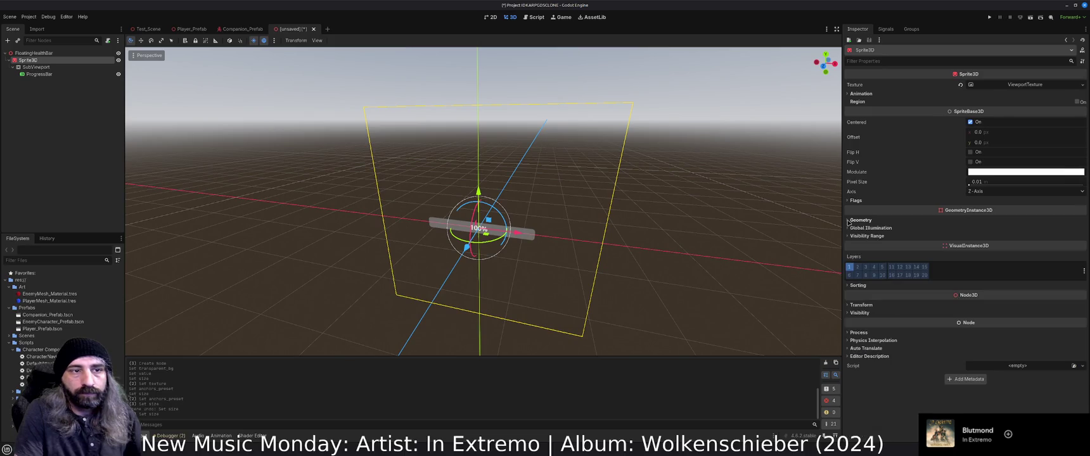
left_click(848, 285)
left_click(847, 286)
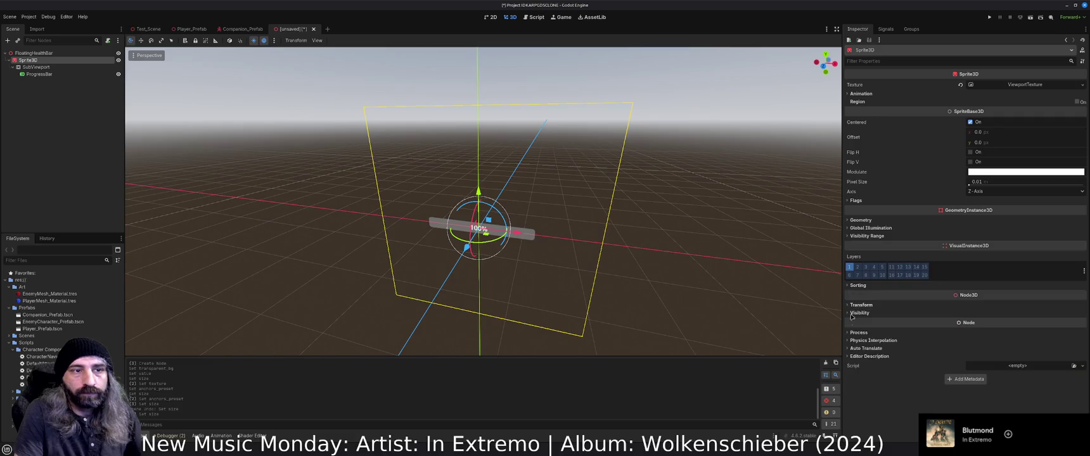
left_click(848, 305)
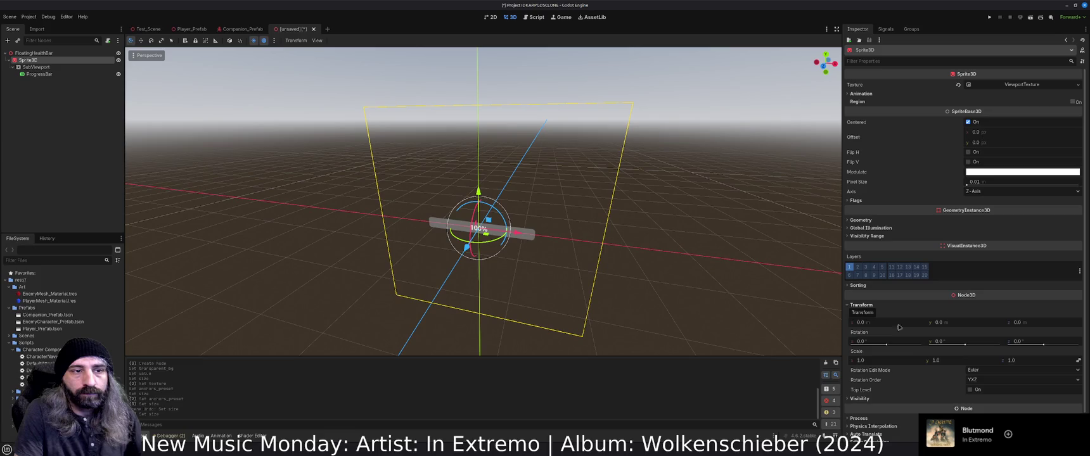
left_click(850, 305)
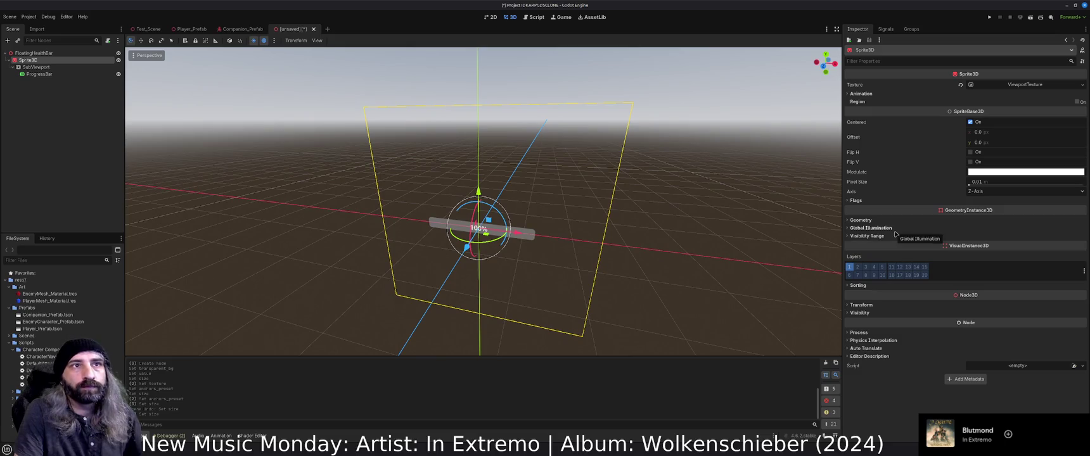
left_click(36, 67)
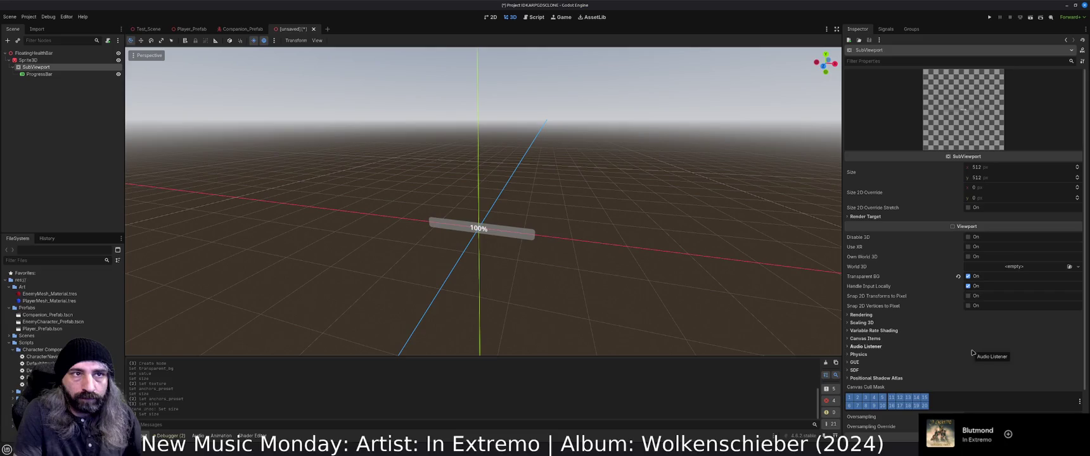
left_click(848, 217)
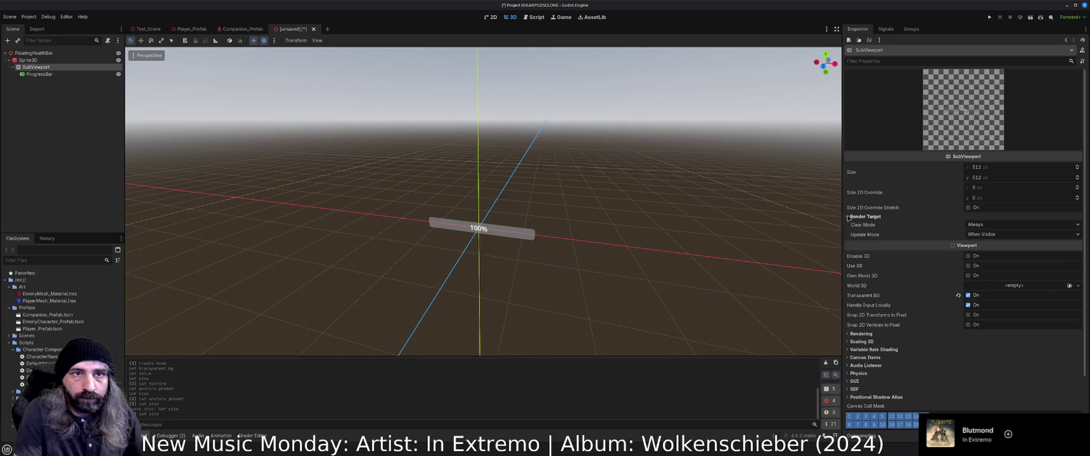
left_click(849, 217)
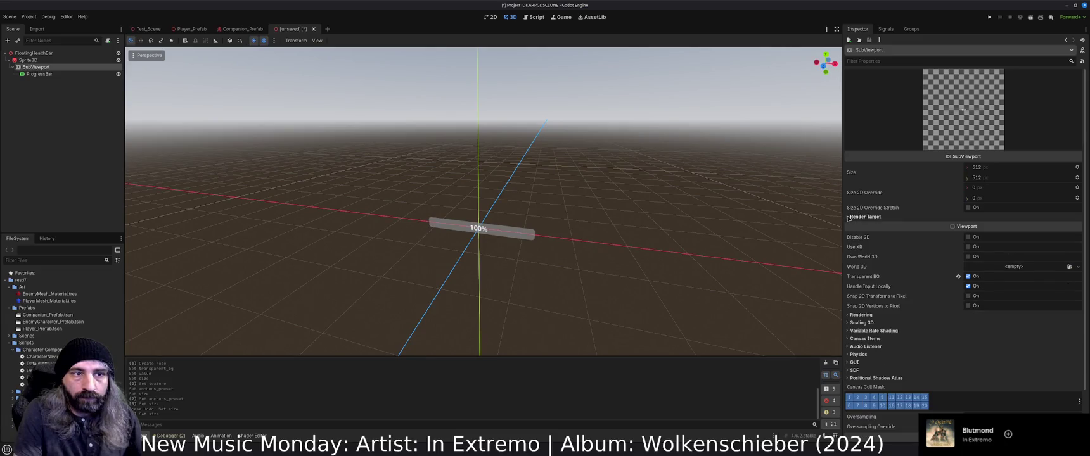
left_click(848, 316)
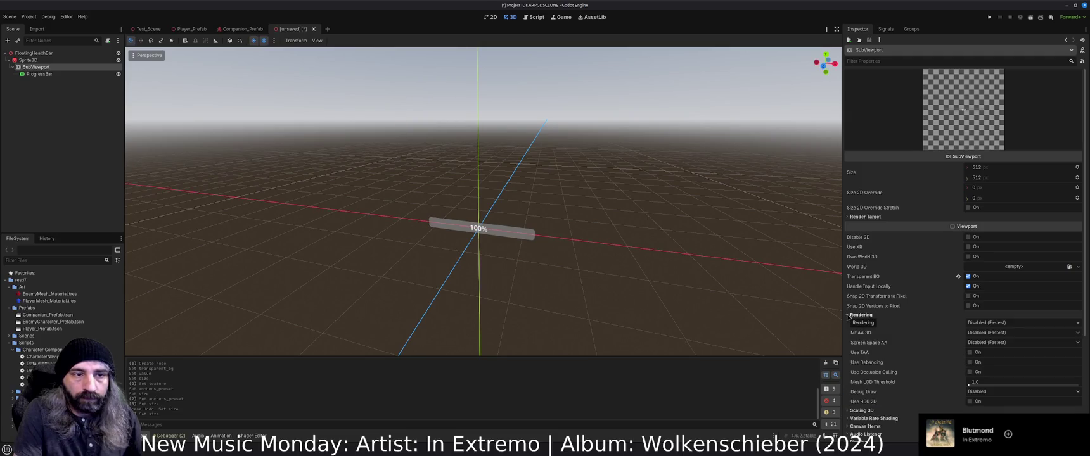
left_click(848, 316)
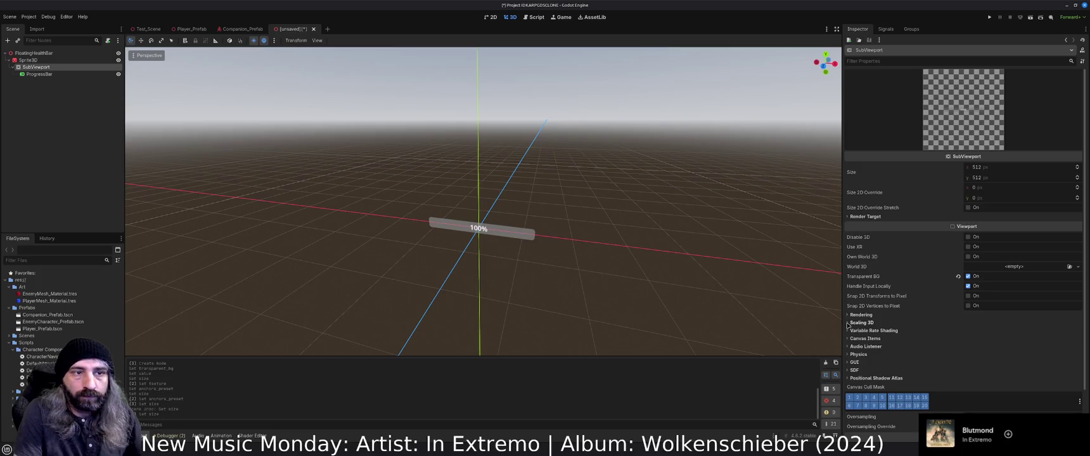
left_click(848, 339)
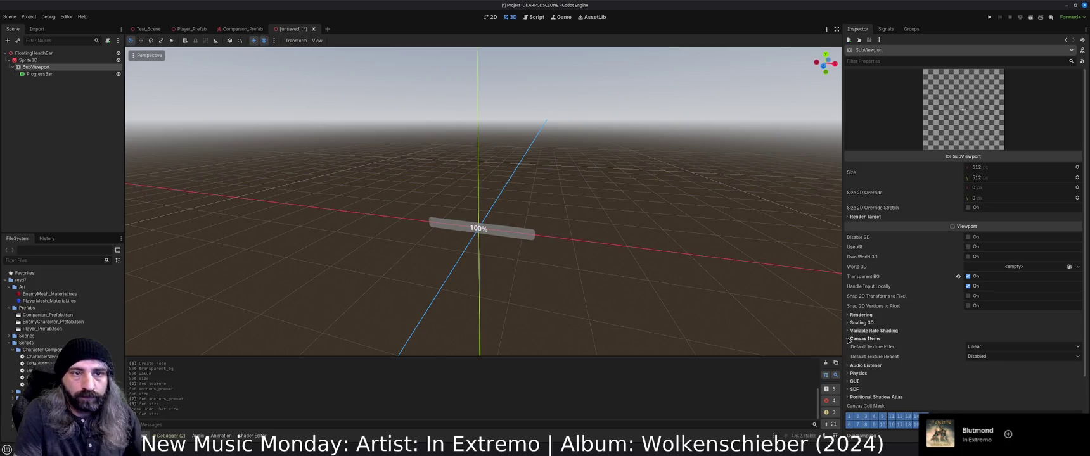
left_click(848, 339)
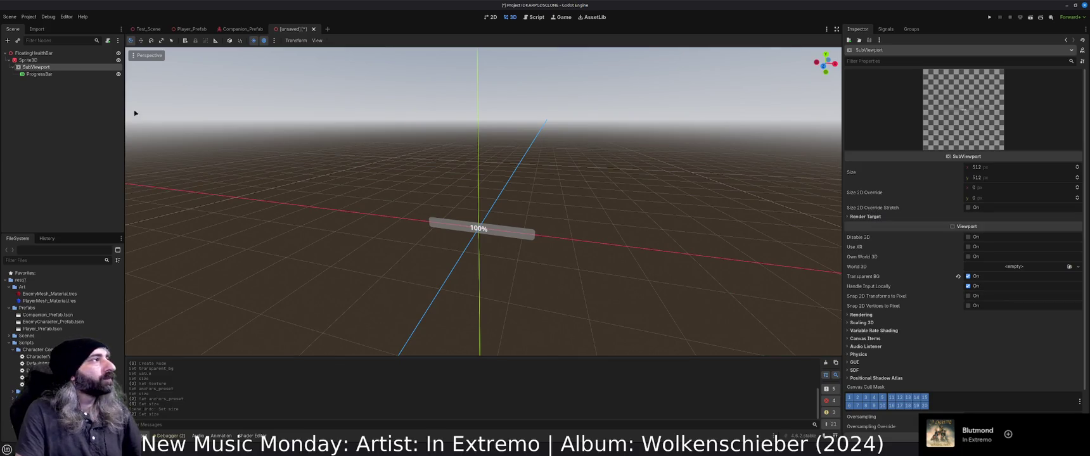
- Save the scene under the file name FloatingHealthBar_Prefab.tscn
left_click(75, 122)
key("ctrl+s")
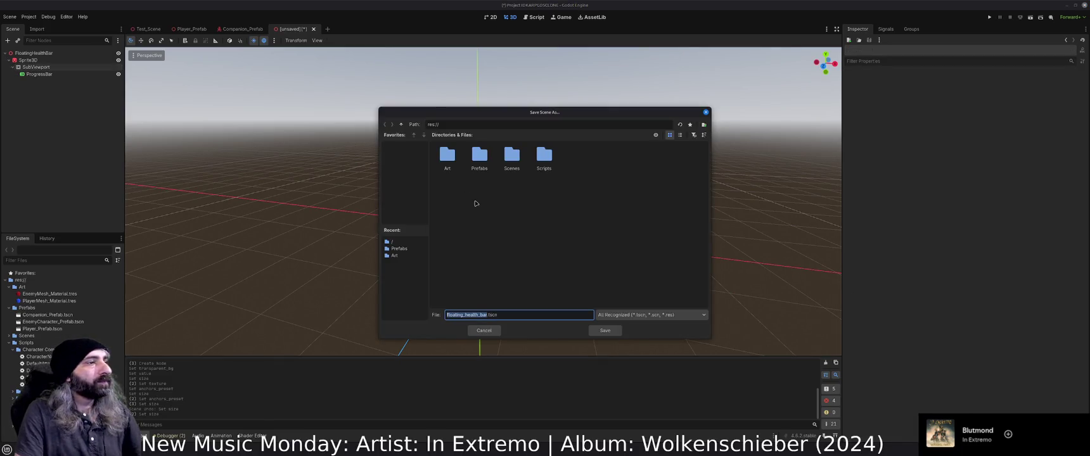
type("Floatin")
type("gHealthBar_")
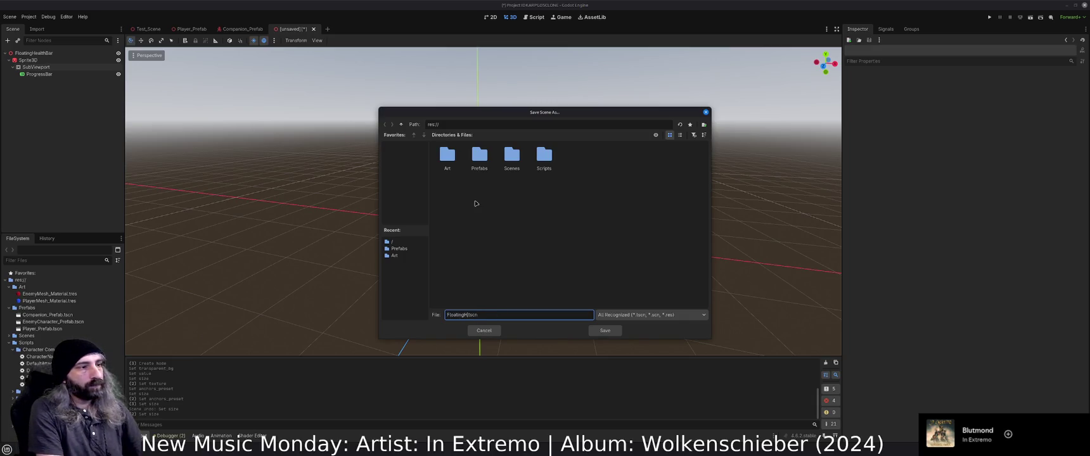
type("Prefab")
key("Return")
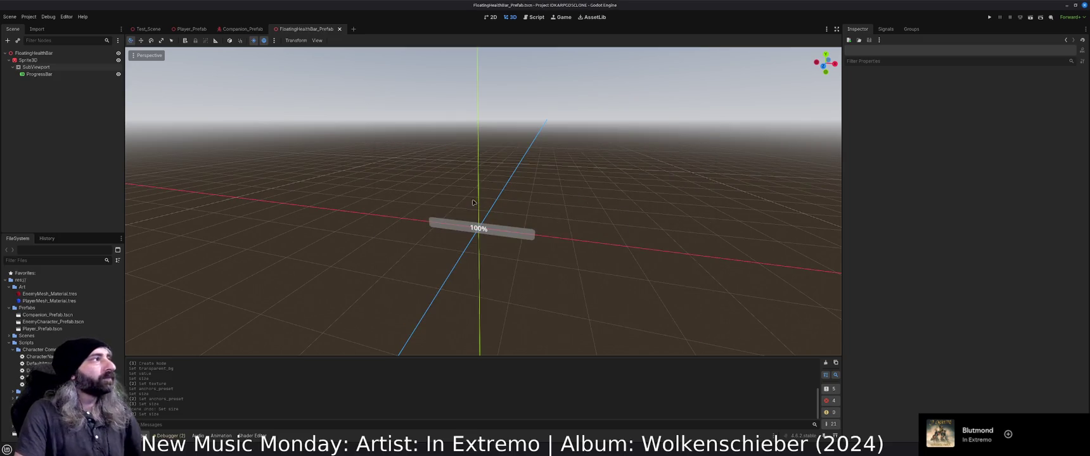
left_click(73, 54)
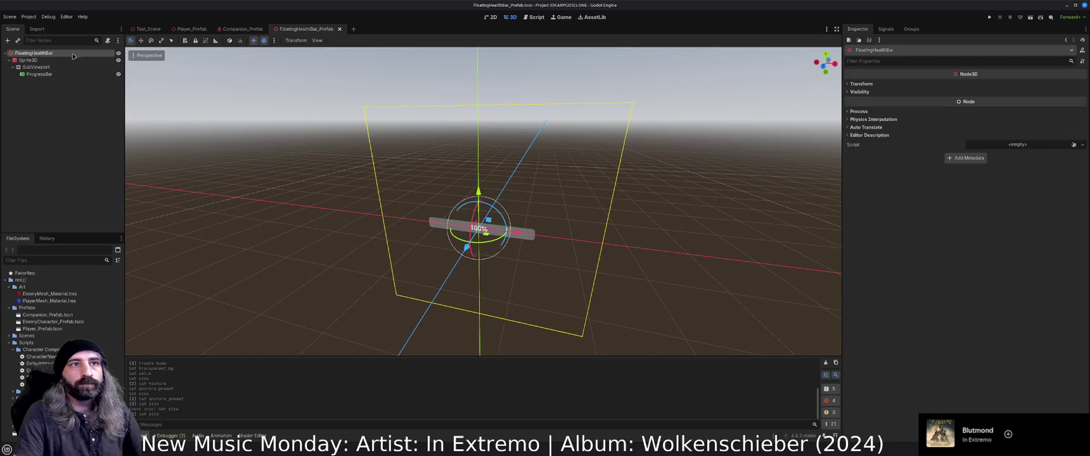
- Set the Sprite3D's Billboard flag to Enabled and save the scene
left_click(73, 60)
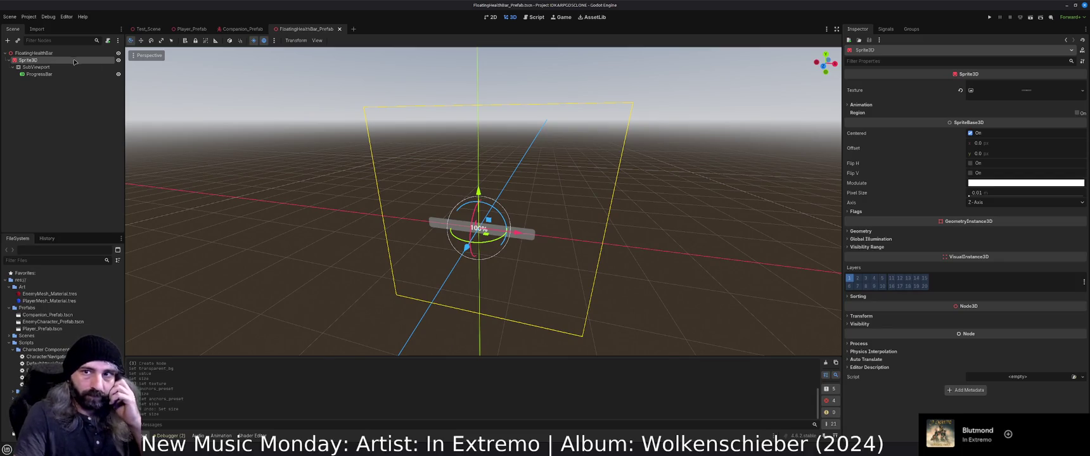
left_click(850, 212)
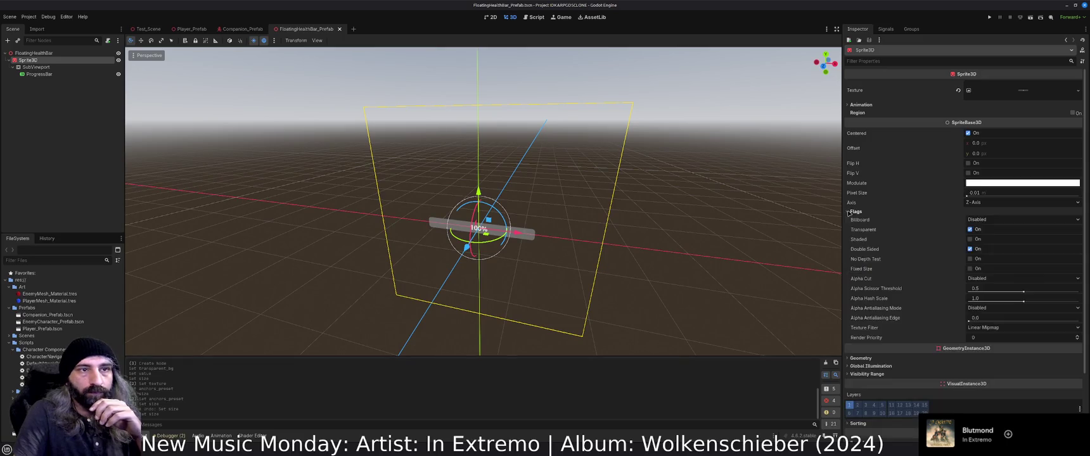
left_click(1014, 220)
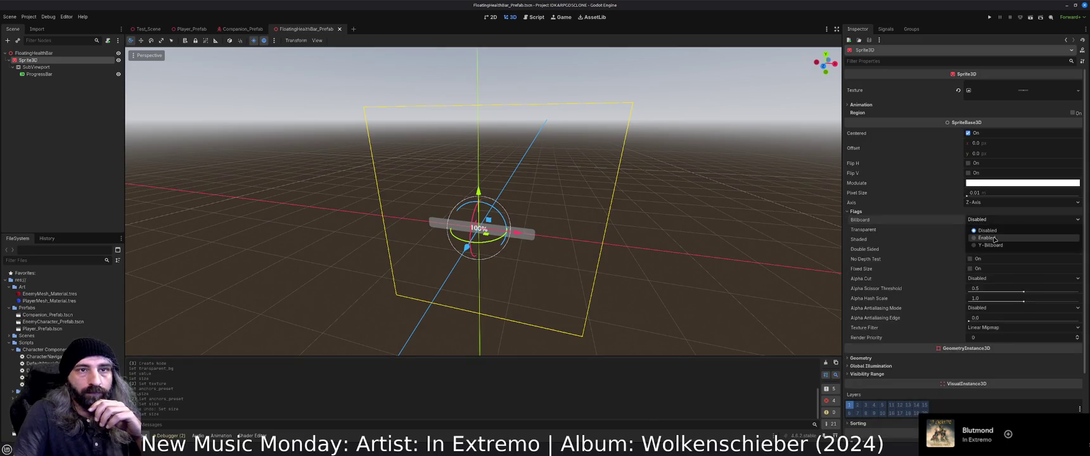
left_click(992, 233)
left_click(74, 167)
key("ctrl+s")
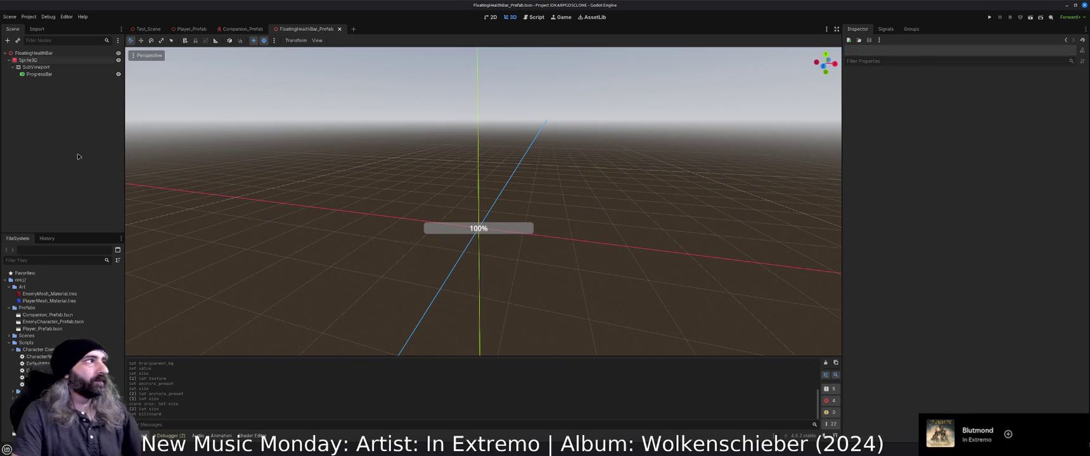
- Check the SubViewport and root FloatingHealthBar node properties
left_click(78, 70)
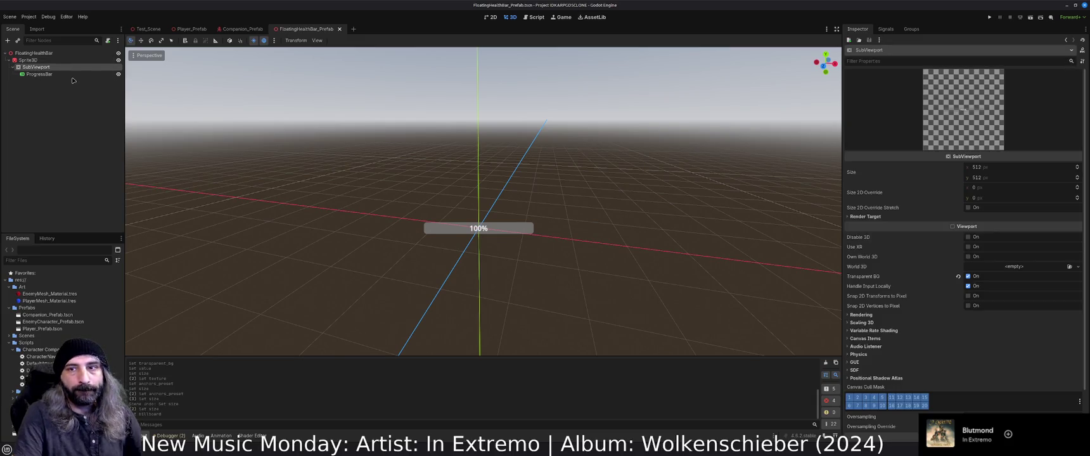
left_click(73, 81)
left_click(69, 69)
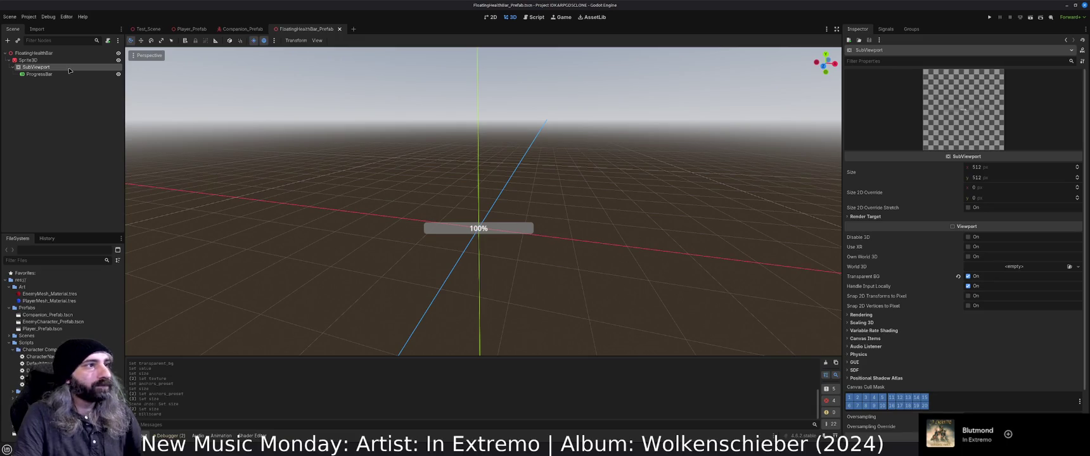
left_click(54, 53)
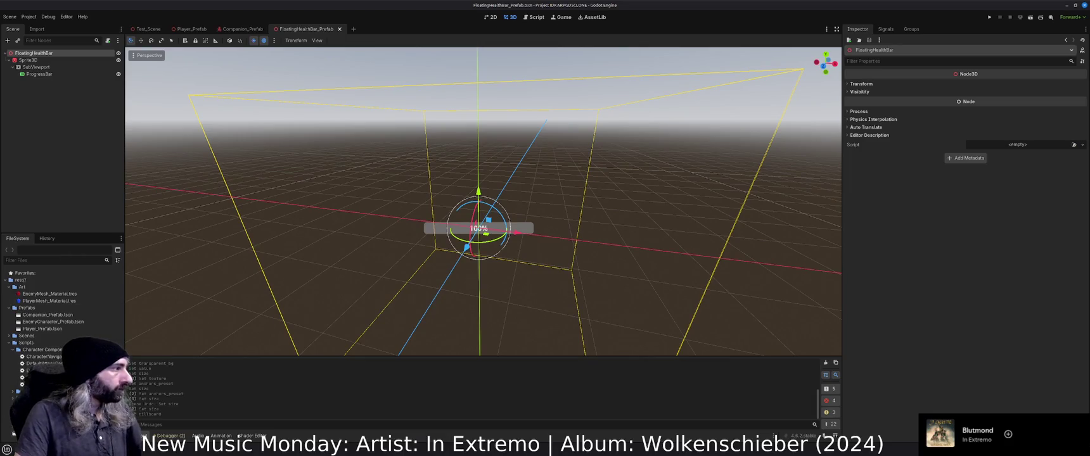
right_click(27, 308)
- Add a 'UI' folder inside res://Prefabs and move FloatingHealthBar_Prefab.tscn into it
mouse_move(95, 314)
left_click(145, 314)
type("UI")
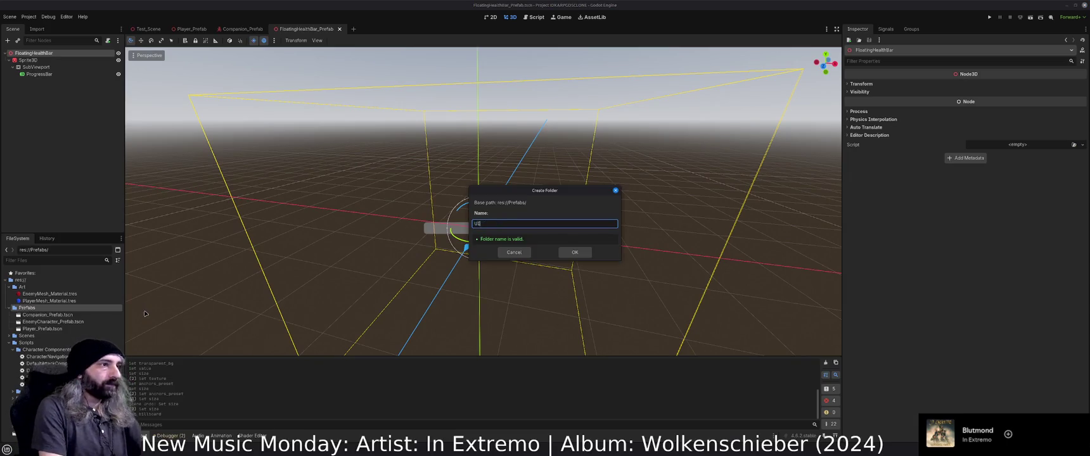
key("Return")
left_click_drag(45, 415, 26, 310)
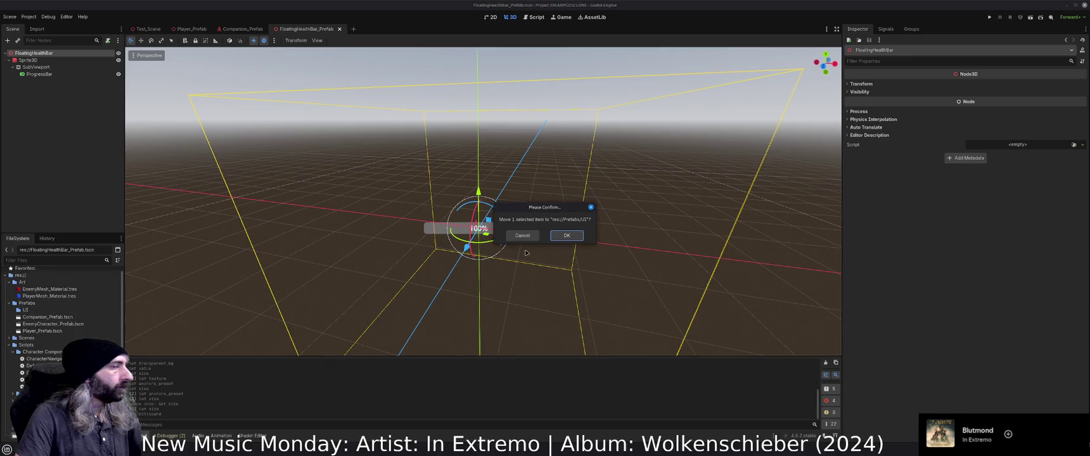
left_click(579, 238)
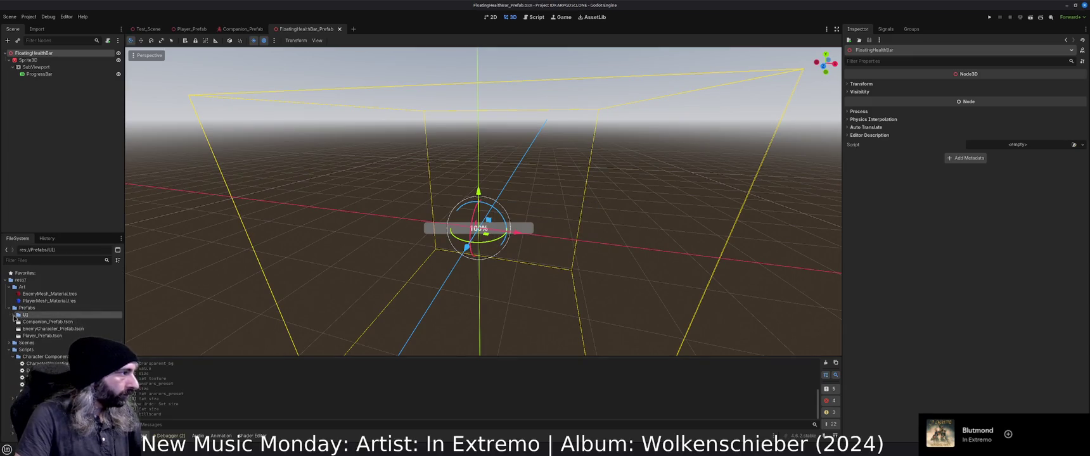
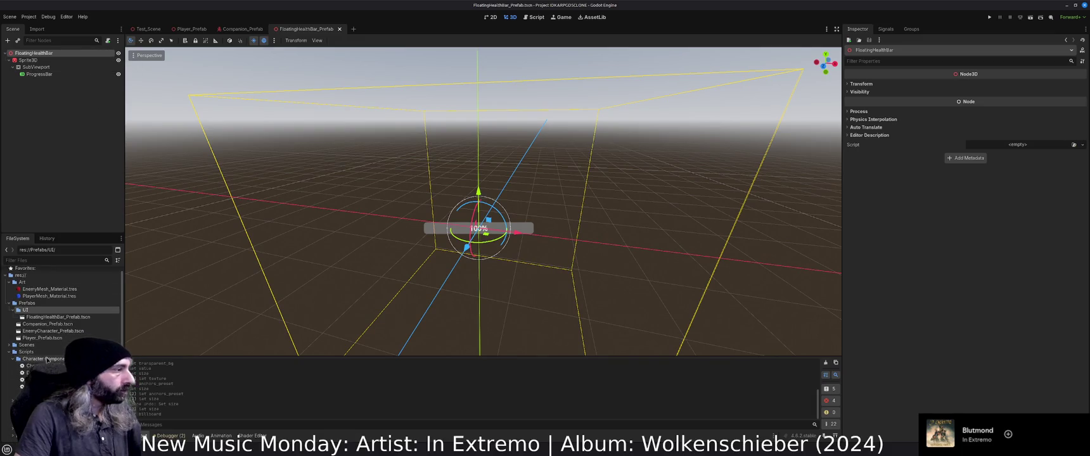
- Create a 'UI Components' folder inside the Scripts folder
double_click(47, 359)
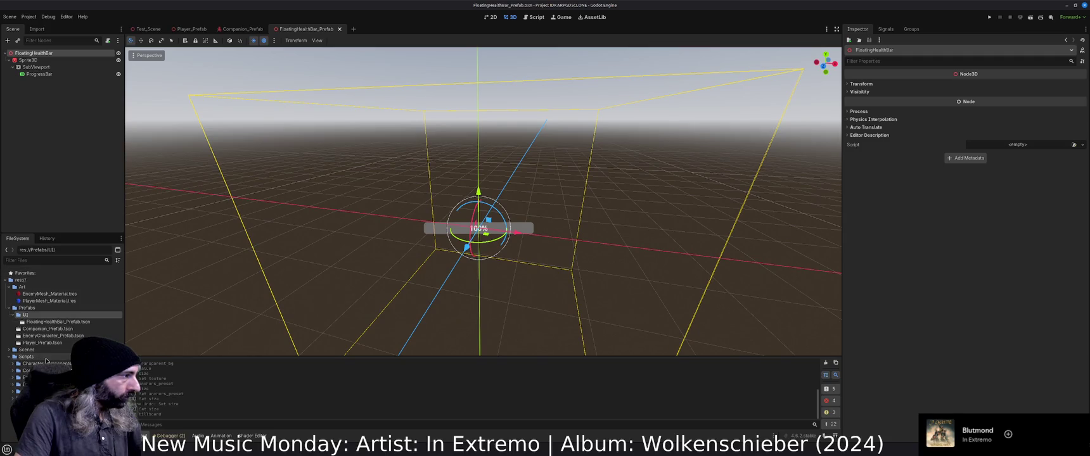
left_click(46, 359)
mouse_move(95, 330)
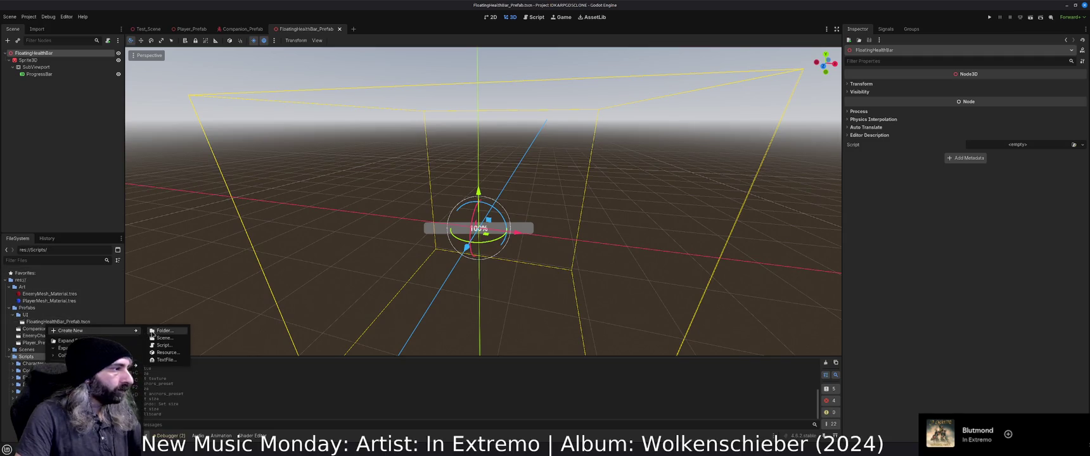
left_click(158, 333)
type("UI Compone")
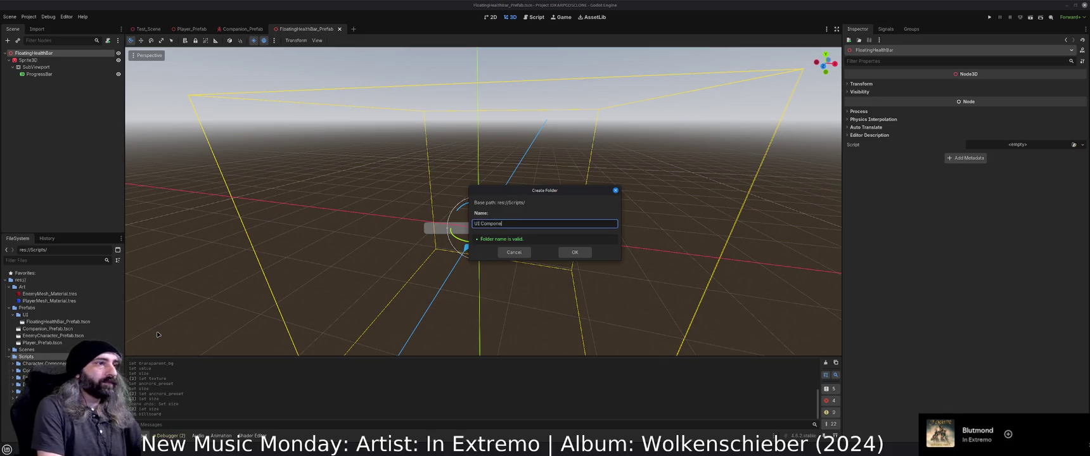
key("Return")
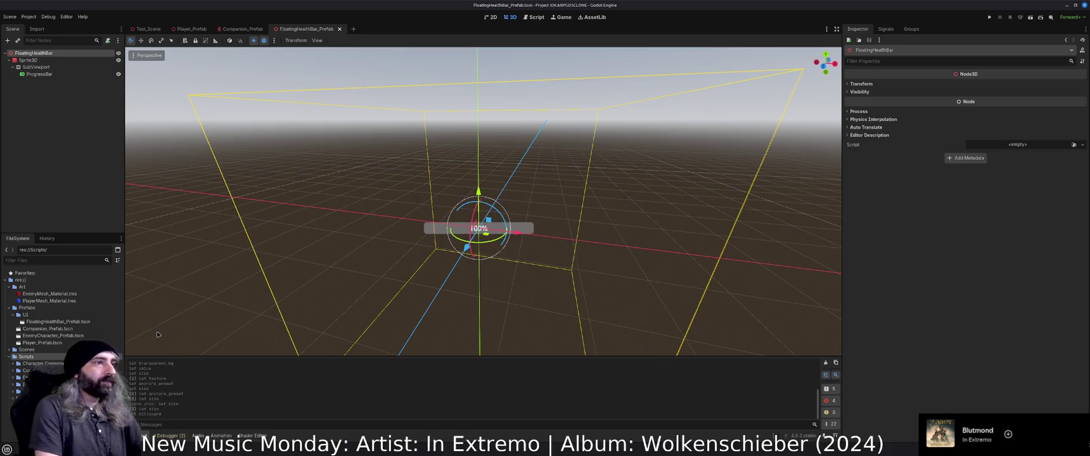
- Create the script FloatingHealthBarComponent.gd in the UI Components folder
right_click(47, 326)
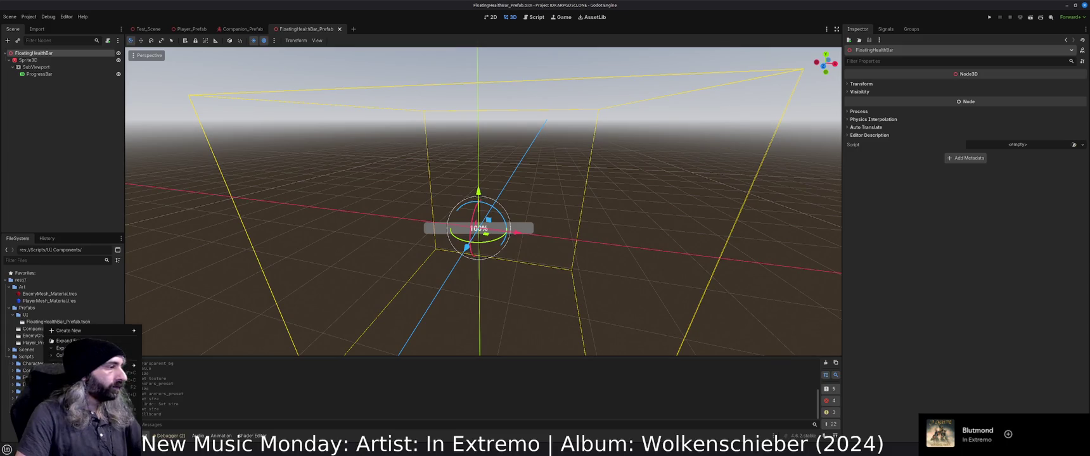
mouse_move(92, 331)
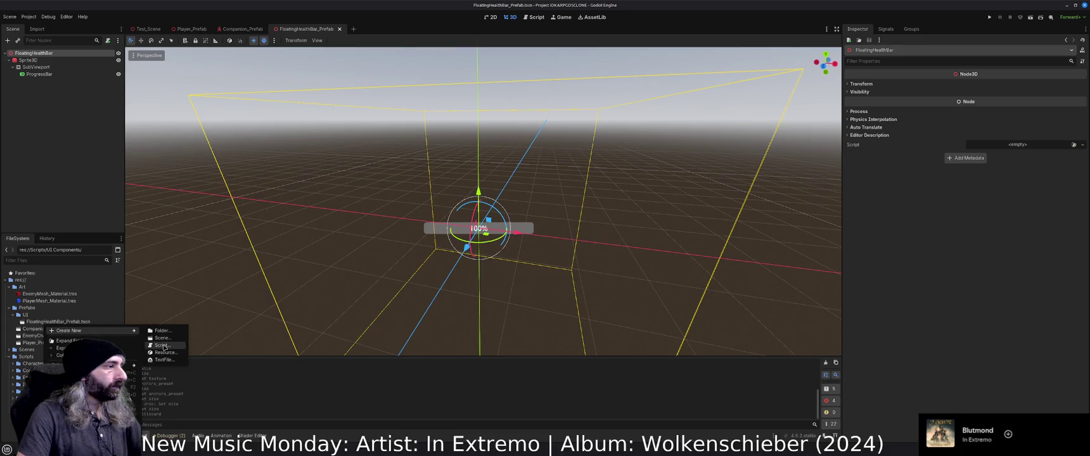
left_click(162, 346)
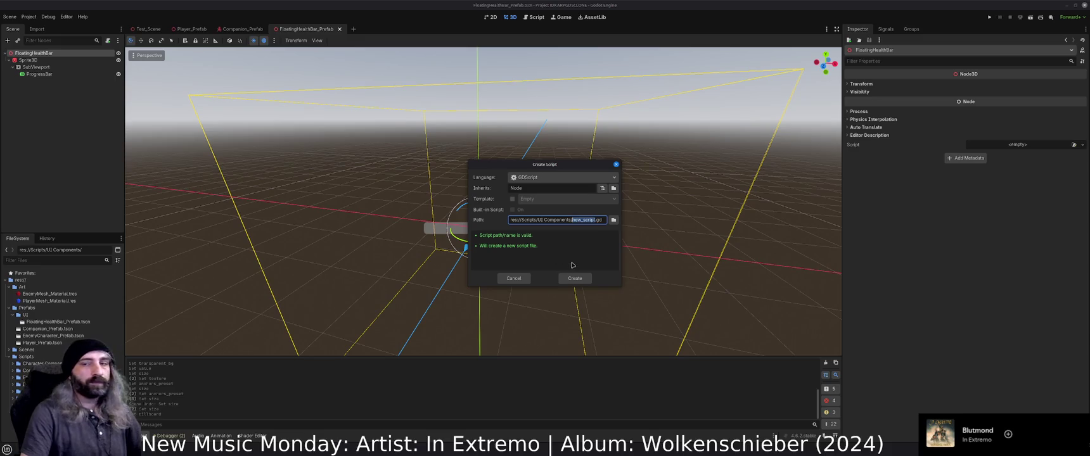
type("Heal")
key("BackSpace")
key("BackSpace")
key("BackSpace")
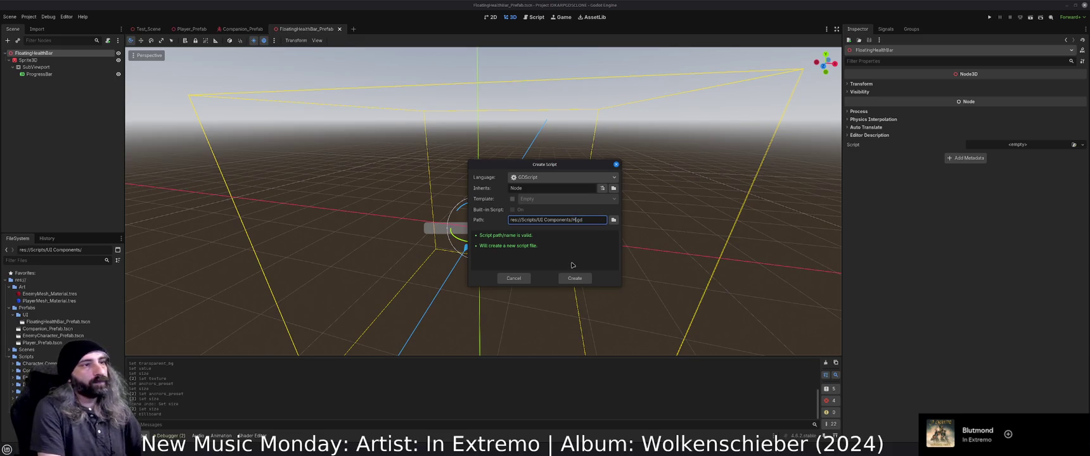
type("FLoat")
key("BackSpace")
key("BackSpace")
key("BackSpace")
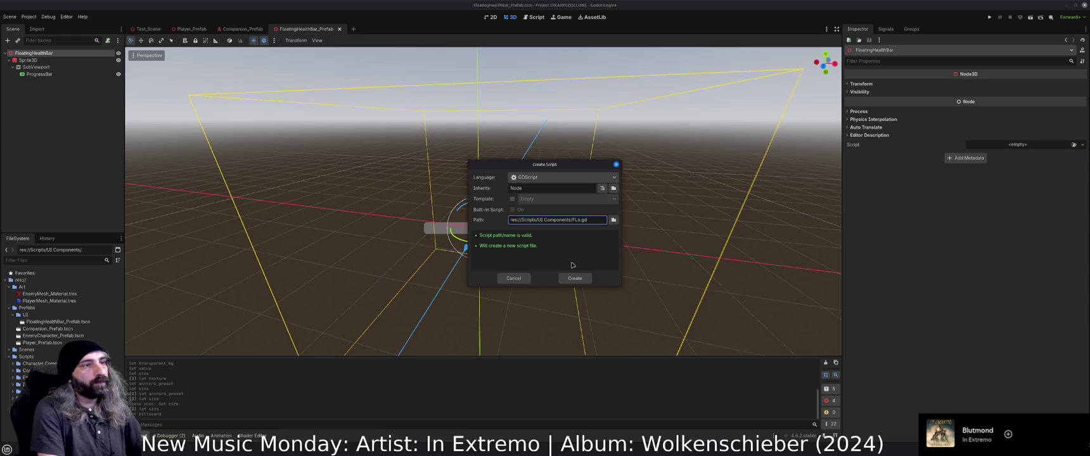
type("loatingHealthBarComp")
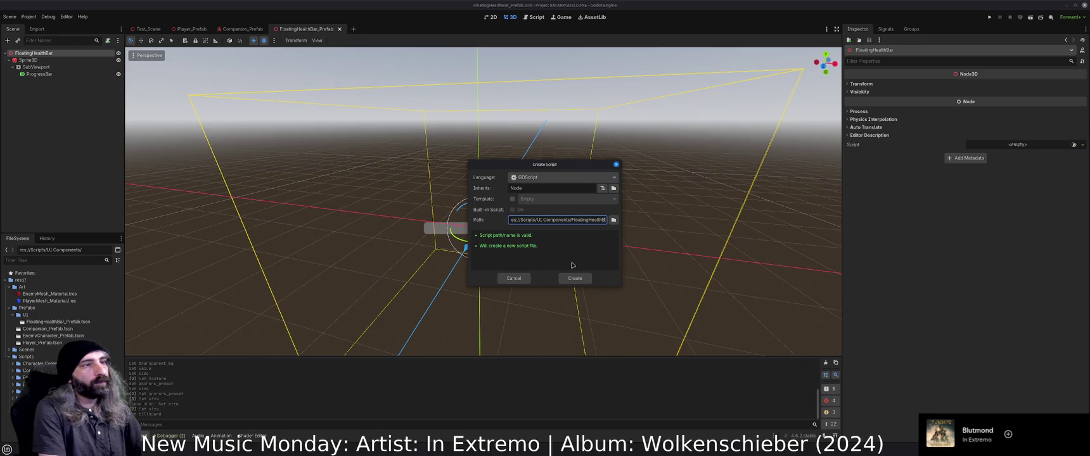
type("onent")
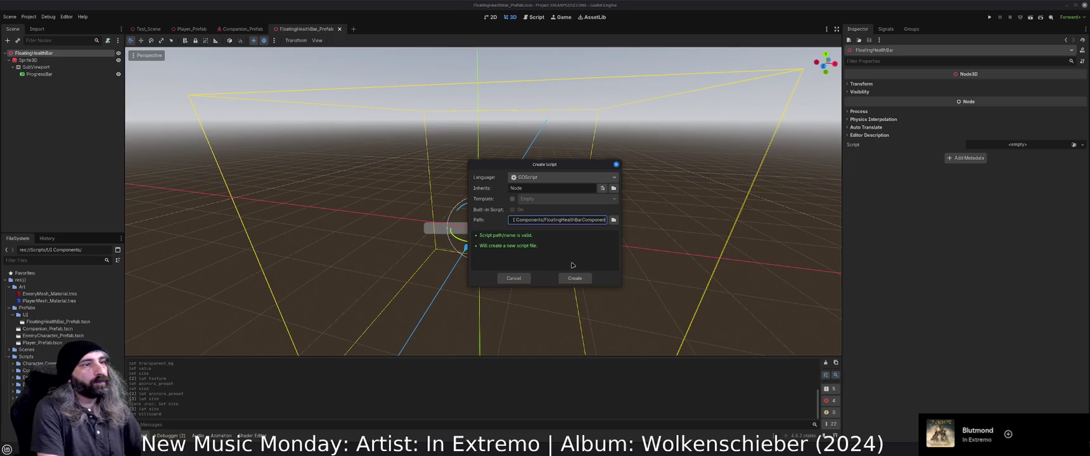
key("Return")
right_click(571, 265)
left_click(317, 64)
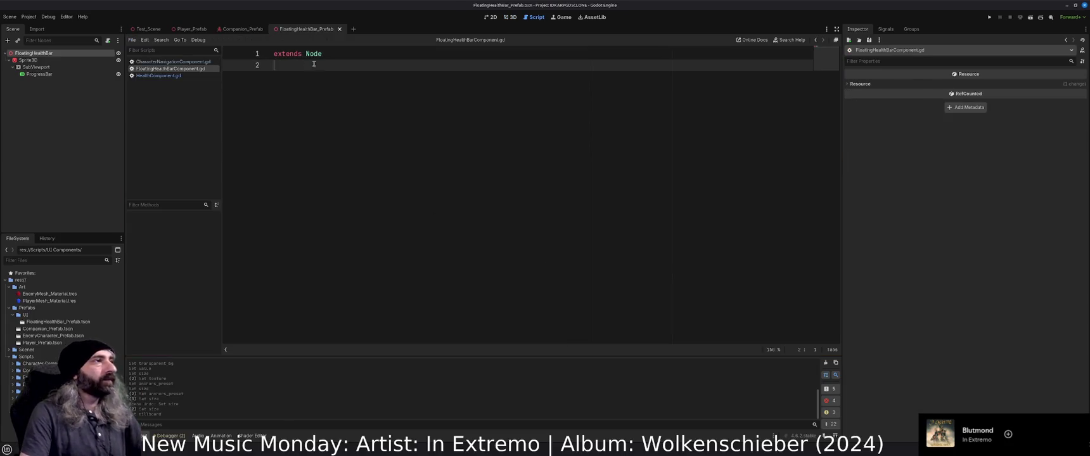
- Add 'class_name FloatingHealthBarComponent' at the top of the script, with blank lines below
left_click(277, 53)
type("class_")
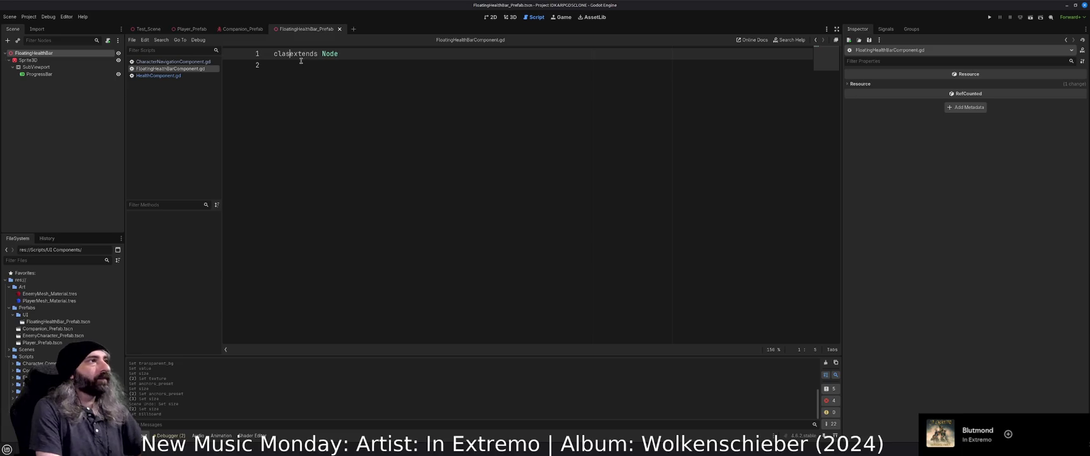
type("name")
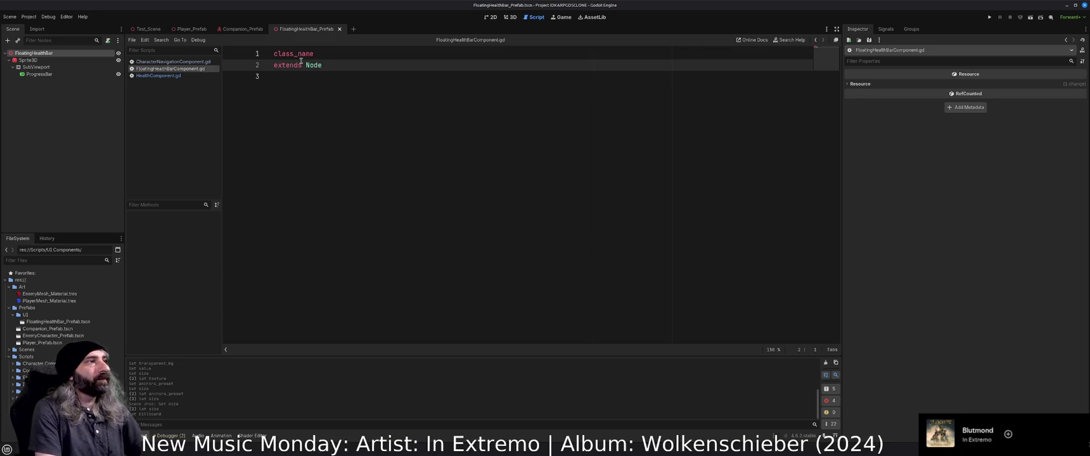
type(" FloatingHea")
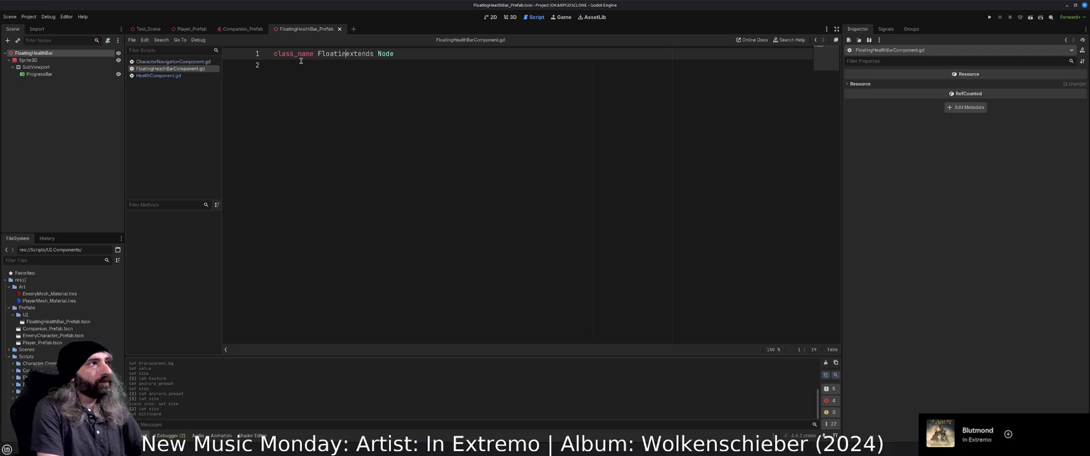
type("lthBarCompon")
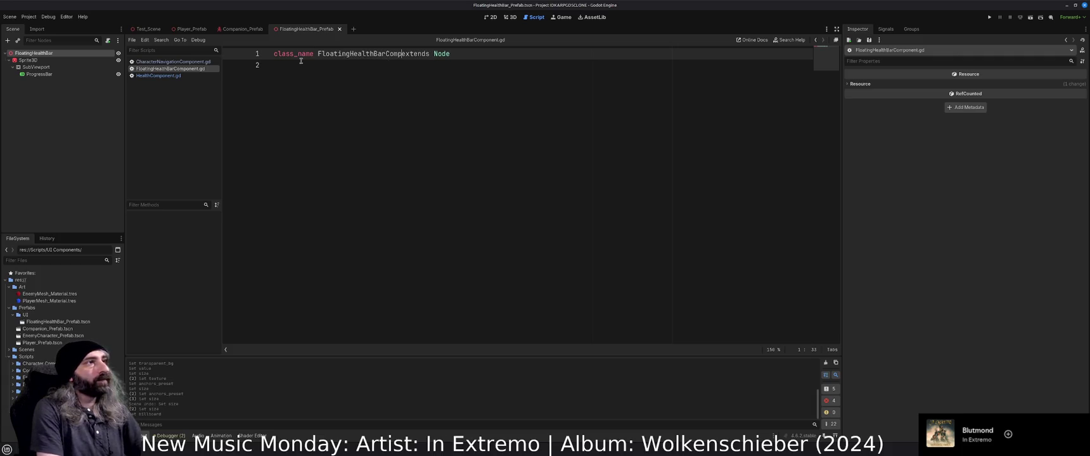
type("ent")
left_click(301, 62)
key("Return")
key("Return")
key("Up")
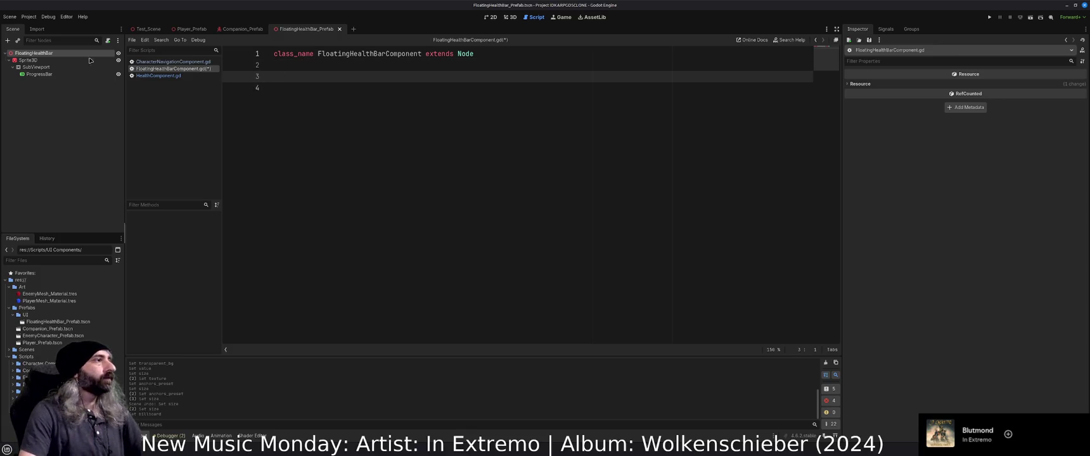
- Make the ProgressBar node accessible as a scene-unique name
right_click(56, 74)
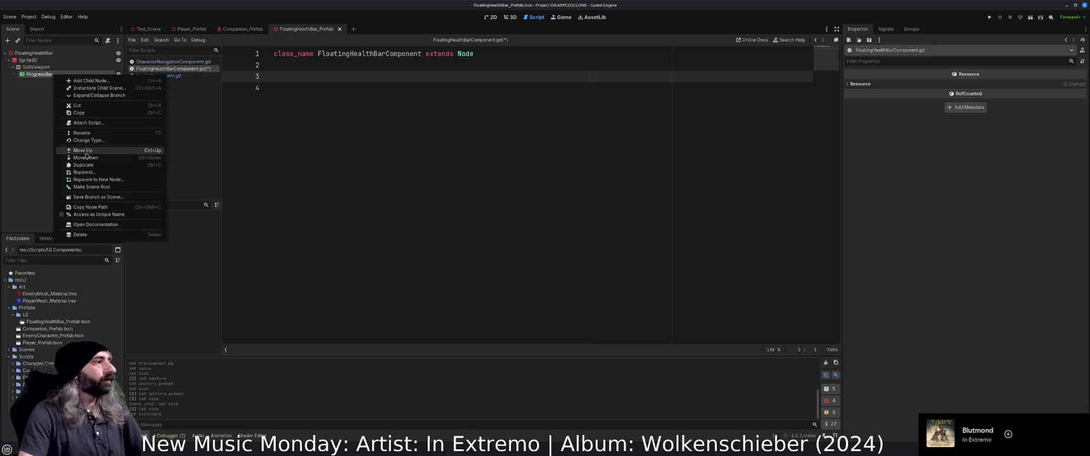
left_click(86, 215)
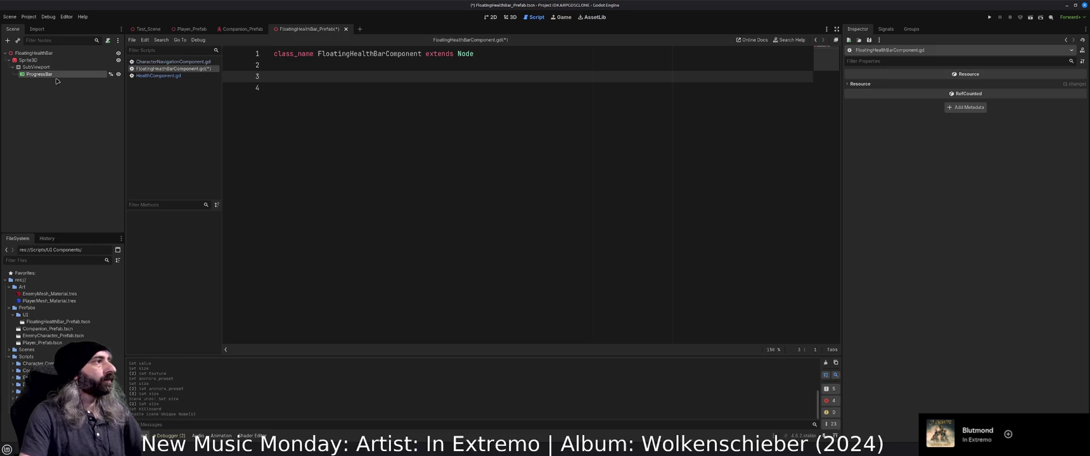
left_click(313, 75)
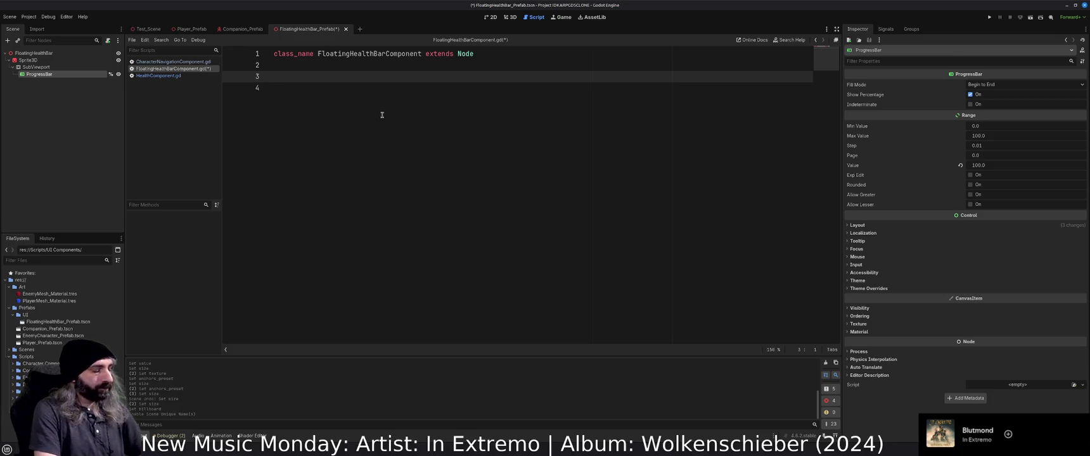
key("Return")
type("@export bar")
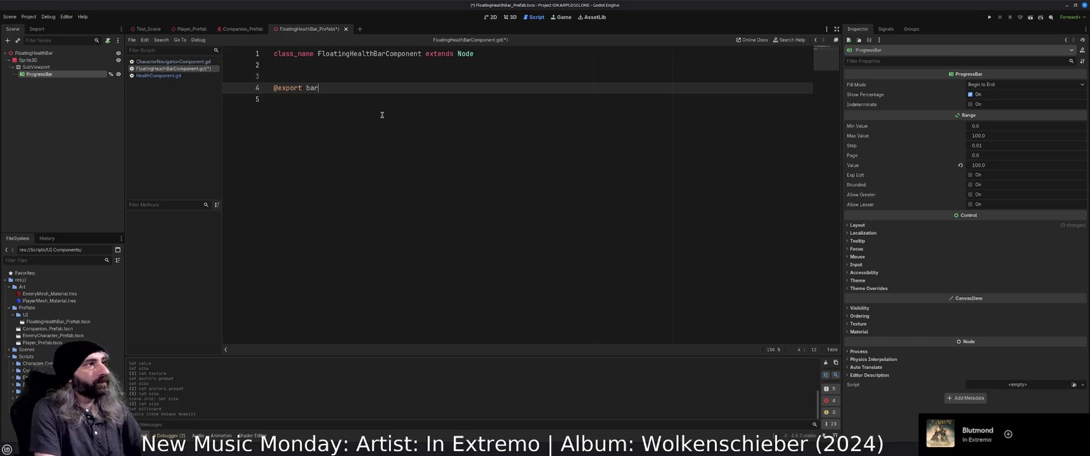
key("BackSpace")
key("BackSpace")
key("BackSpace")
type("vara")
key("BackSpace")
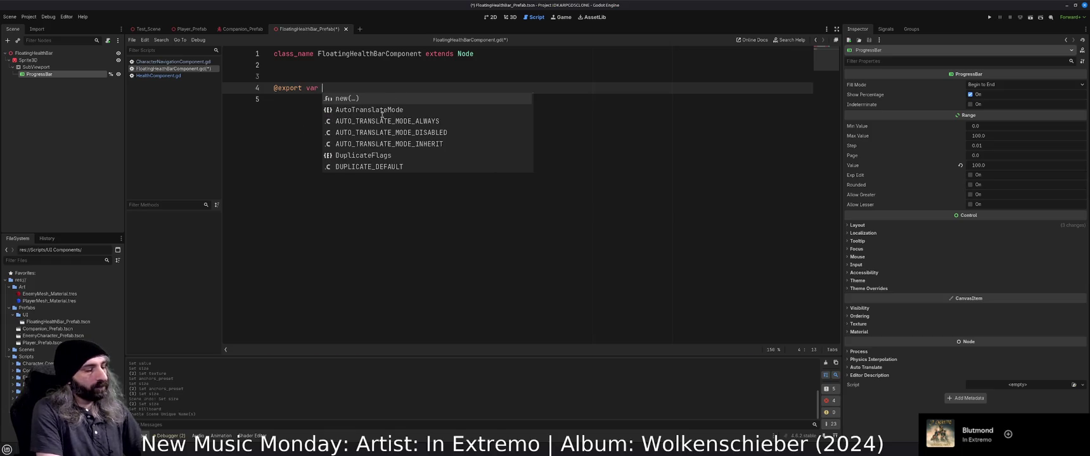
type("healthToDis")
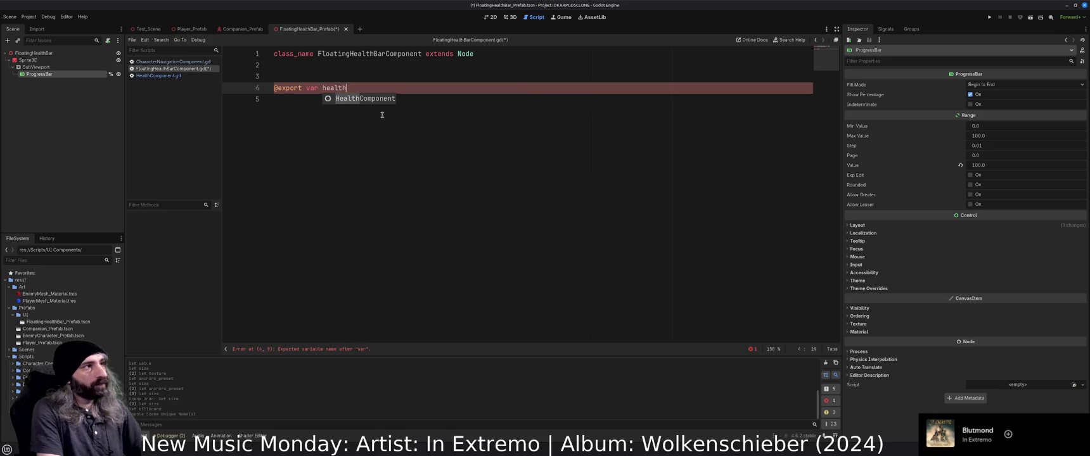
type("play: ")
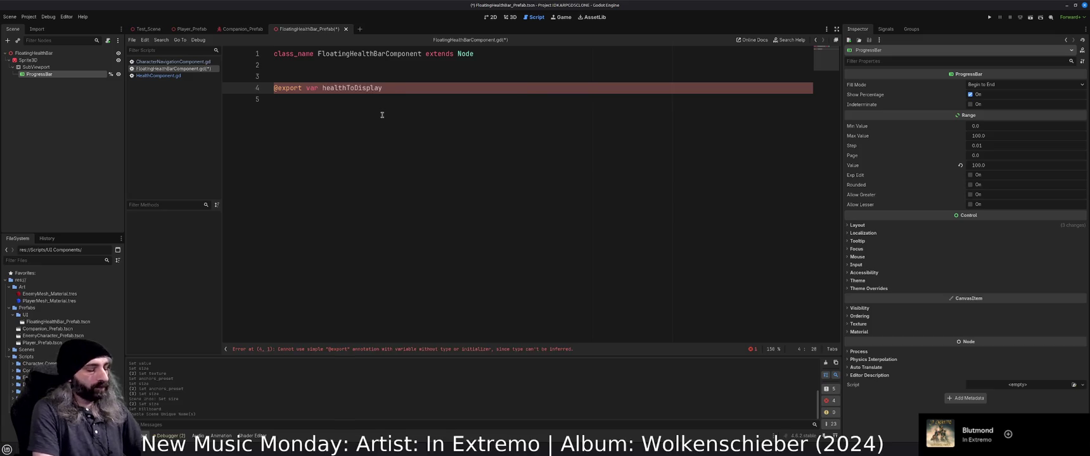
type("HealthComponent")
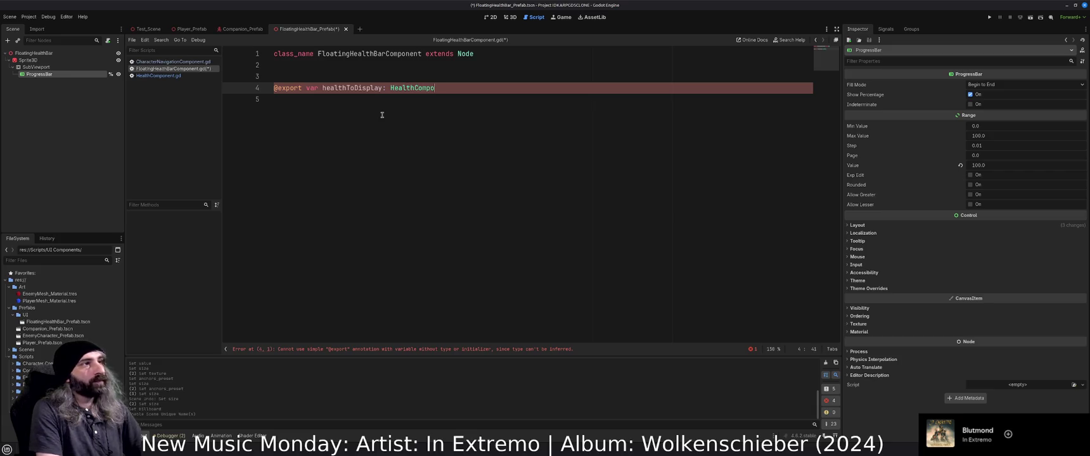
- Write _ready() -> void that prints 'No Health Component Assigned' when healthToDisplay is null
key("Return")
key("Return")
type("unc _ready")
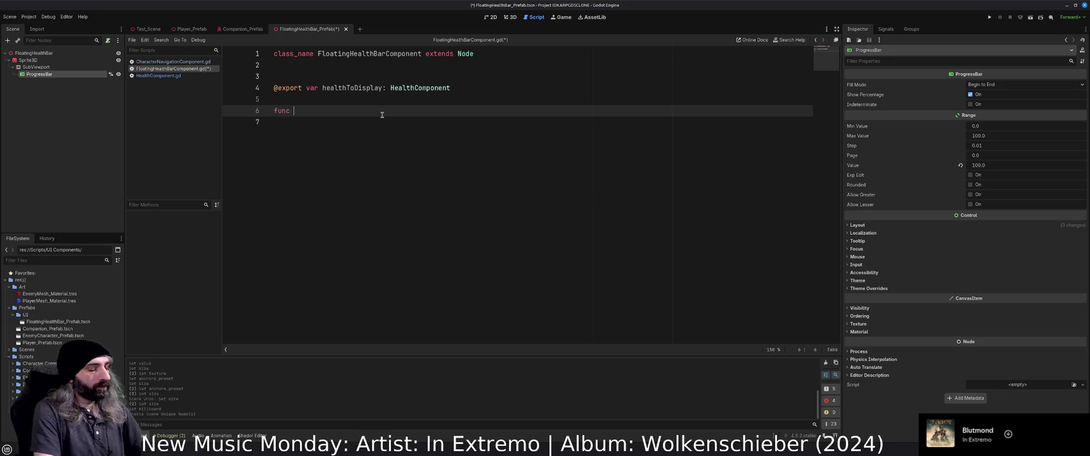
type("()")
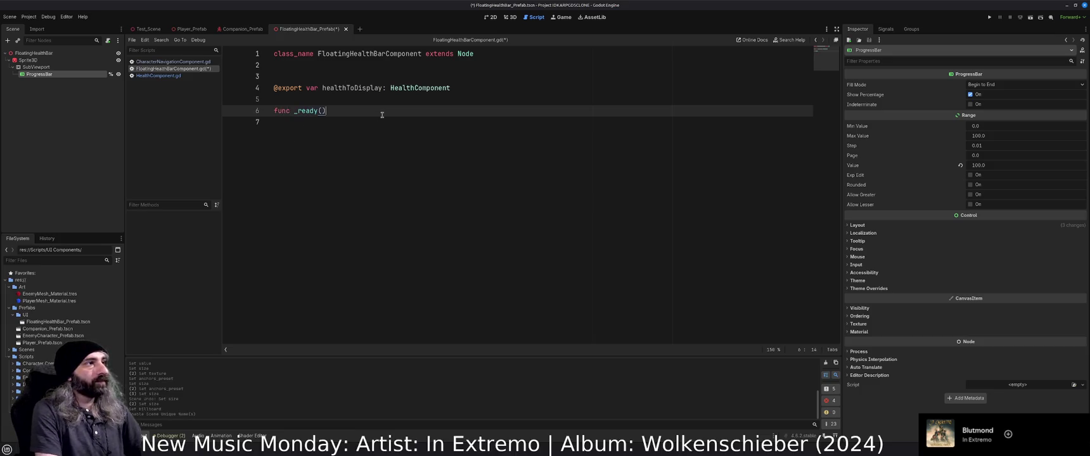
key("ctrl+z")
type("fun c _r")
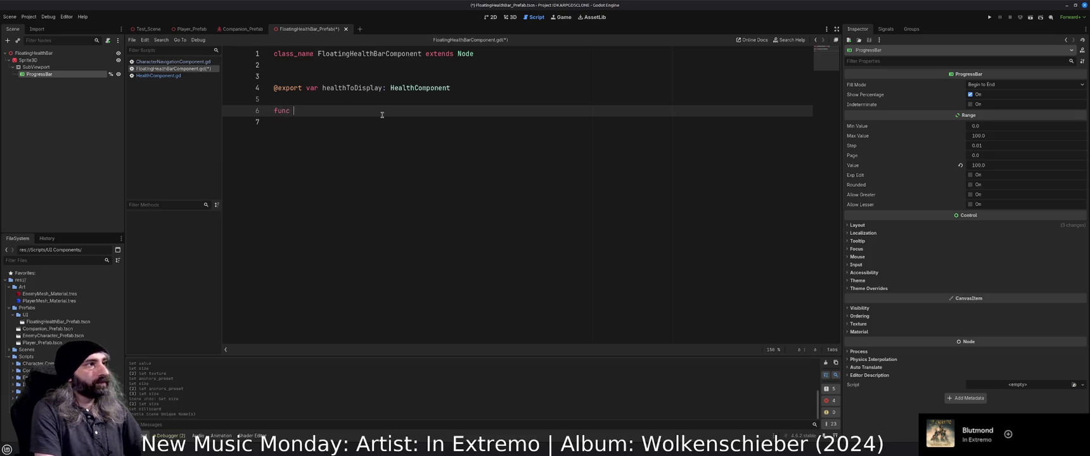
key("Return")
key("Return")
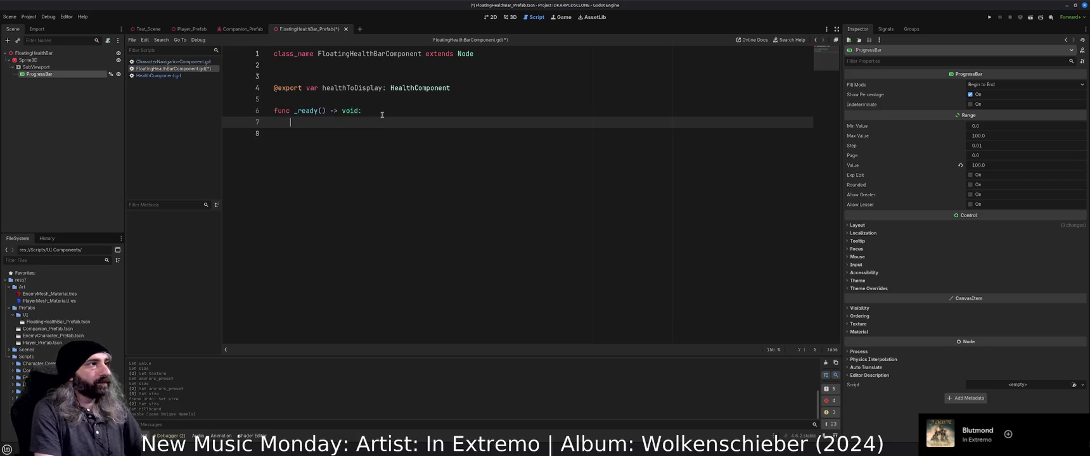
type("if ")
type("(healthToD")
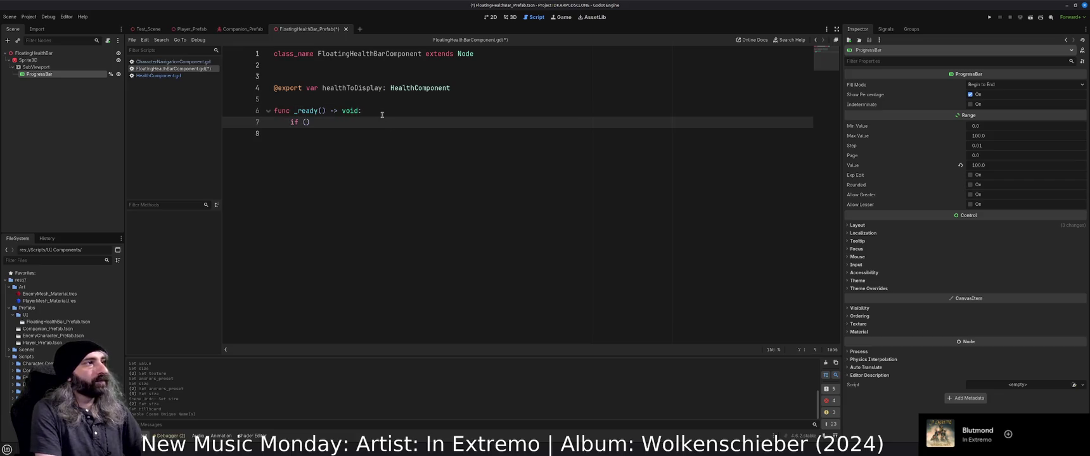
type("isplay")
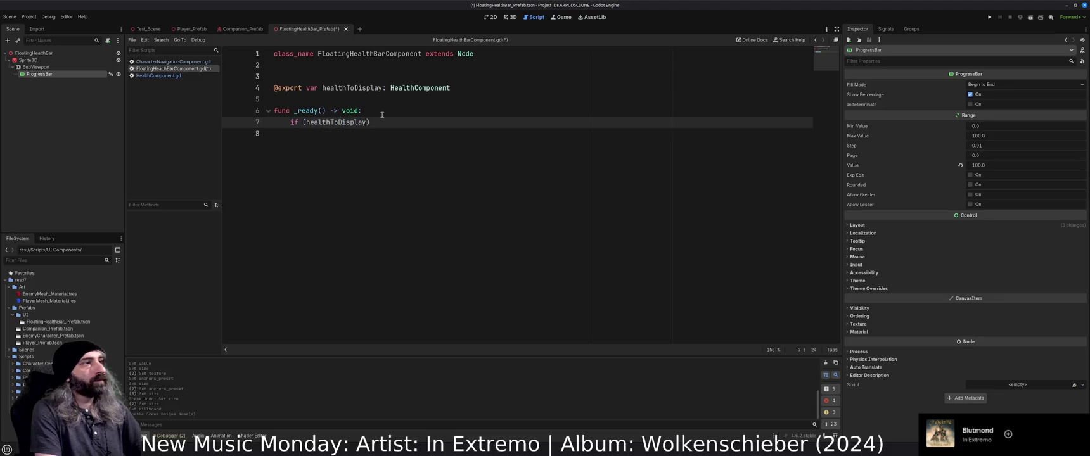
type(" == null")
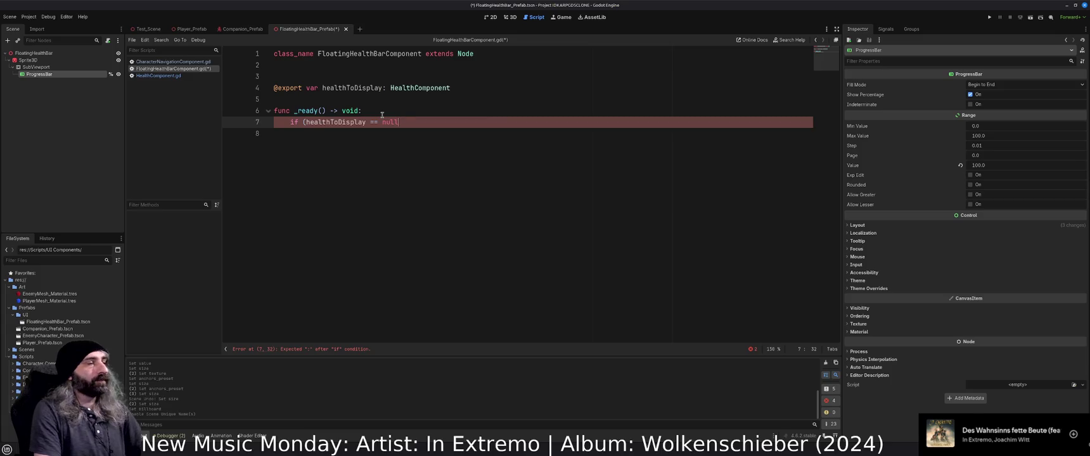
type("):")
key("Return")
type("print_de")
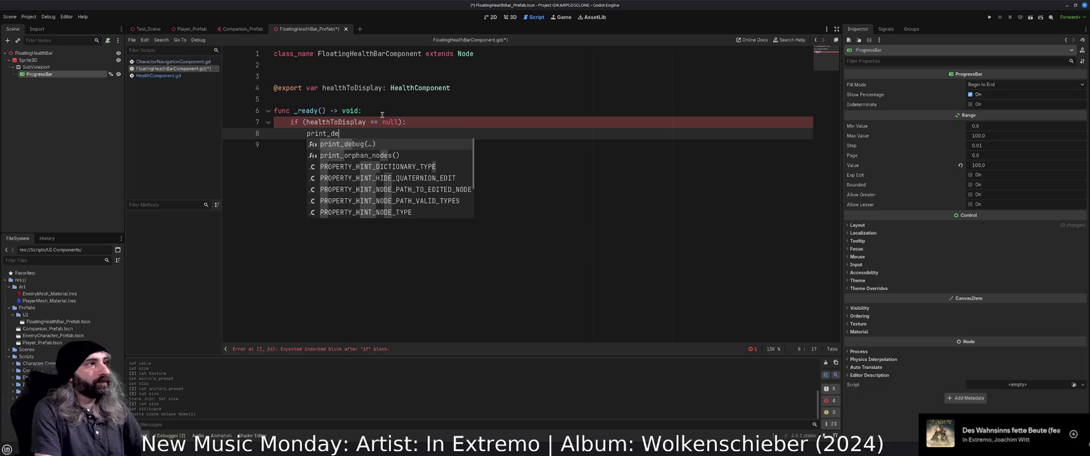
key("Return")
type("\"No Health Com")
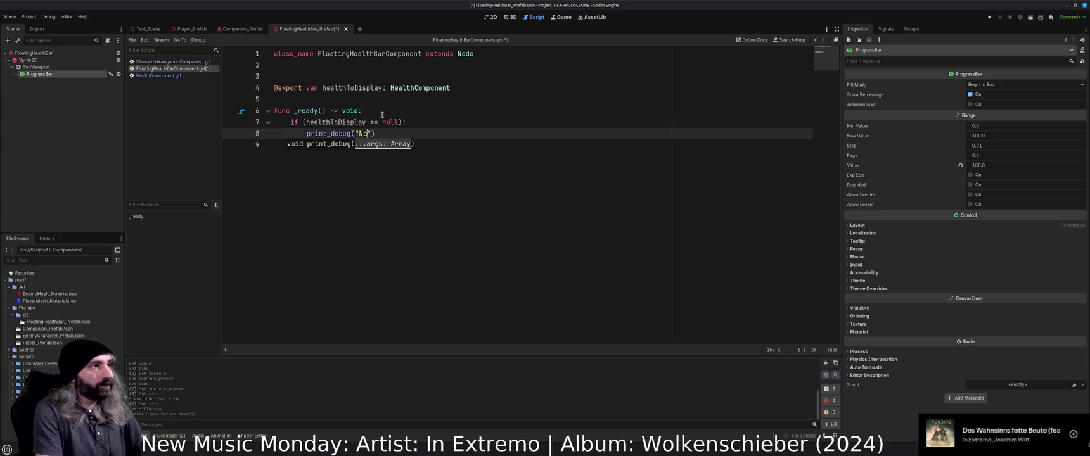
type("op")
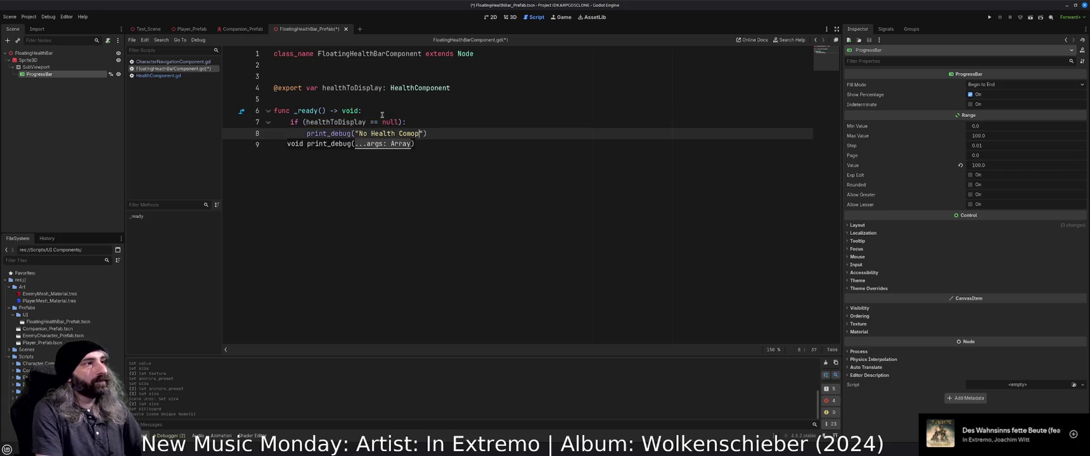
key("BackSpace")
key("BackSpace")
type("ponent ")
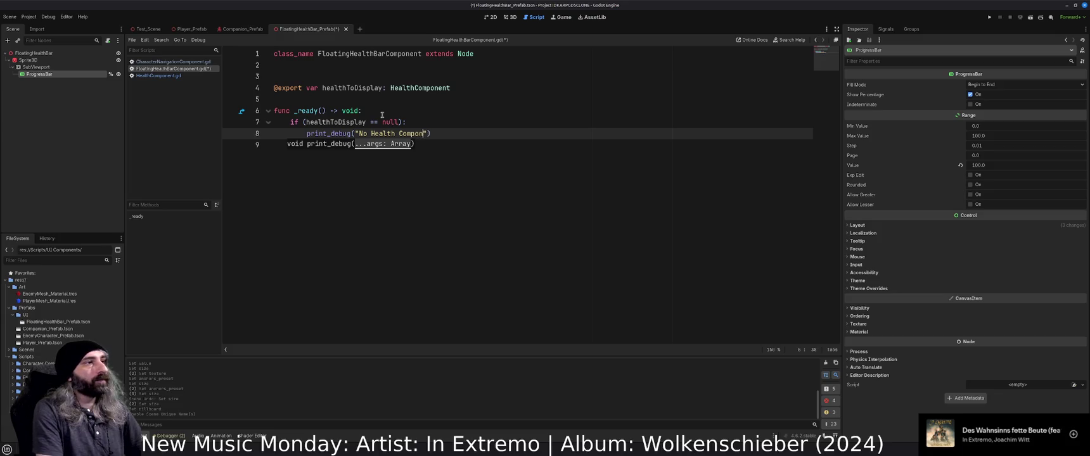
type("Assigned")
key("End")
key("Return")
- Add an else branch that references healthToDisplay.onHealth
type("else")
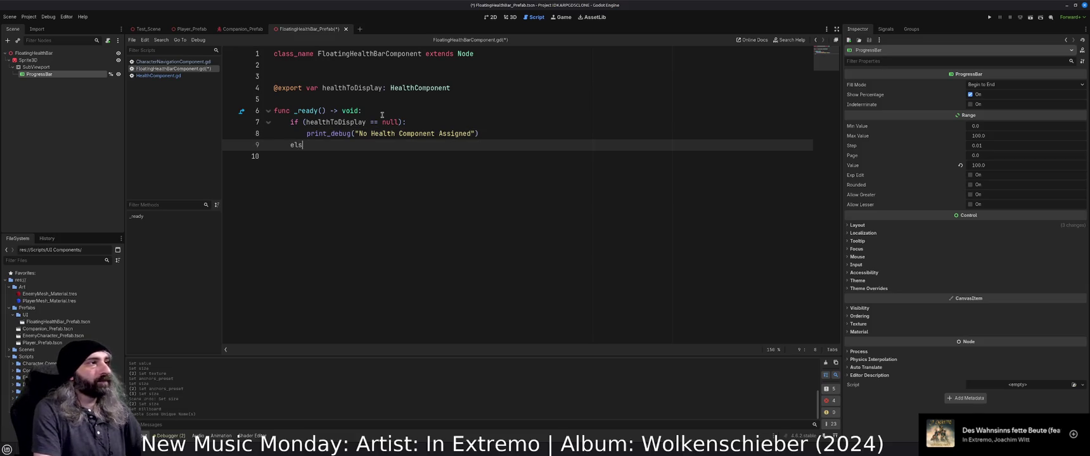
key("Return")
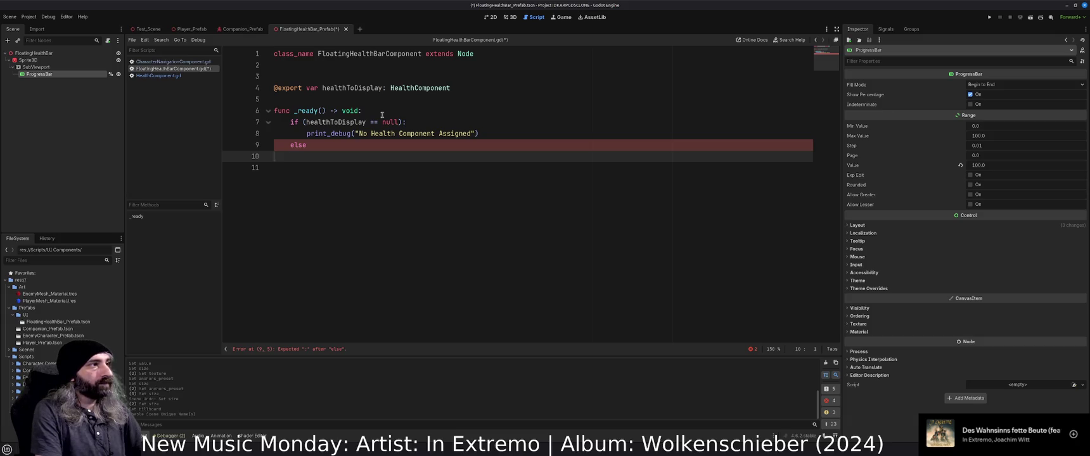
key("BackSpace")
key("Return")
type("health")
key("Return")
type(".")
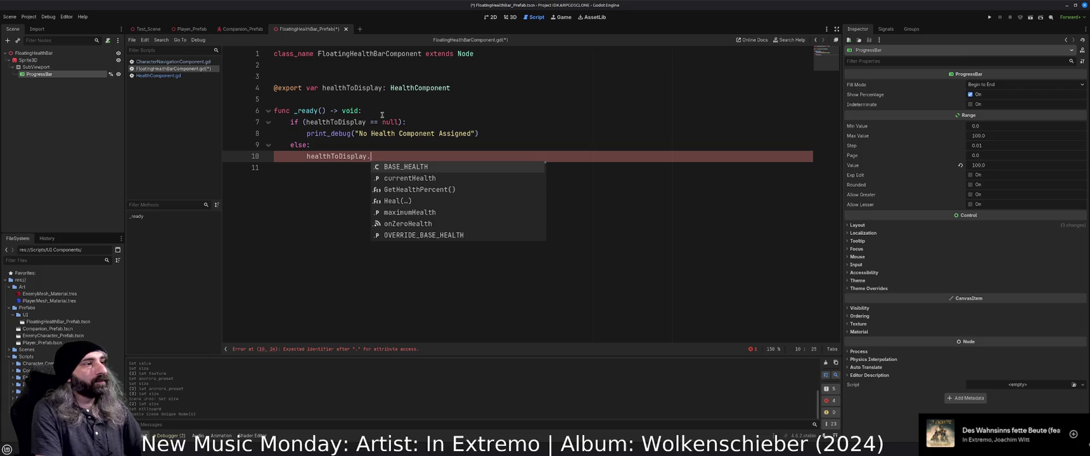
type("on")
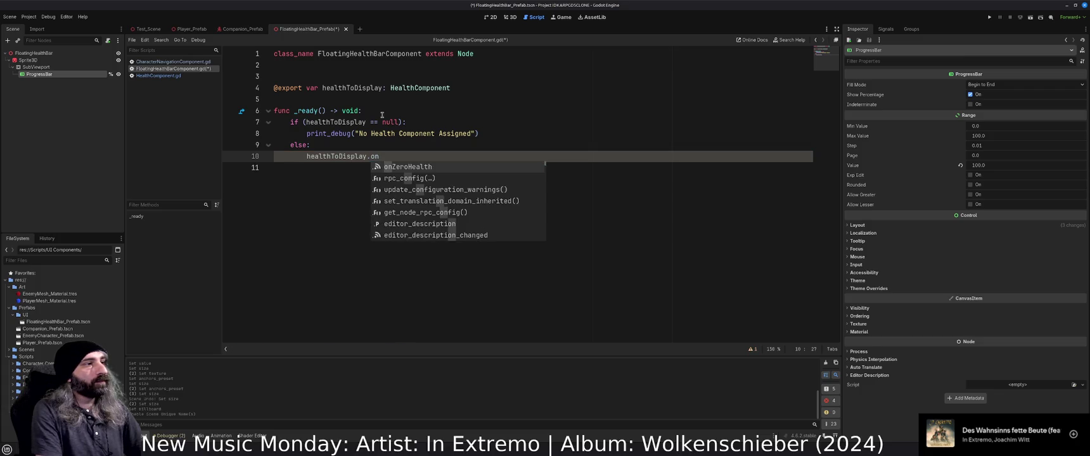
type("Health")
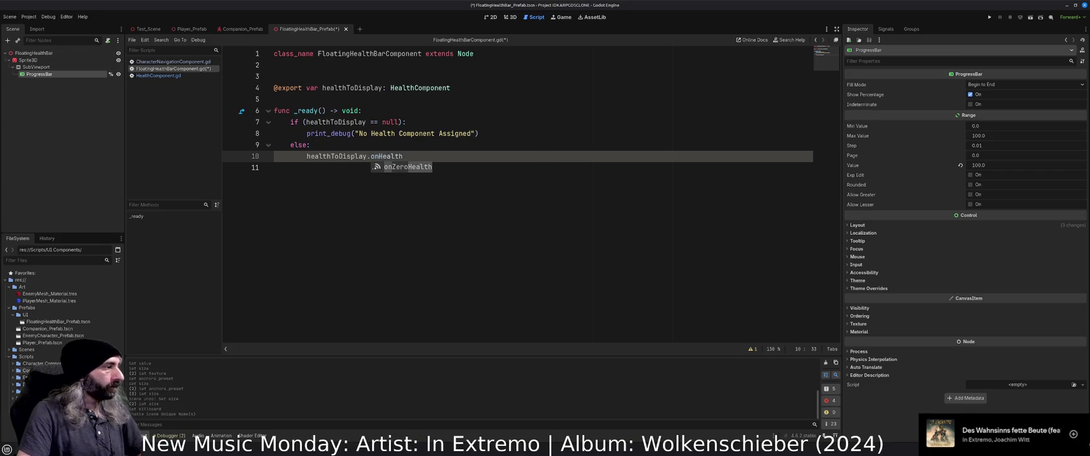
left_click(14, 364)
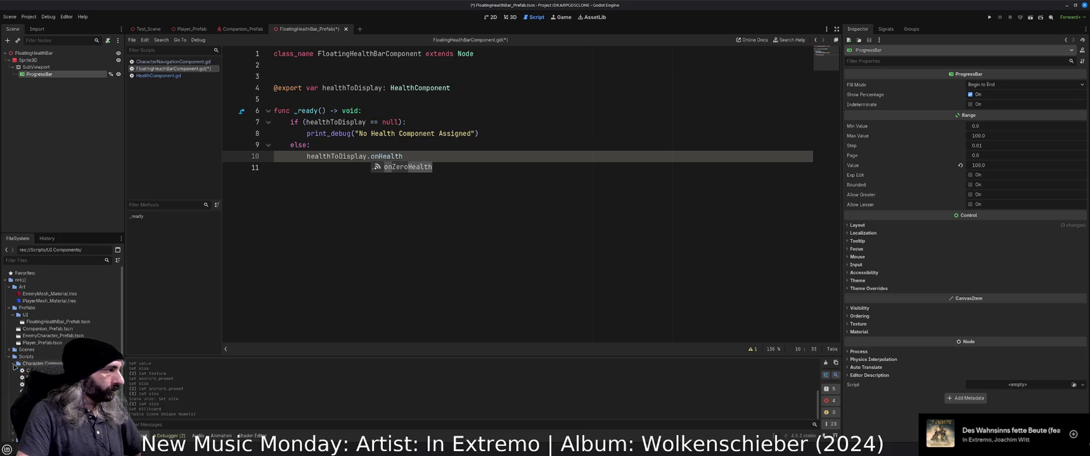
- In HealthComponent.gd, uncomment the percent-changed signal and its emits in Heal, SetMaximumHealth, TakeDamage; save
double_click(28, 378)
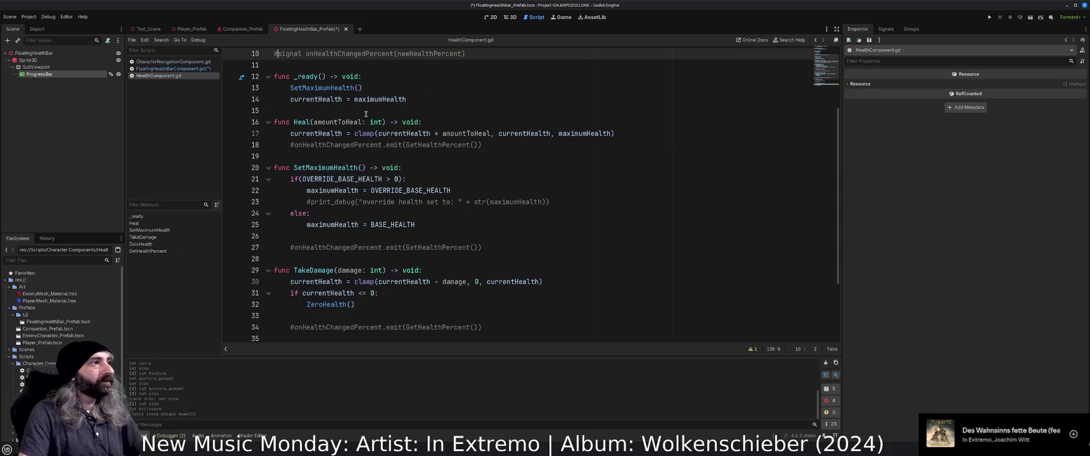
scroll(361, 112, "up", 3)
key("ctrl+k")
scroll(363, 156, "down", 2)
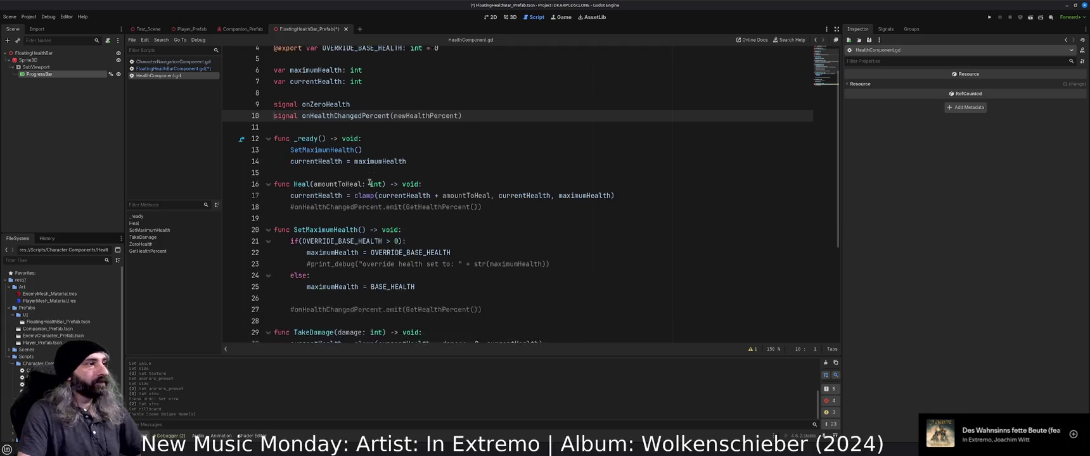
left_click(301, 179)
key("ctrl+k")
left_click(333, 283)
key("ctrl+k")
scroll(333, 285, "down", 4)
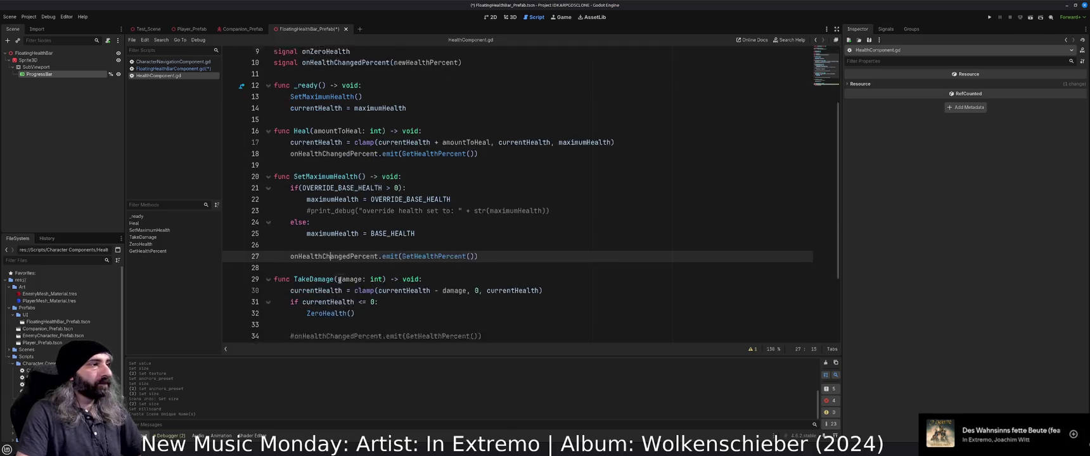
left_click(332, 237)
key("ctrl+k")
scroll(332, 237, "up", 6)
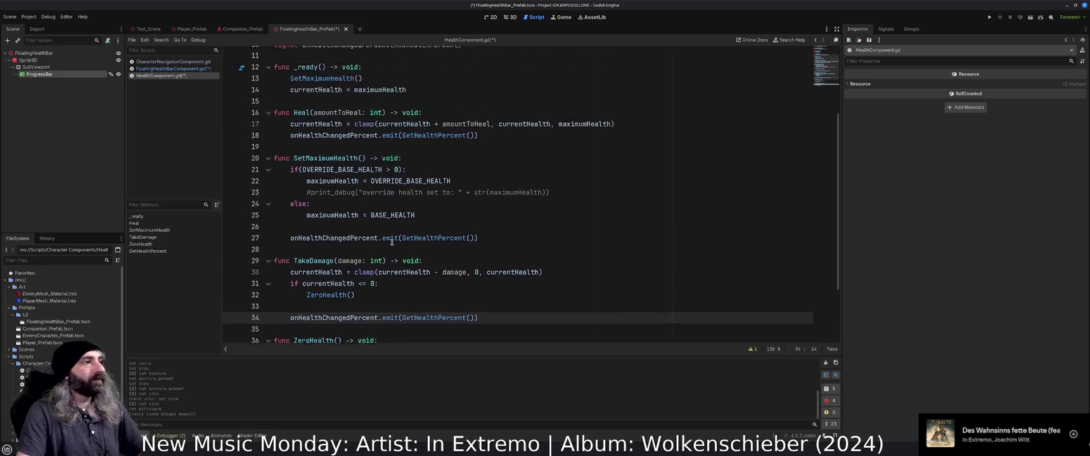
key("ctrl+s")
- Complete the else branch with the suggested health percent signal name
left_click(164, 69)
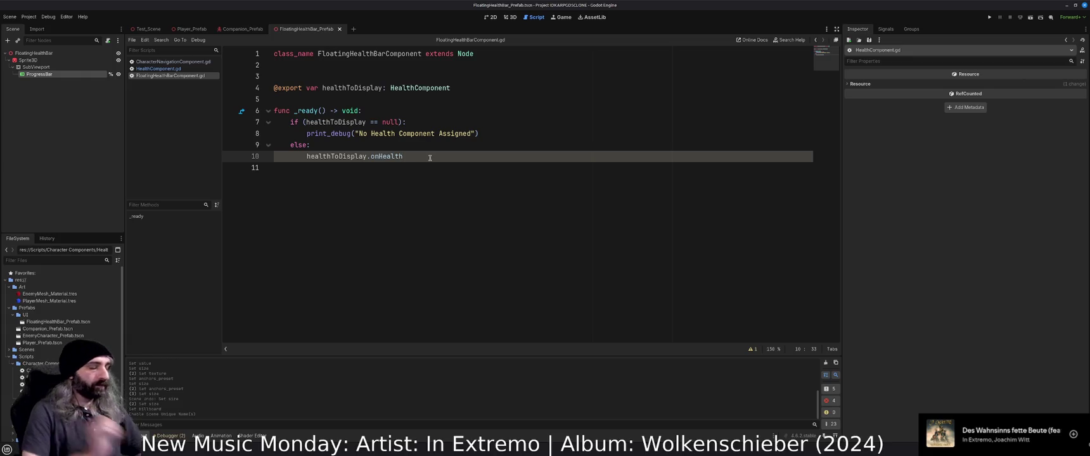
key("BackSpace")
key("BackSpace")
key("BackSpace")
key("BackSpace")
key("BackSpace")
key("BackSpace")
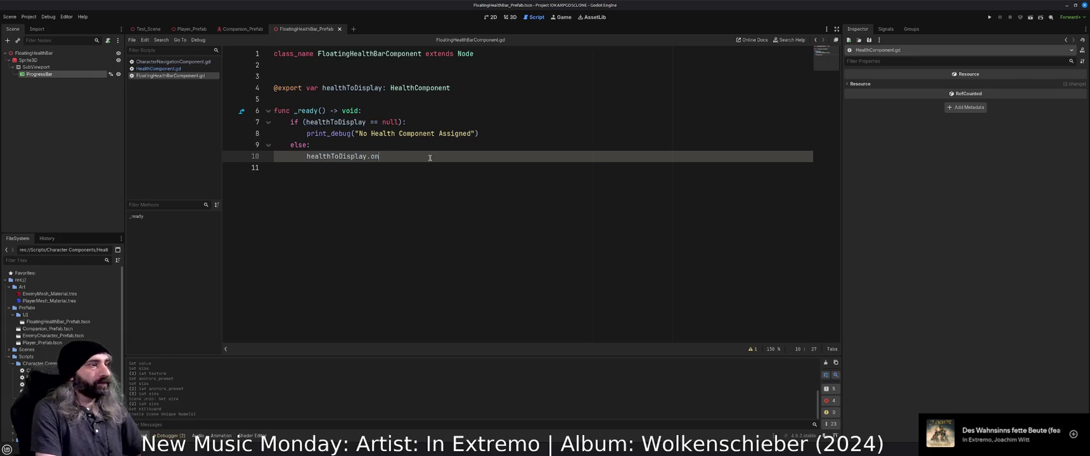
type("eal")
key("Return")
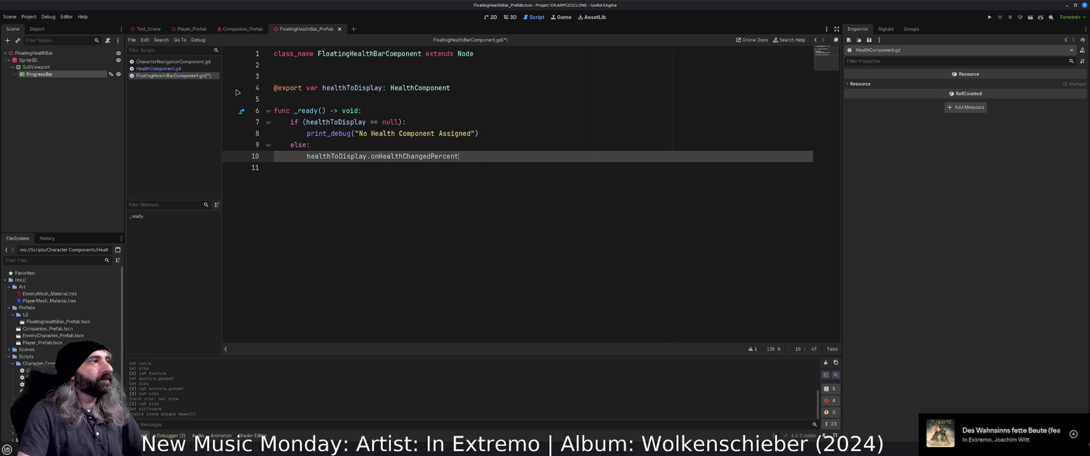
- Rename the signal declaration in HealthComponent.gd to onHealthPercentChanged and copy the name
left_click(162, 69)
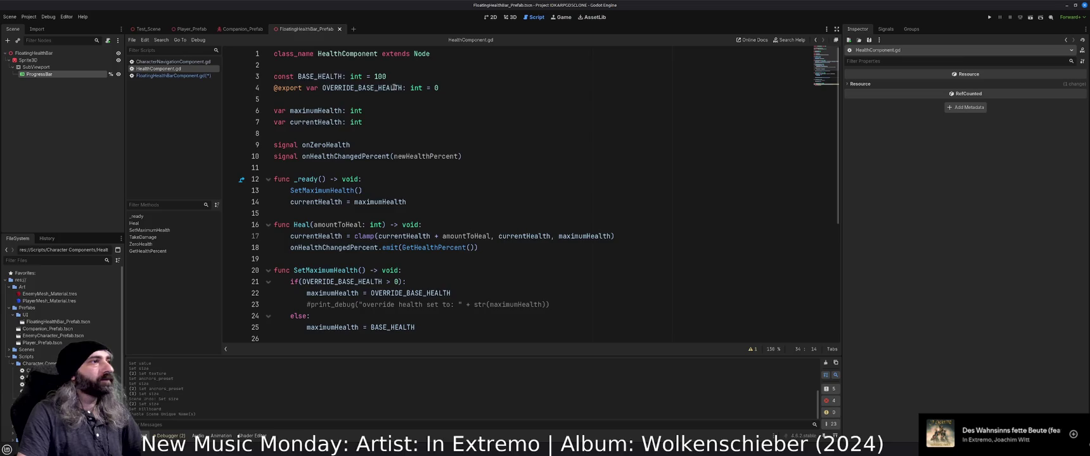
double_click(361, 155)
key("Left")
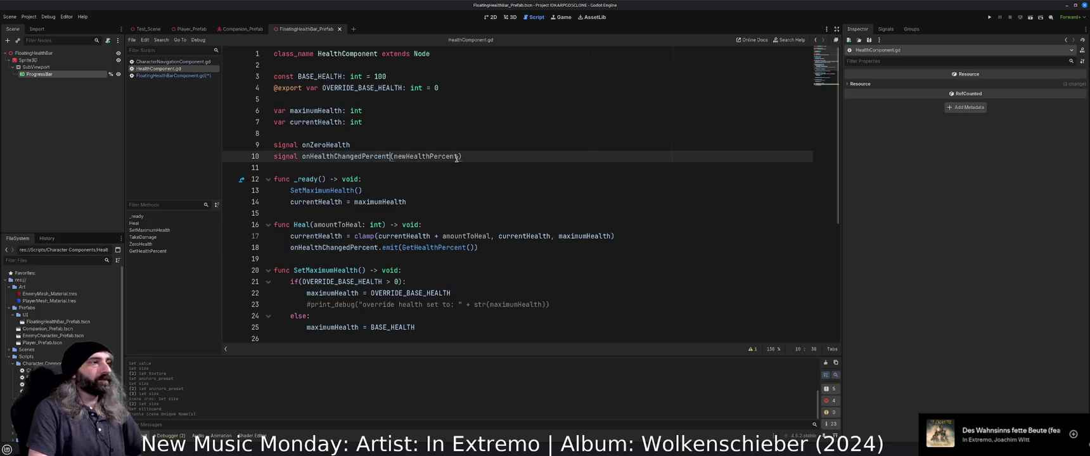
key("ctrl+Left")
key("Delete")
key("Delete")
key("Delete")
type("Changed")
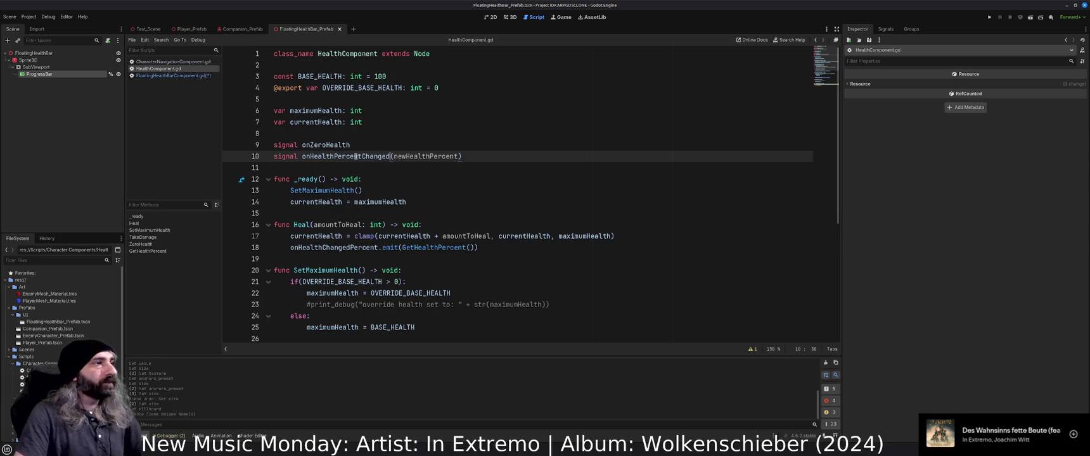
double_click(356, 156)
key("ctrl+c")
- Paste onHealthPercentChanged over the three emit usages and line 10 of FloatingHealthBarComponent.gd
scroll(355, 159, "down", 2)
double_click(334, 179)
key("ctrl+v")
double_click(333, 281)
key("ctrl+v")
scroll(330, 253, "down", 4)
double_click(329, 237)
key("ctrl+v")
scroll(397, 135, "up", 1)
scroll(396, 135, "up", 5)
left_click(170, 76)
double_click(404, 157)
key("ctrl+v")
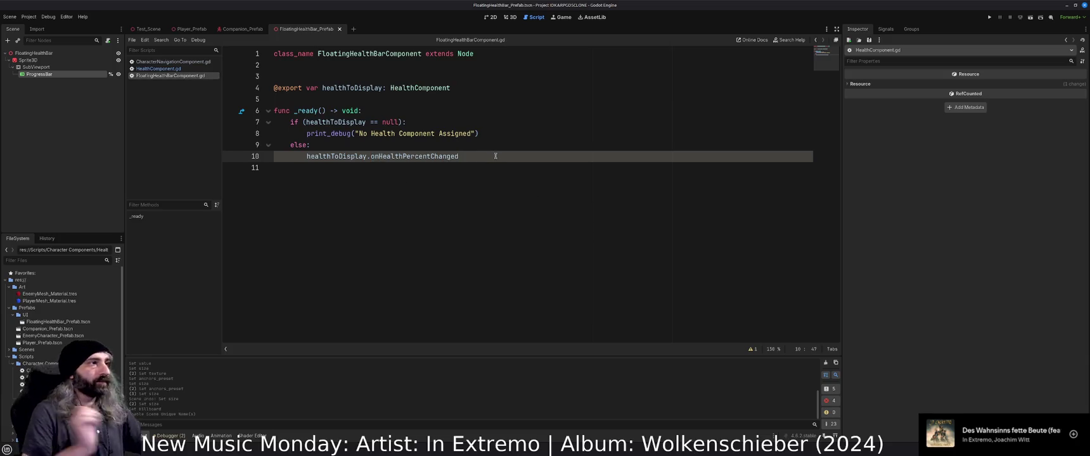
- Connect the signal to UpdateHealthBar with .connect(UpdateHealthBar)
type(".connect")
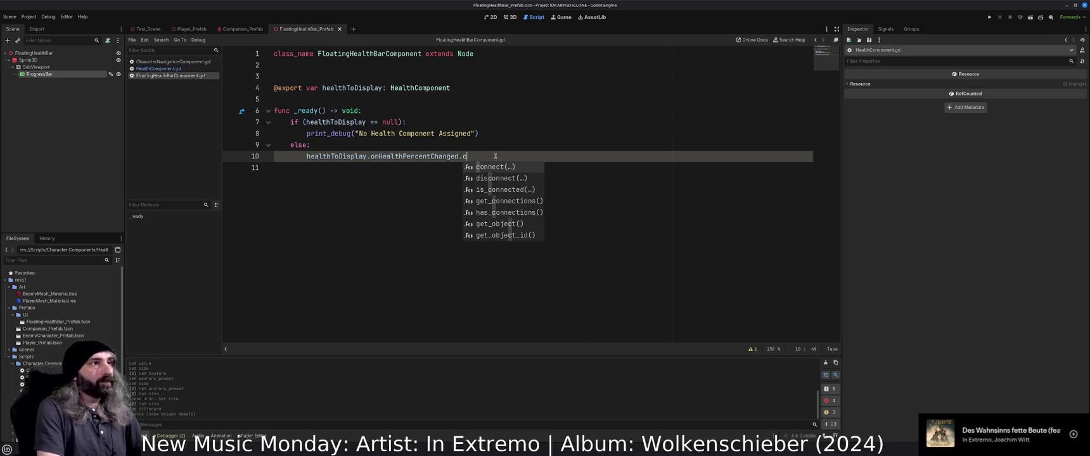
type("(upda")
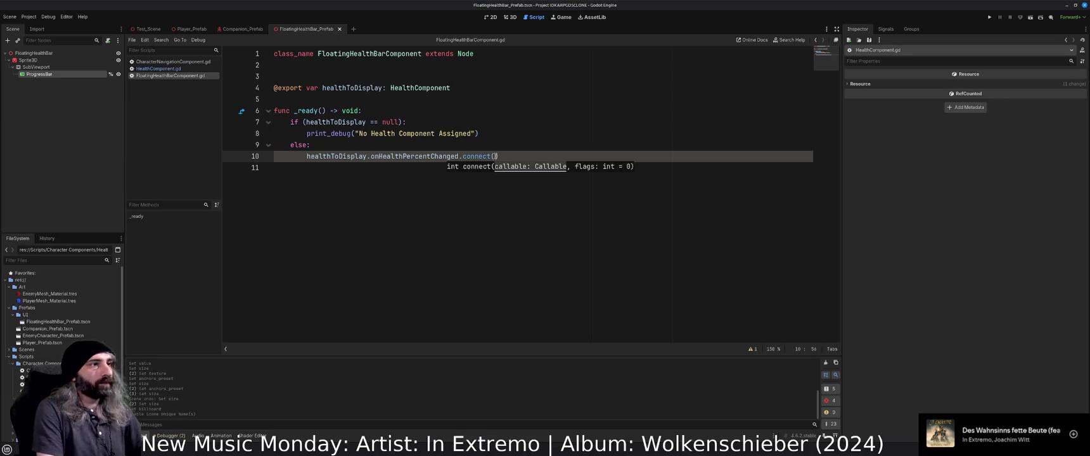
type("teHealth")
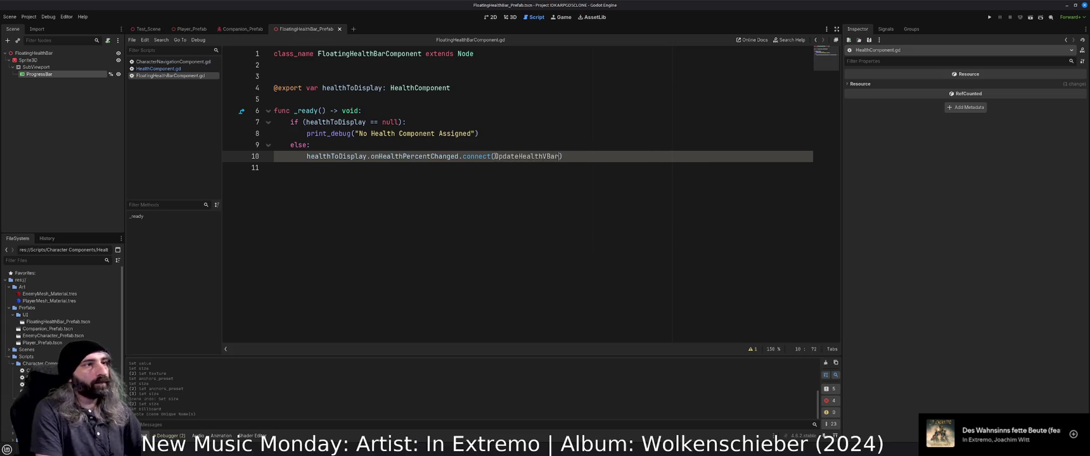
type("V")
key("BackSpace")
type("Bar")
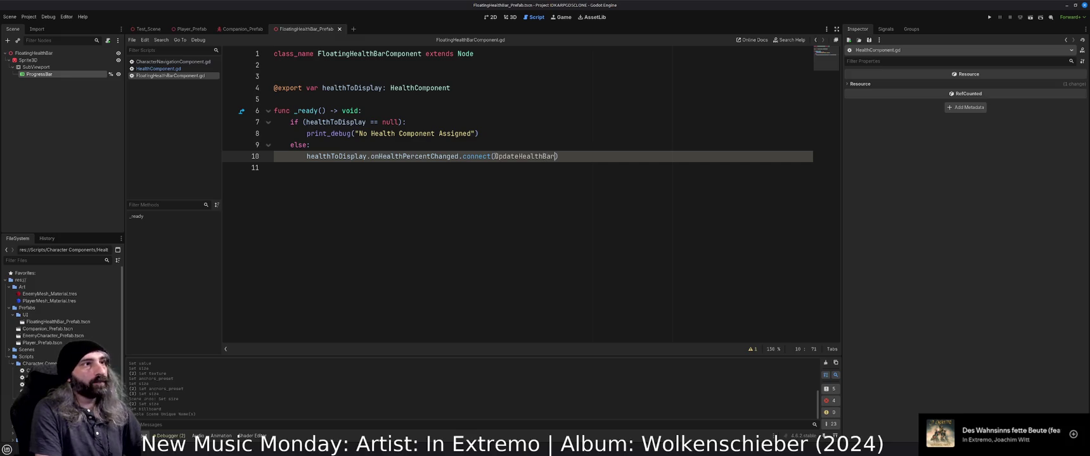
key("End")
key("Return")
key("Return")
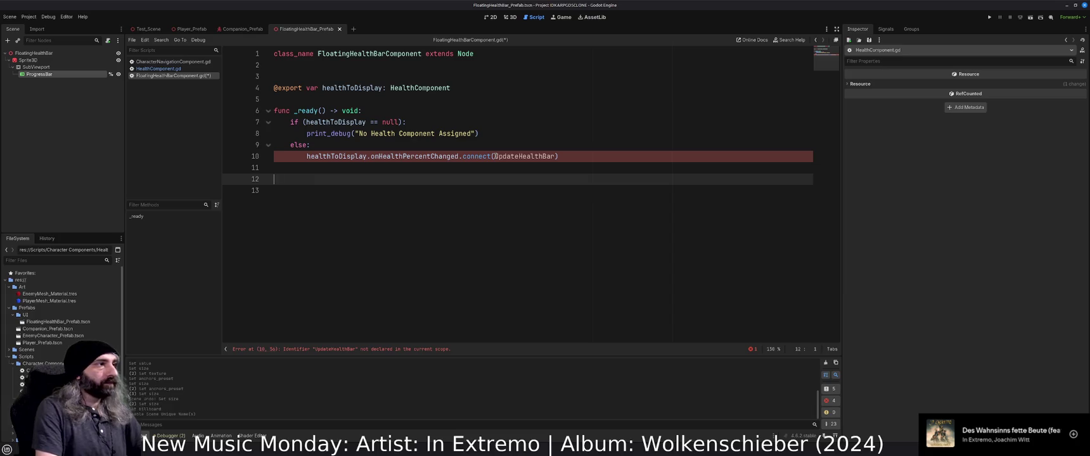
type("func UpdateHealthVa")
key("BackSpace")
key("BackSpace")
type("Bar(")
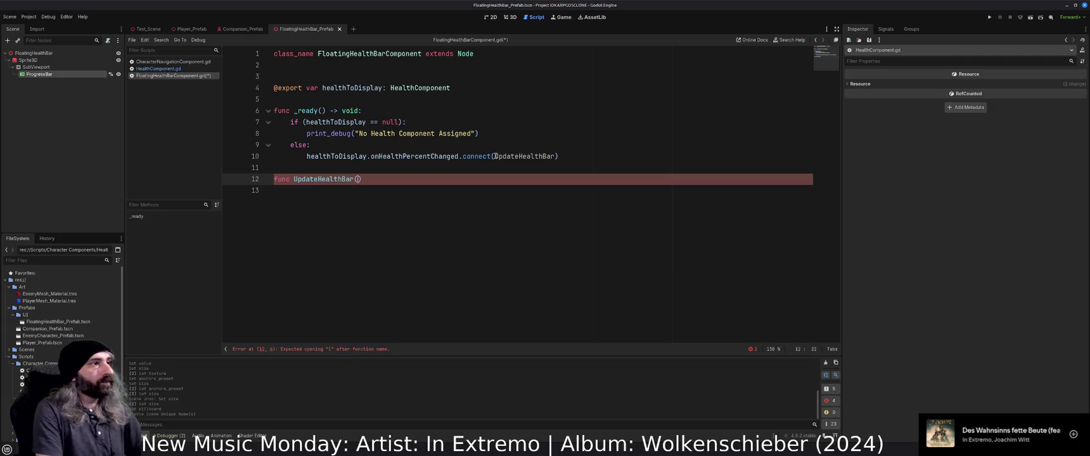
type("newHealthPe")
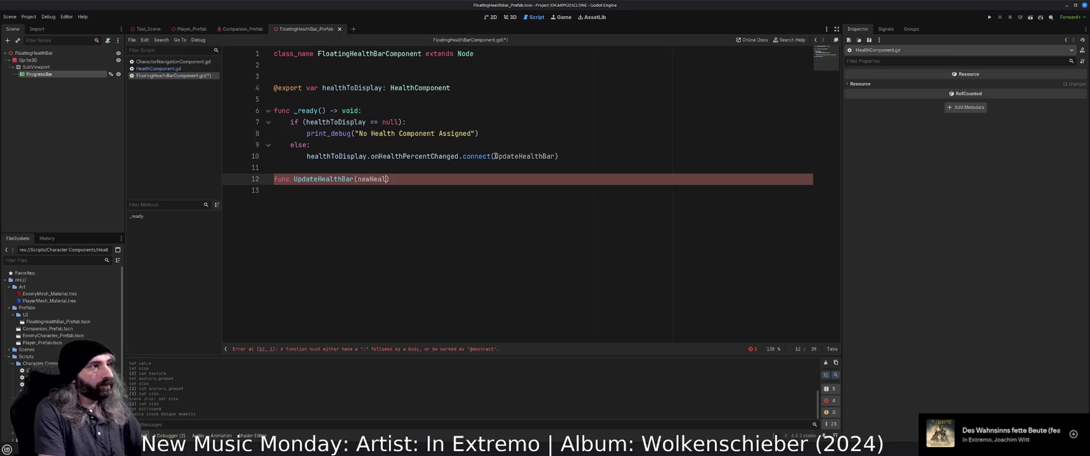
type("rcent: ")
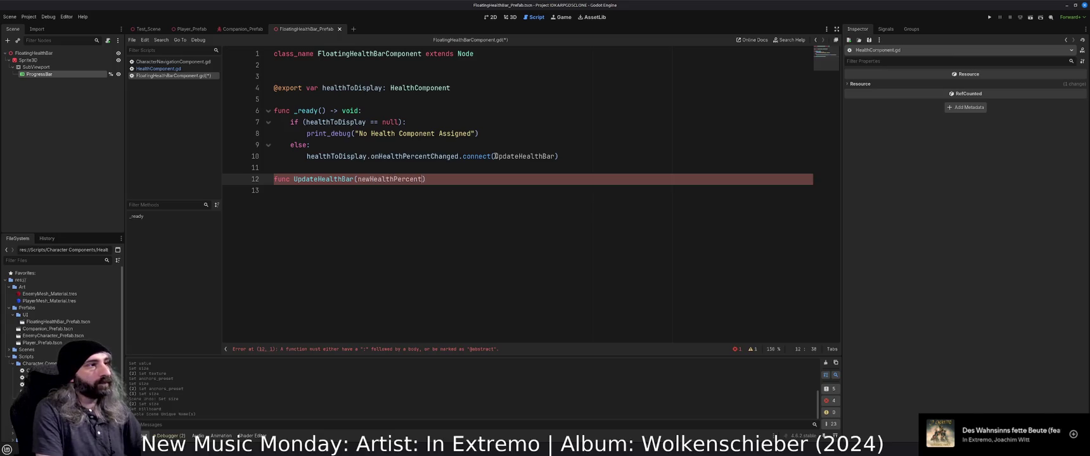
type("float) ")
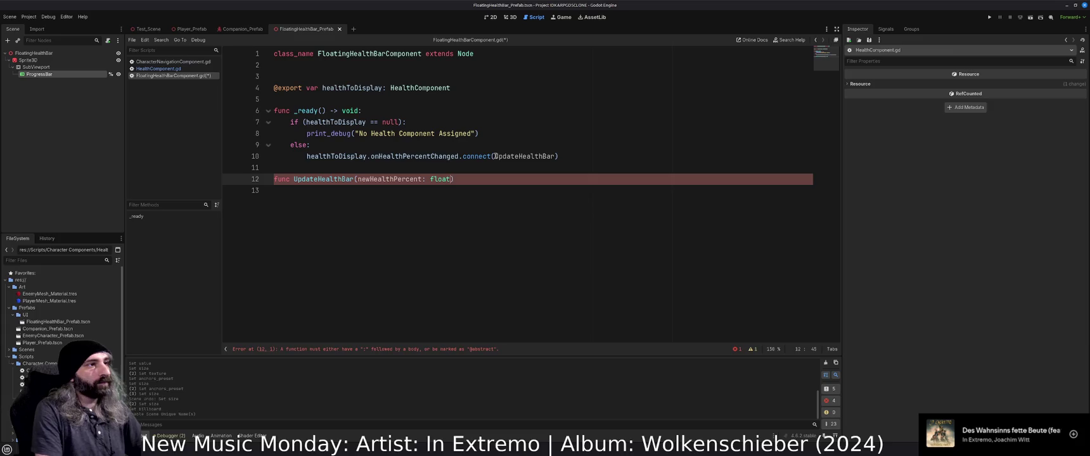
type("-> v")
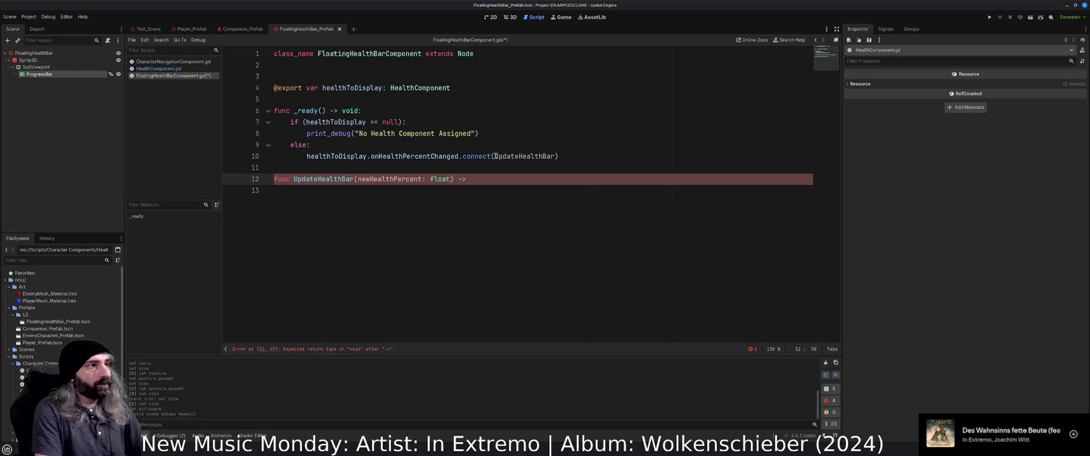
type("oid:")
key("Return")
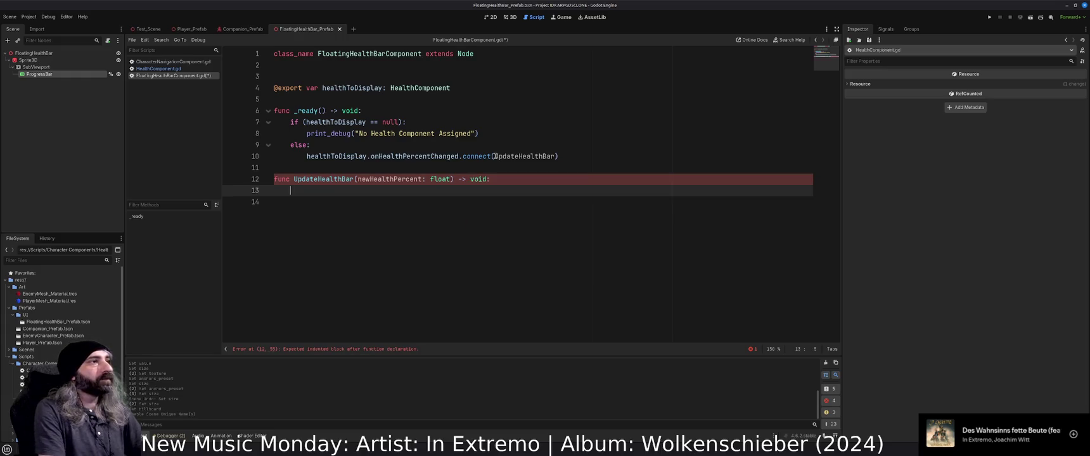
left_click_drag(44, 75, 328, 77)
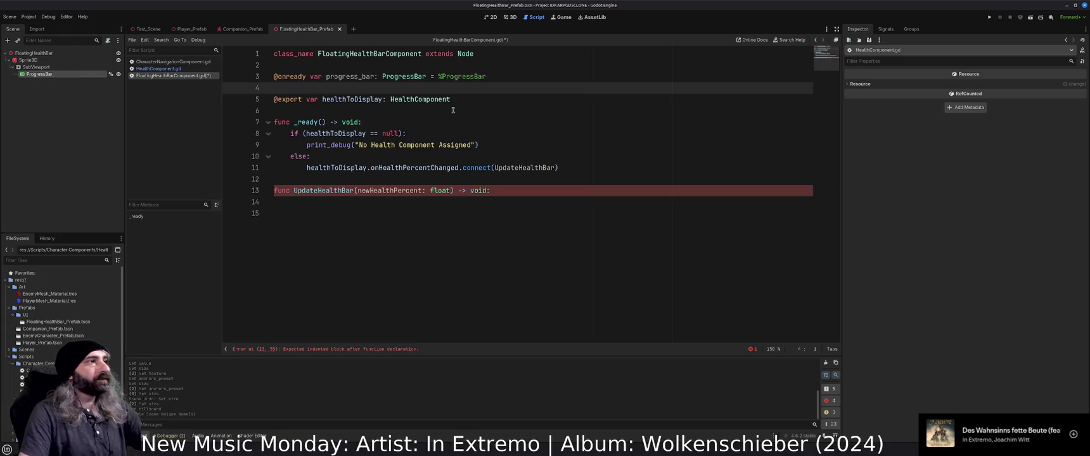
- Rename the reference to healthBar, set healthBar.value = newHealthPercent in UpdateHealthBar, and save
key("BackSpace")
double_click(356, 77)
type("healthBar")
double_click(350, 77)
key("ctrl+c")
left_click(386, 191)
key("Tab")
key("ctrl+v")
type(".value ")
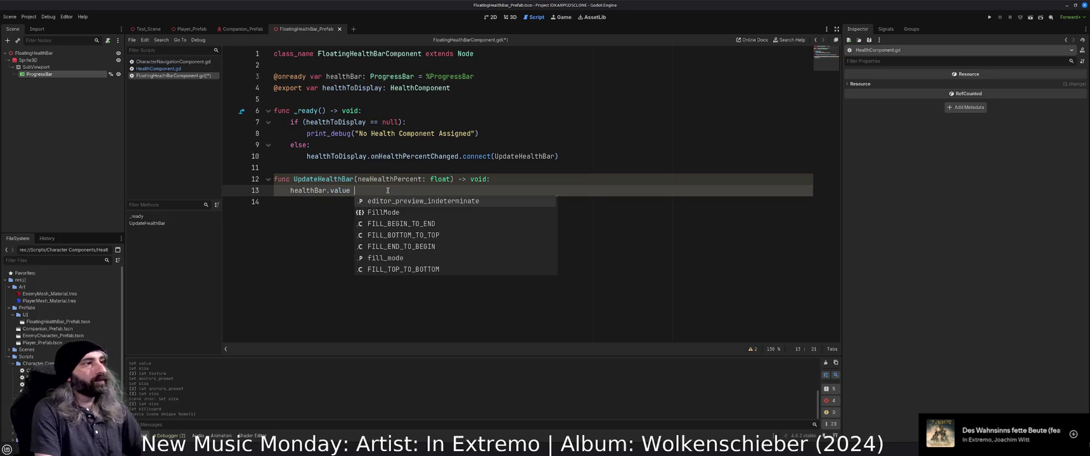
type("= newHe")
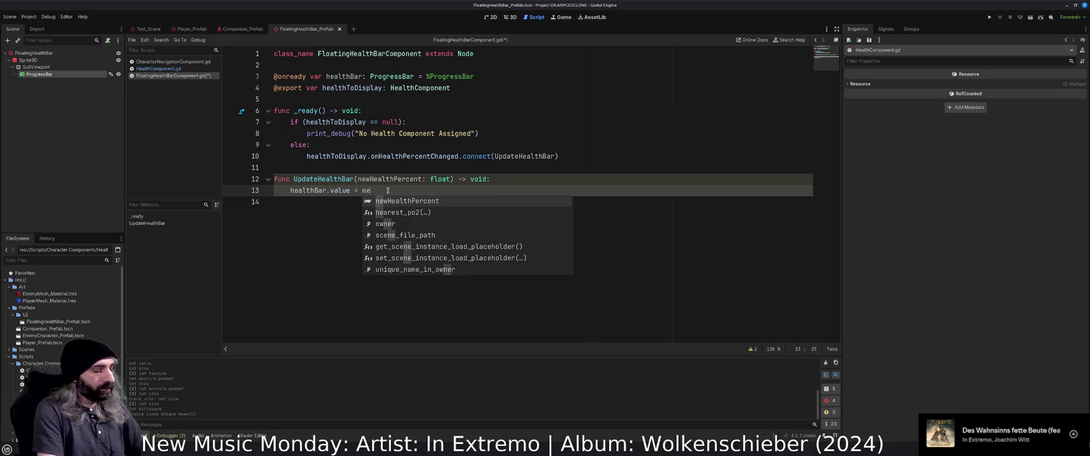
type("alth")
key("Return")
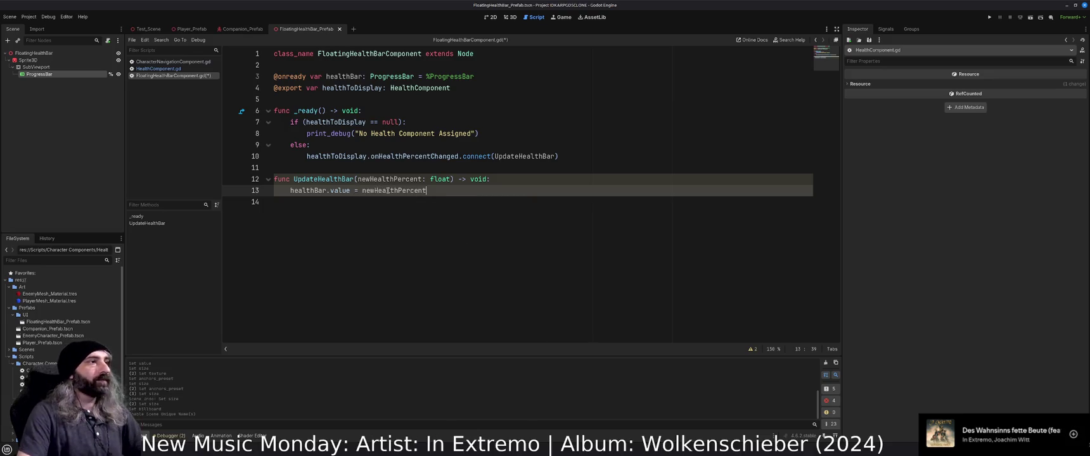
key("ctrl+s")
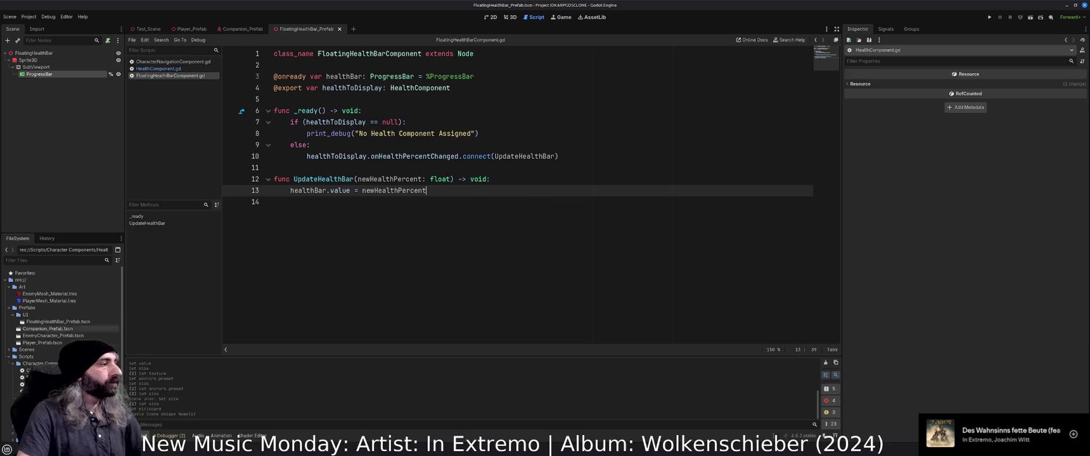
- Attach the script to the FloatingHealthBar node and save the FloatingHealthBar_Prefab scene
scroll(63, 317, "down", 1)
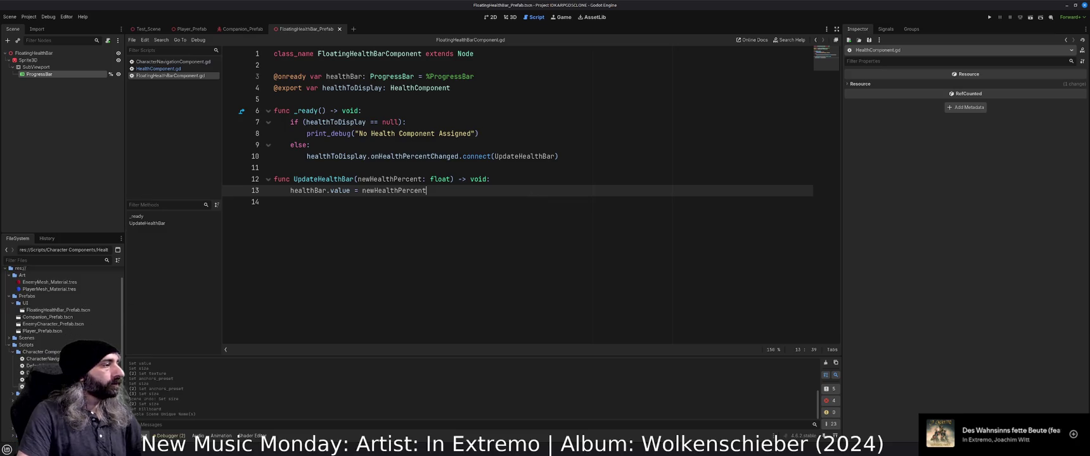
scroll(63, 317, "down", 1)
mouse_move(38, 406)
left_mouse_down()
mouse_move(63, 273)
mouse_move(35, 54)
left_mouse_up()
key("ctrl+s")
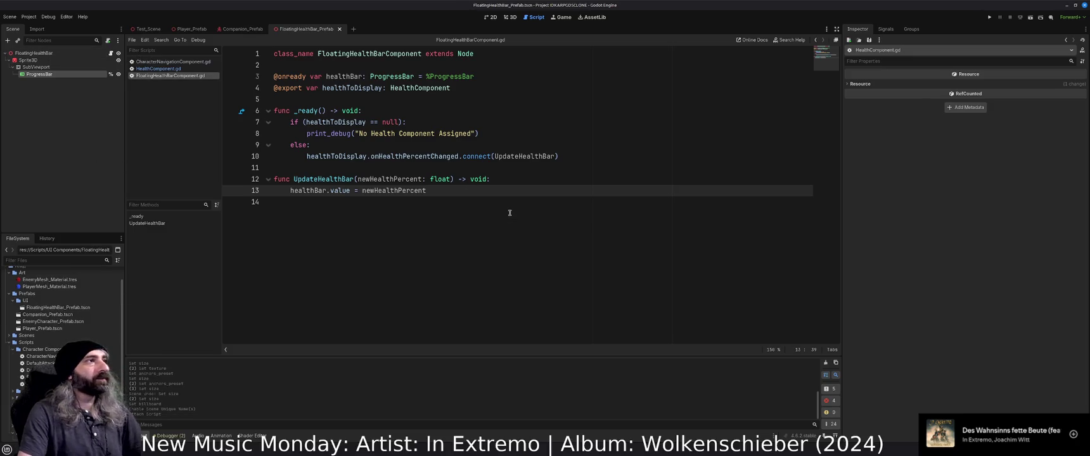